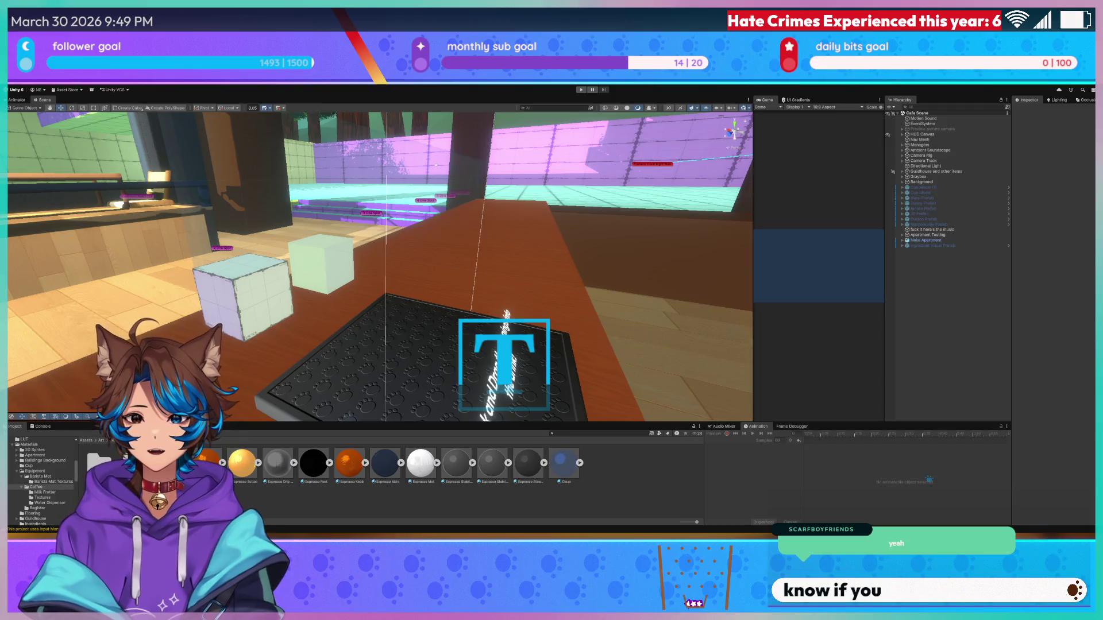
- Orbit the Scene view over the counter and run the café game in Play mode
mouse_move(469, 251)
left_mouse_down()
mouse_move(353, 234)
mouse_move(549, 294)
left_mouse_up()
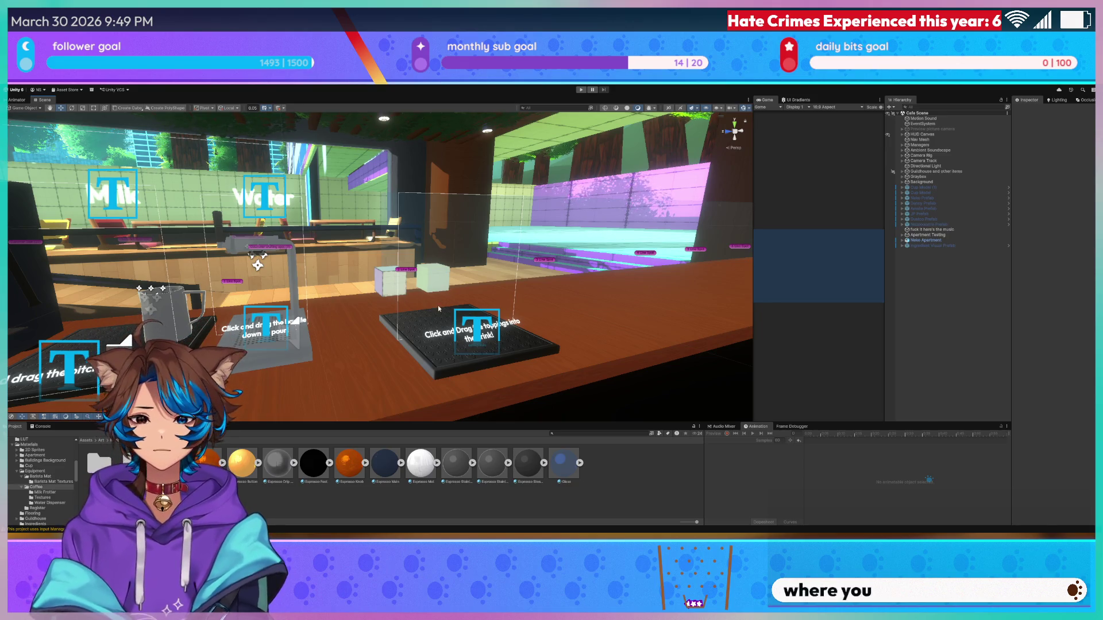
left_click(579, 90)
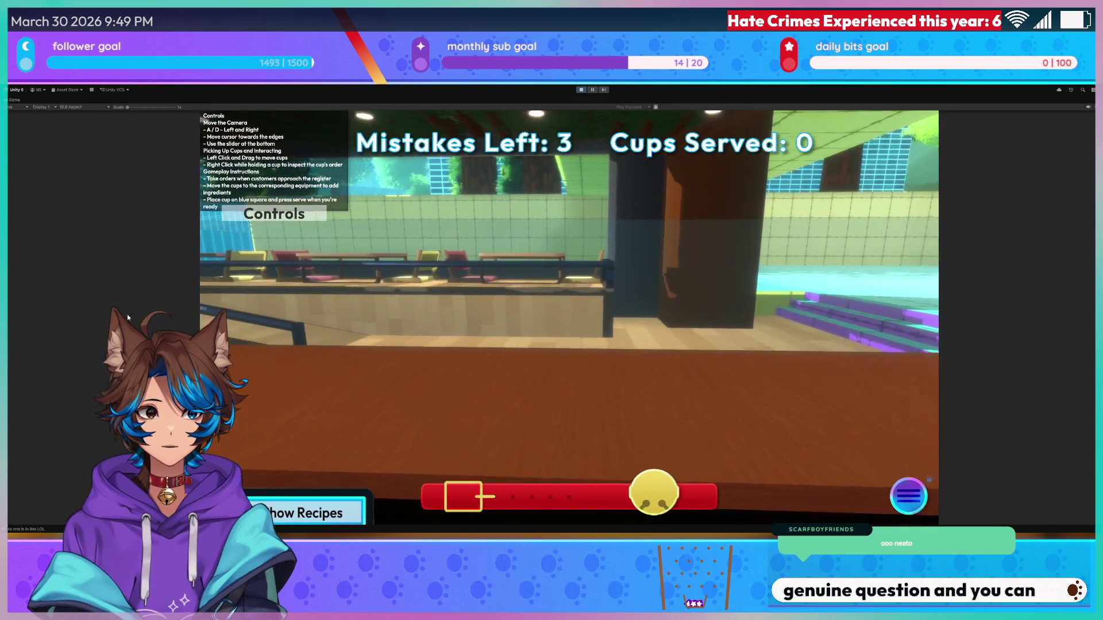
- Set the Game view to Free Aspect and look left and right along the counter
left_click(70, 105)
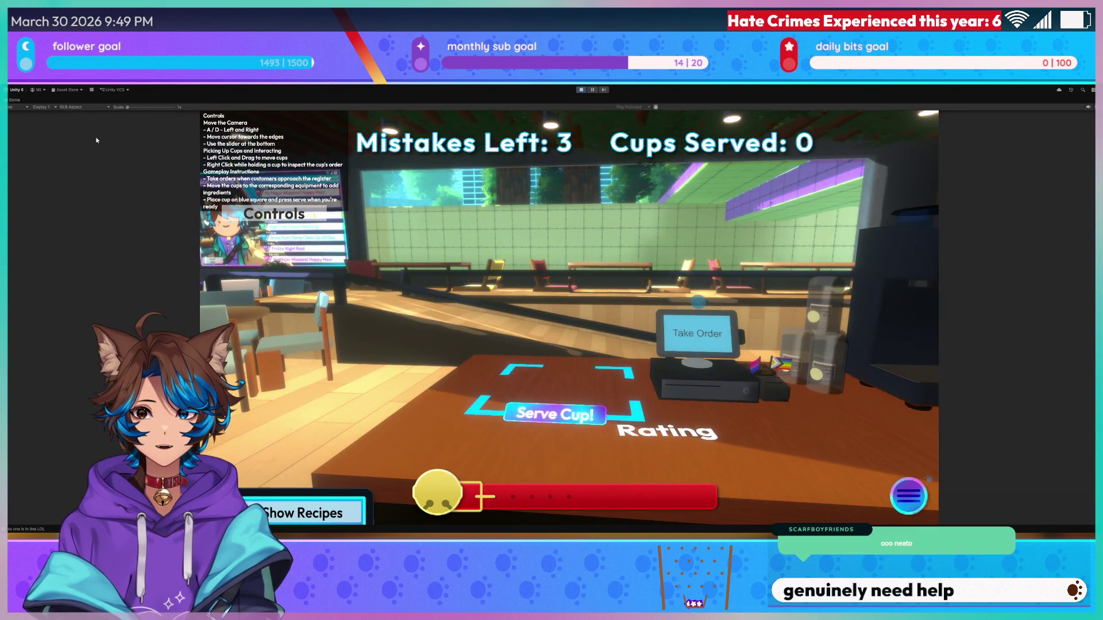
left_click(84, 130)
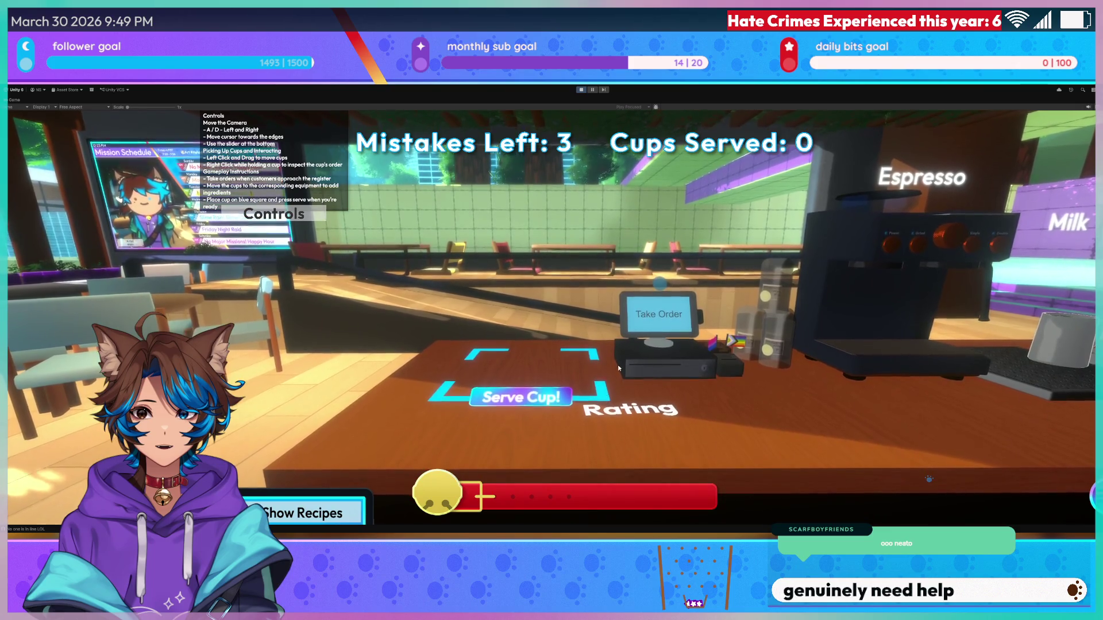
key("a")
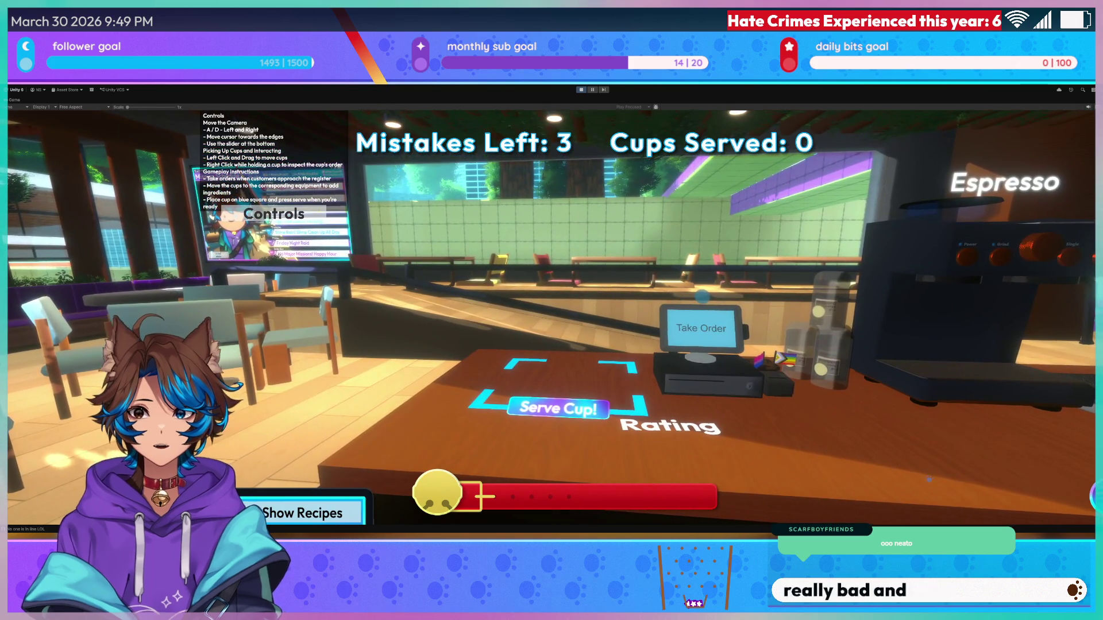
key("d")
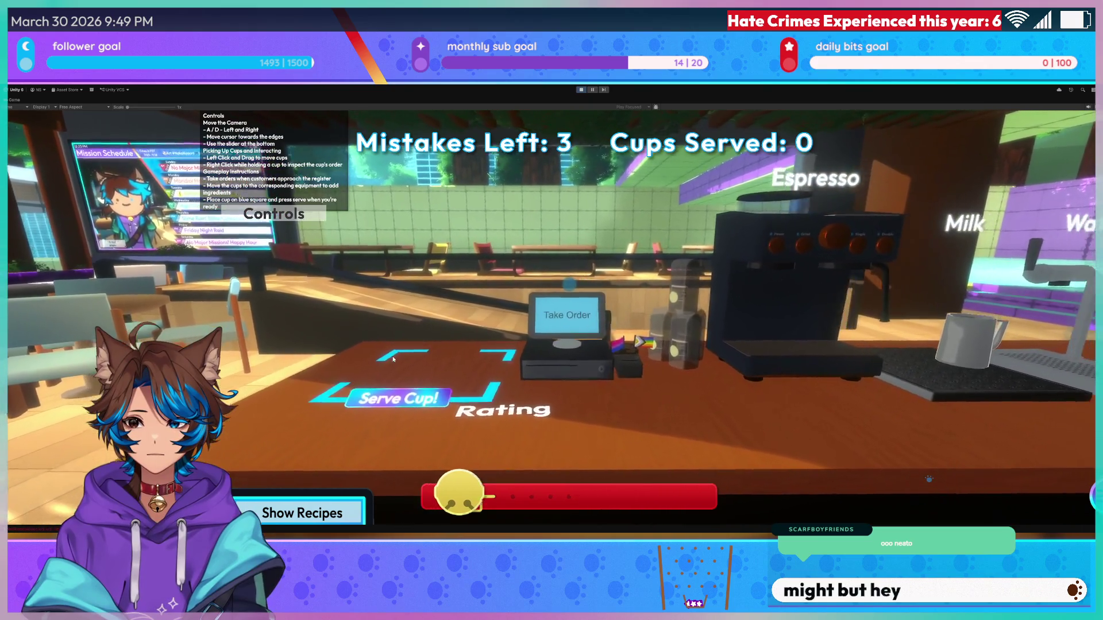
- Survey the Water, register and Milk stations, then carry the cup to the toppings mat
key("d")
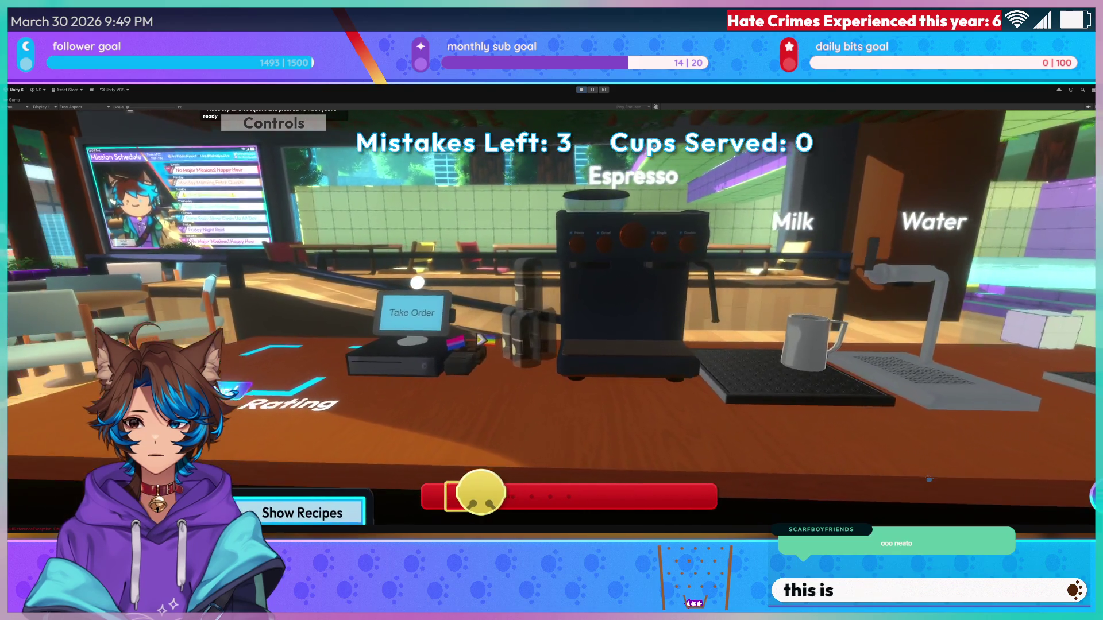
key("a")
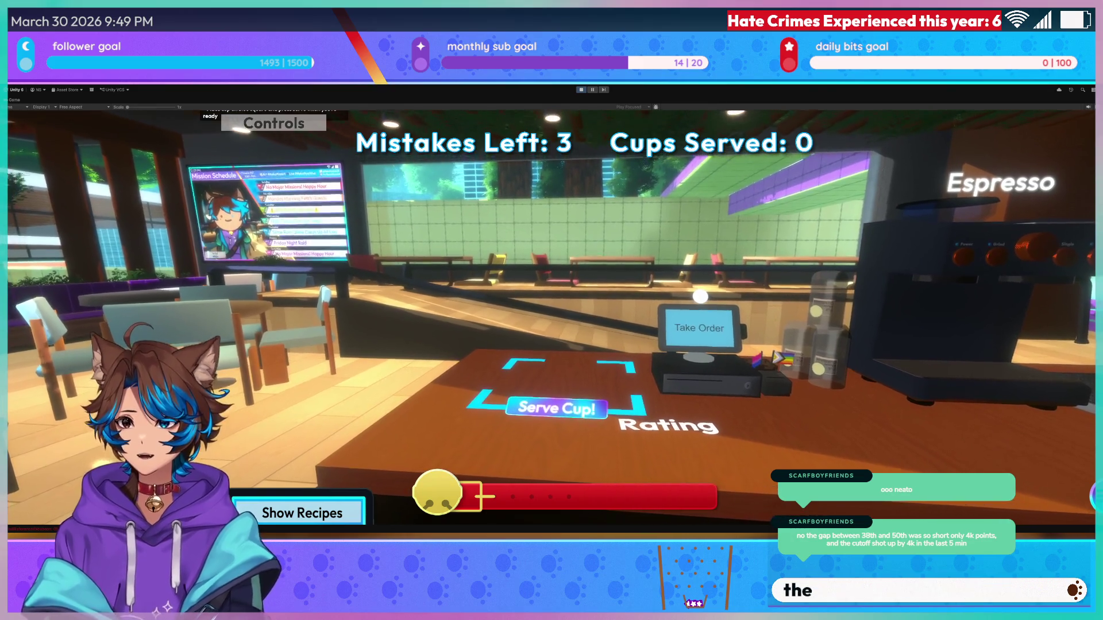
key("d")
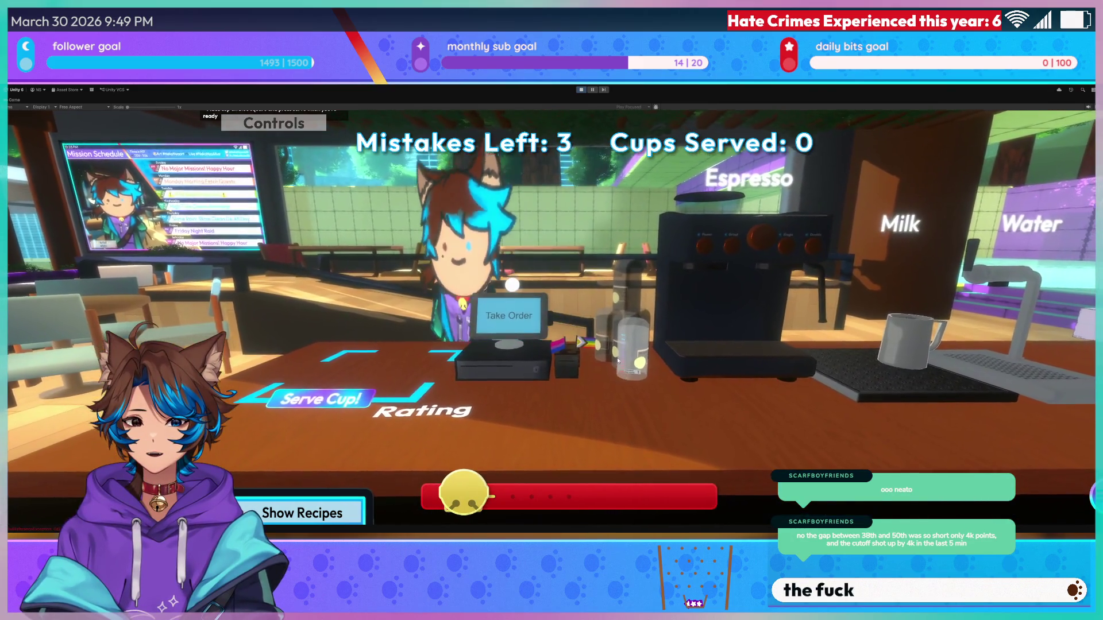
left_click(616, 358)
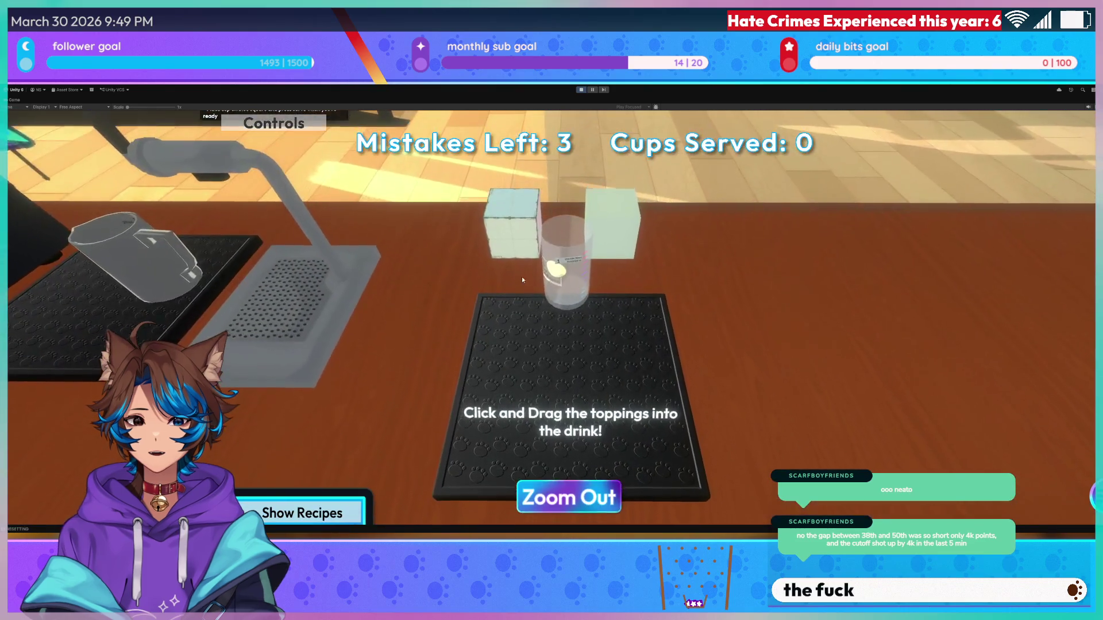
- Drop the grey ladle topping into the cup, then carry the cup back toward the serving counter
mouse_move(475, 231)
left_mouse_down()
mouse_move(452, 270)
mouse_move(579, 393)
mouse_move(618, 276)
mouse_move(708, 381)
mouse_move(560, 270)
mouse_move(671, 385)
mouse_move(626, 270)
mouse_move(755, 394)
mouse_move(919, 379)
mouse_move(603, 270)
mouse_move(919, 385)
mouse_move(586, 385)
left_mouse_up()
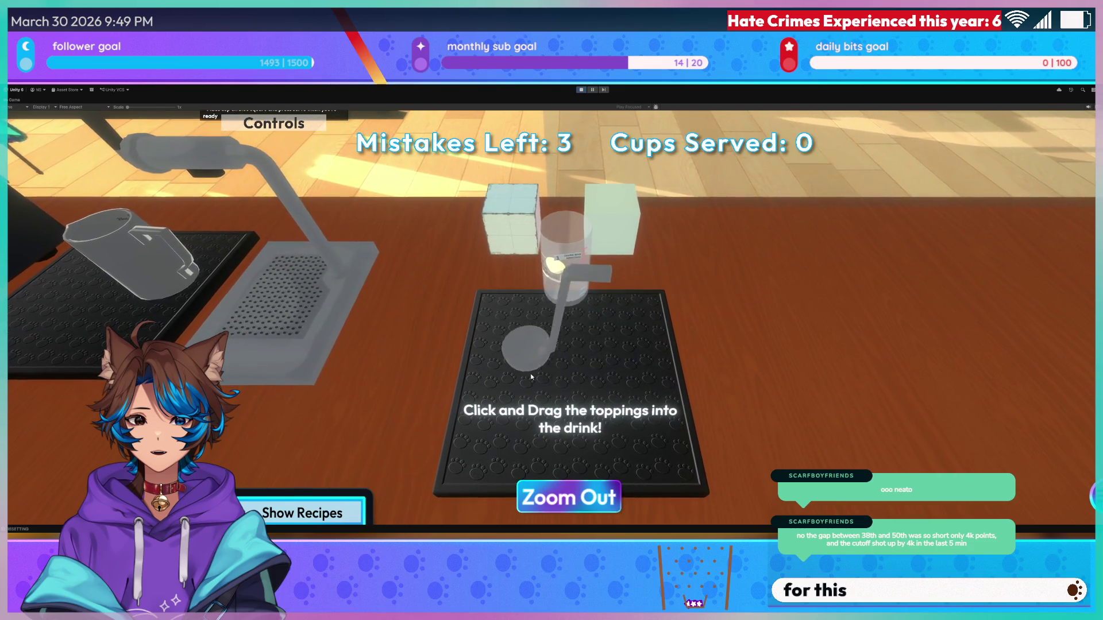
mouse_move(472, 325)
left_mouse_down()
mouse_move(463, 260)
mouse_move(467, 288)
mouse_move(448, 284)
mouse_move(476, 279)
left_mouse_up()
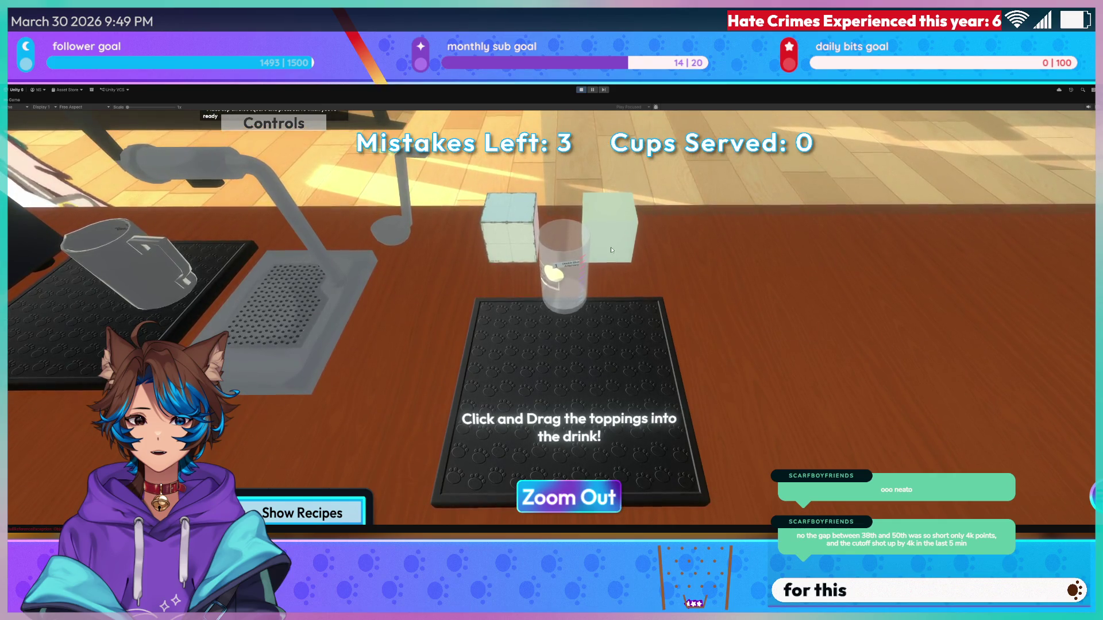
mouse_move(607, 243)
left_mouse_down()
mouse_move(692, 313)
mouse_move(569, 313)
mouse_move(574, 286)
left_mouse_up()
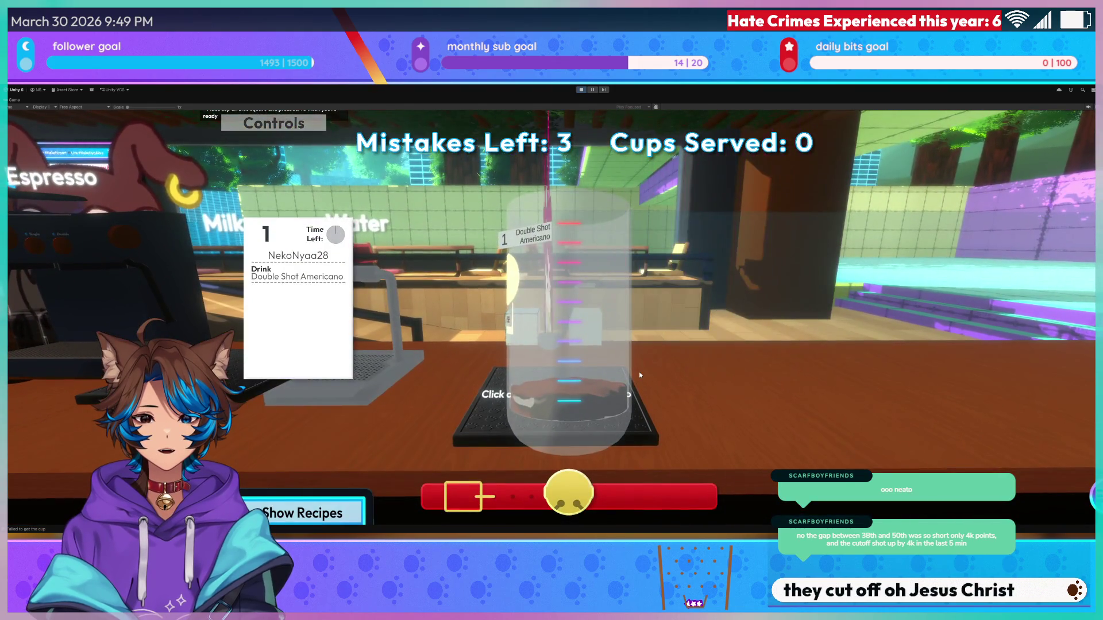
left_click(639, 371)
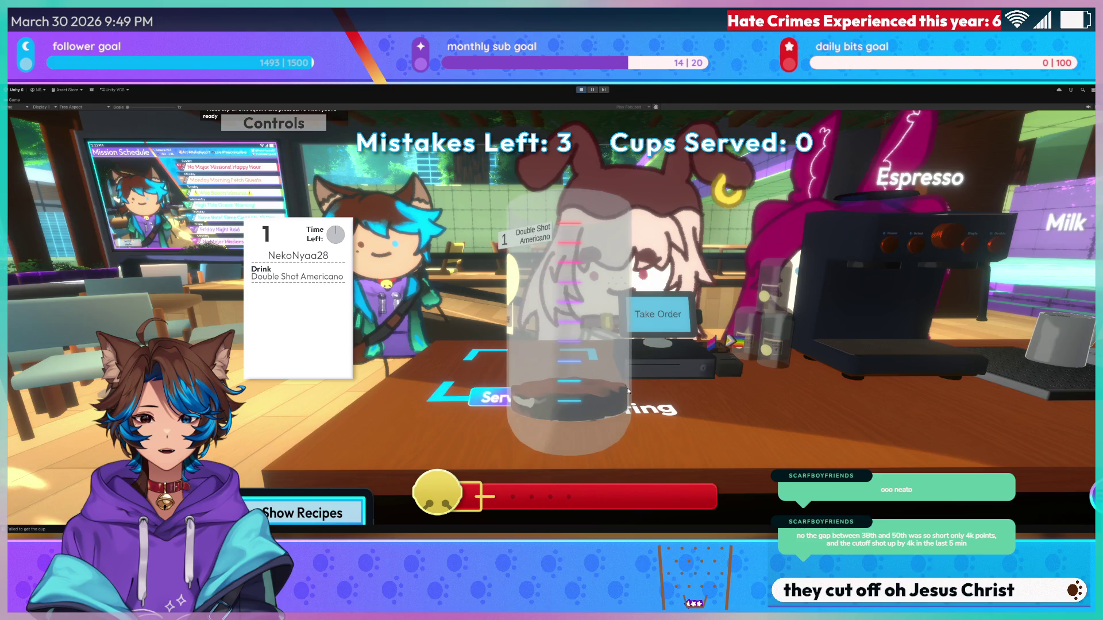
- Carry the cup toward the toppings counter while looking over the Espresso, Milk and Water stations
left_click(627, 391)
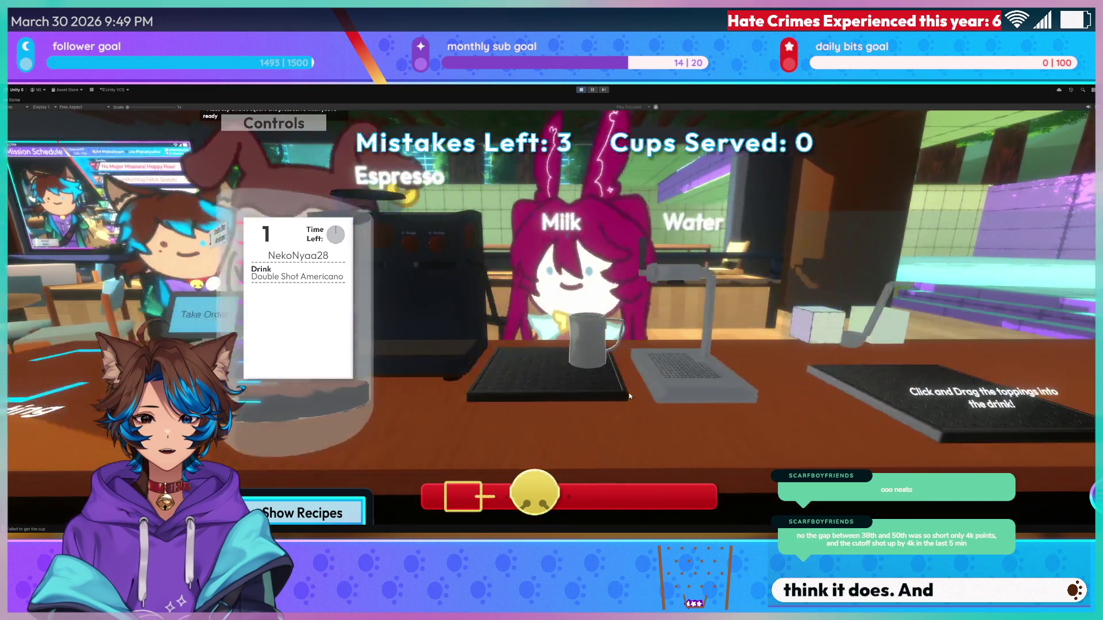
scroll(630, 397, "up", 3)
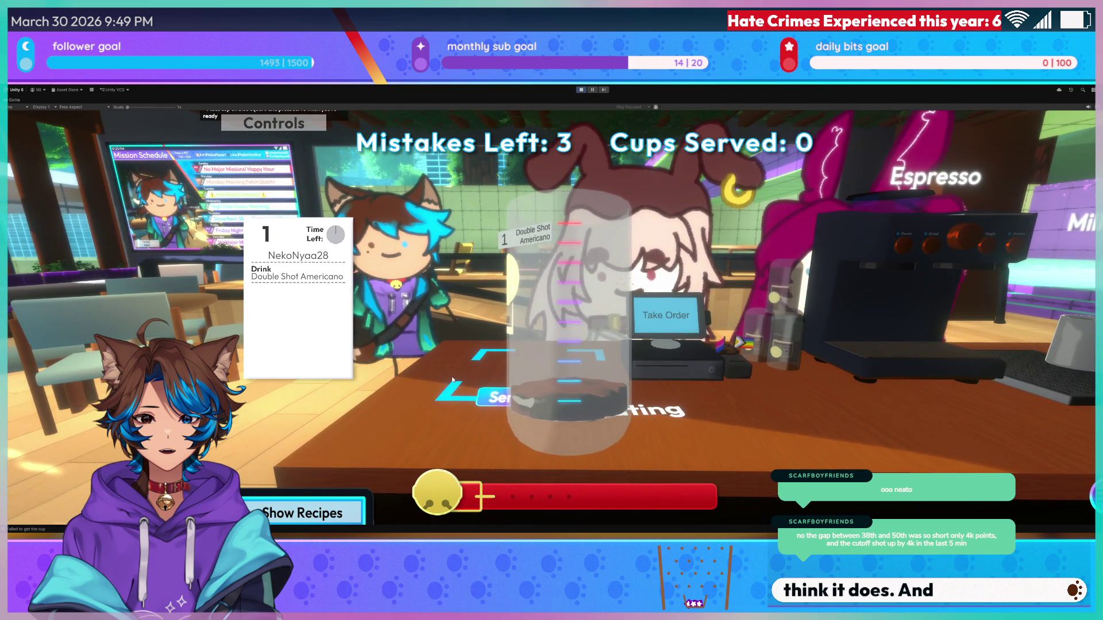
key("d")
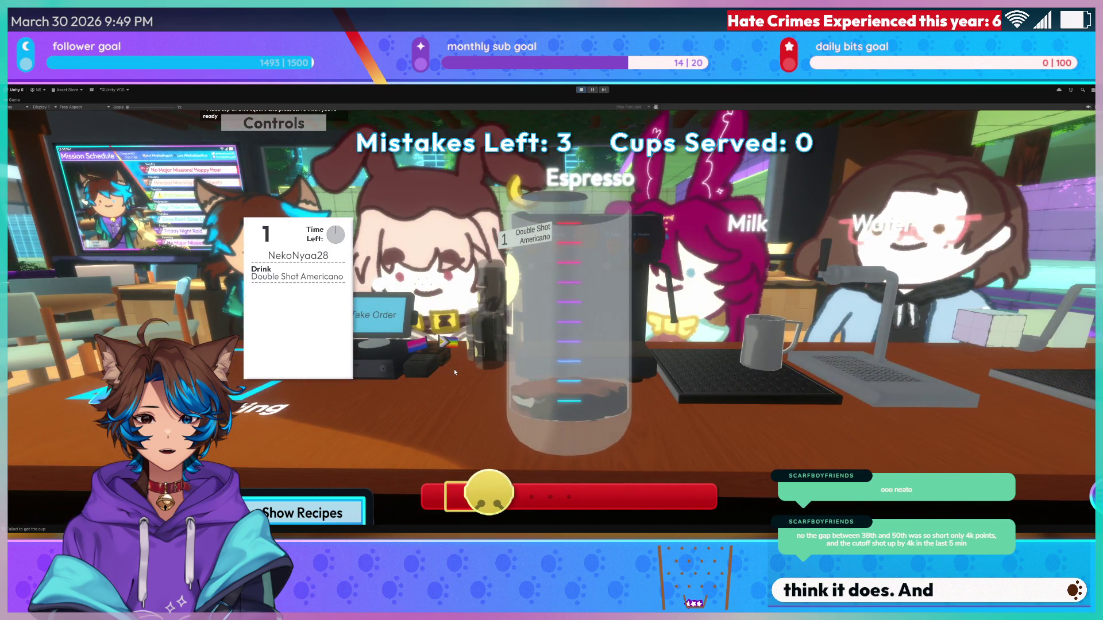
key("d")
key("a")
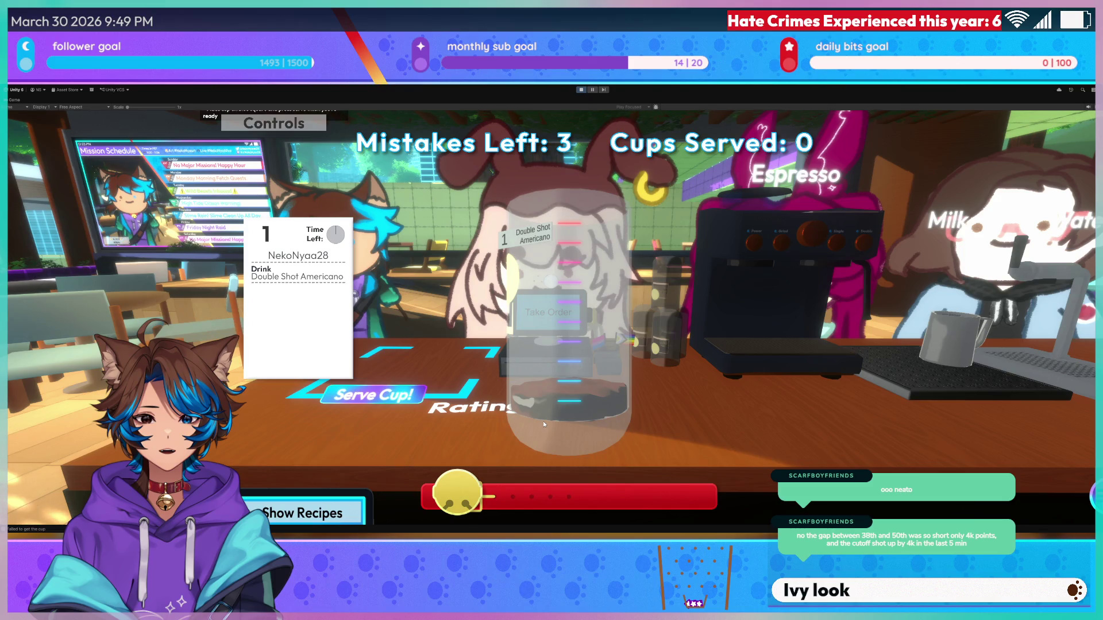
- Set the cup down to check its Double Shot Americano order, then place it on the toppings mat
left_click(546, 422)
left_click(548, 419)
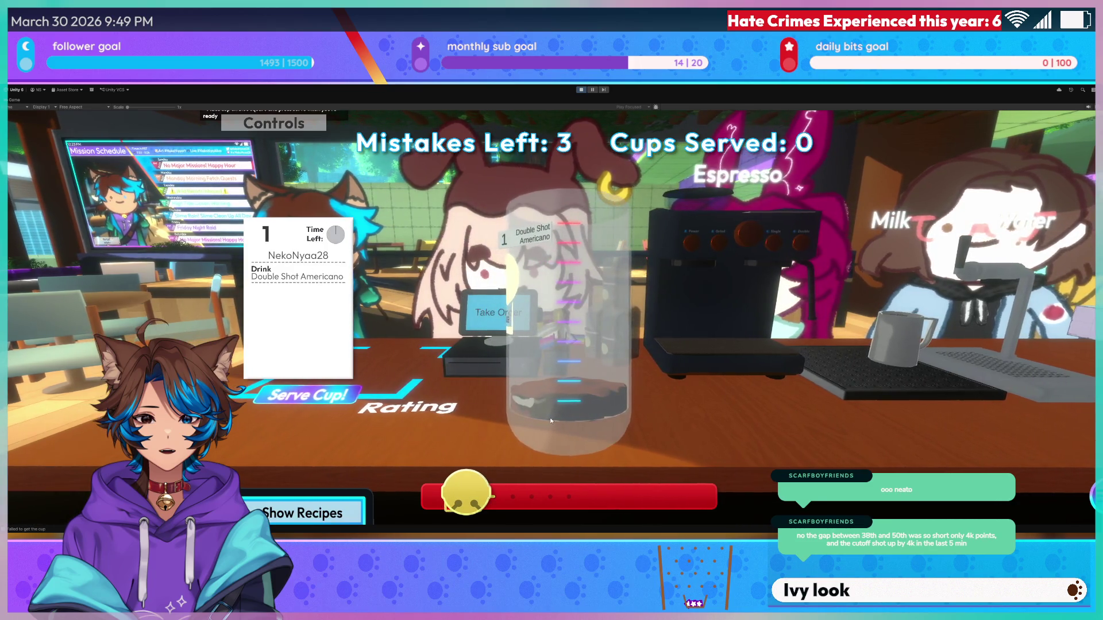
left_click(550, 418)
left_click(557, 408)
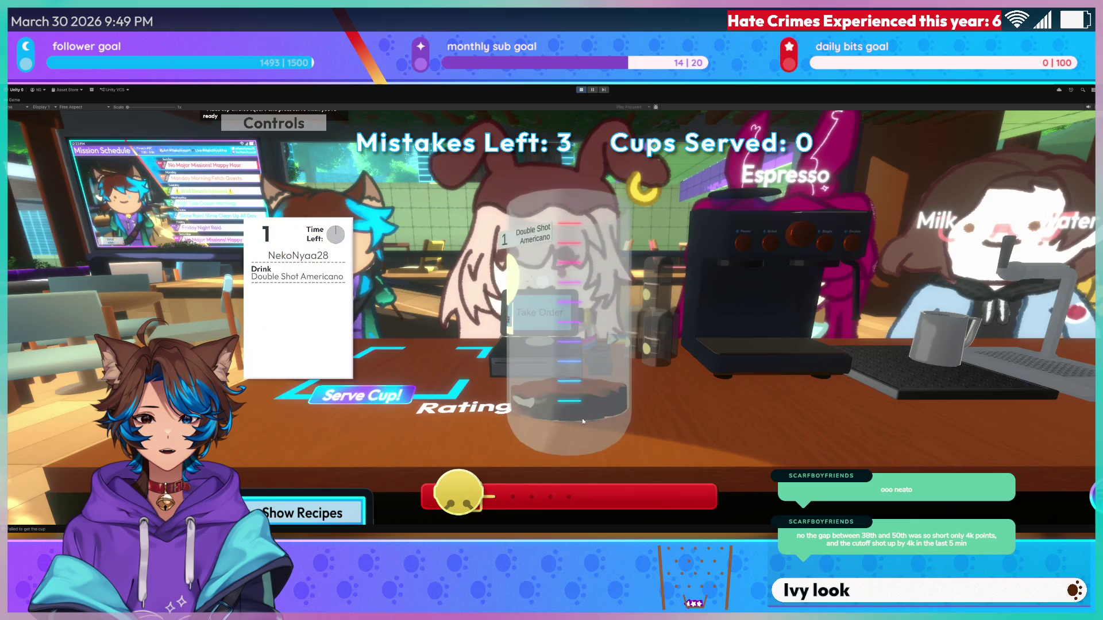
key("d")
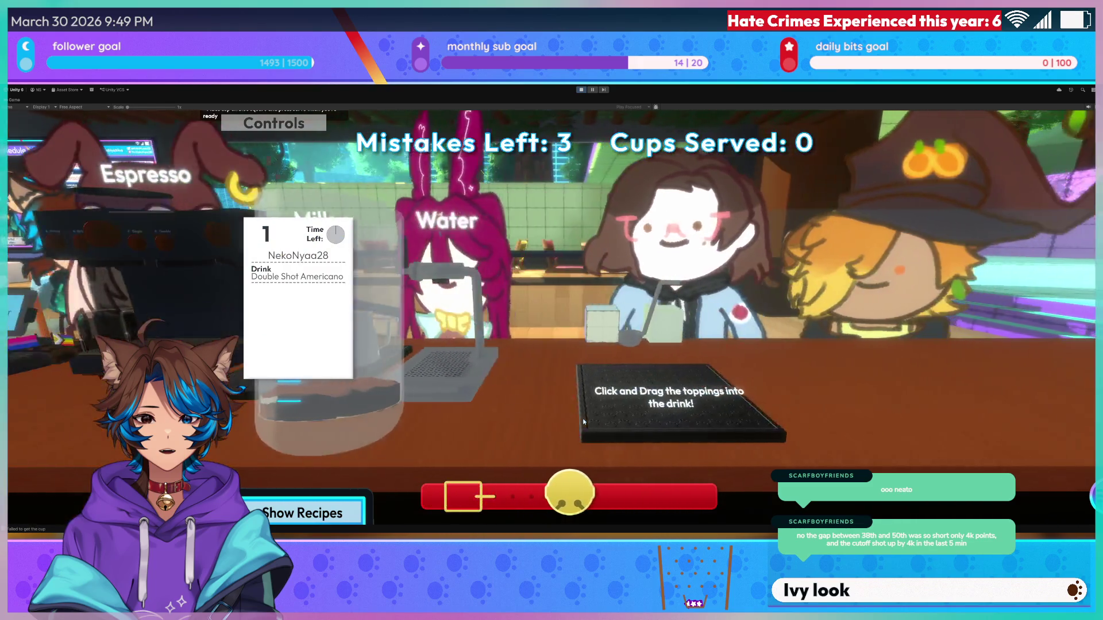
left_click(582, 418)
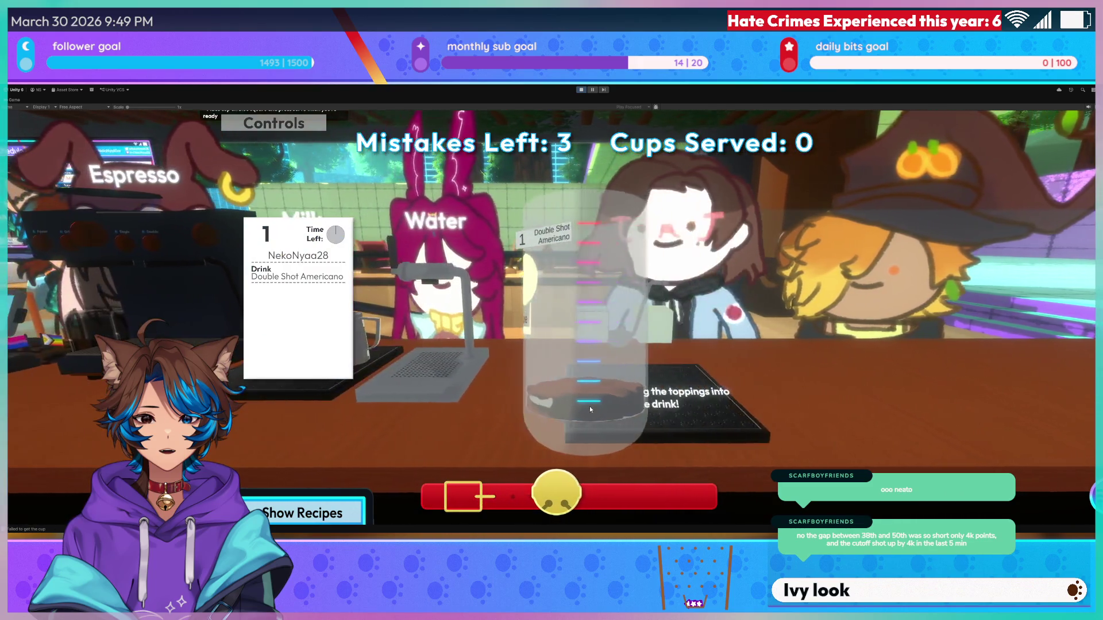
left_click(591, 403)
left_click(590, 403)
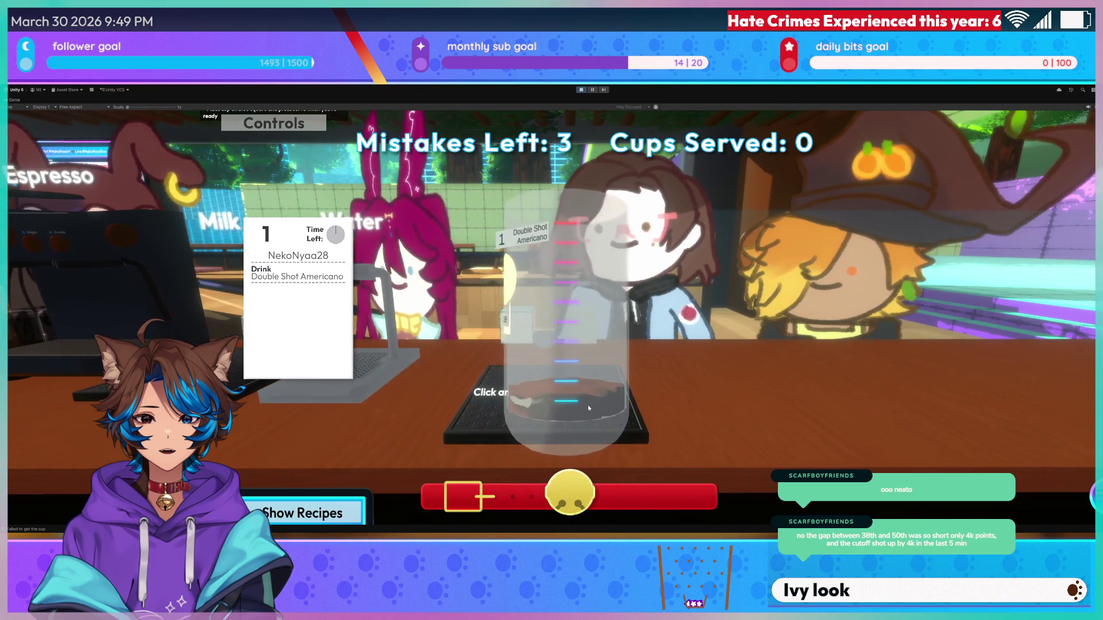
- Seat the cup under the espresso spout and bring up the Single/Double shot options
key("a")
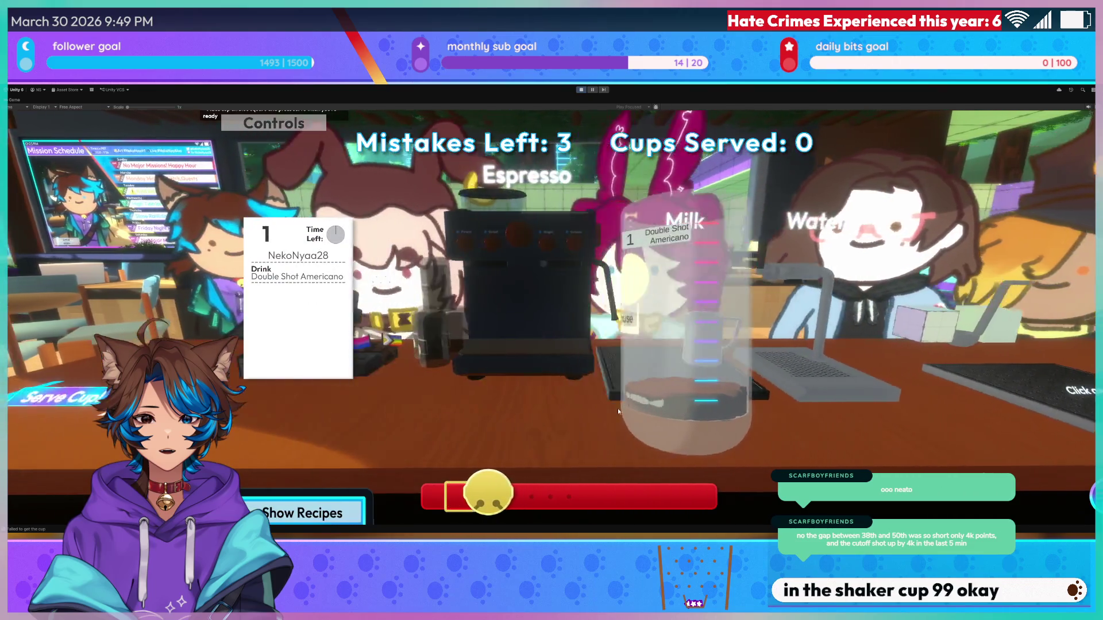
left_click(618, 408)
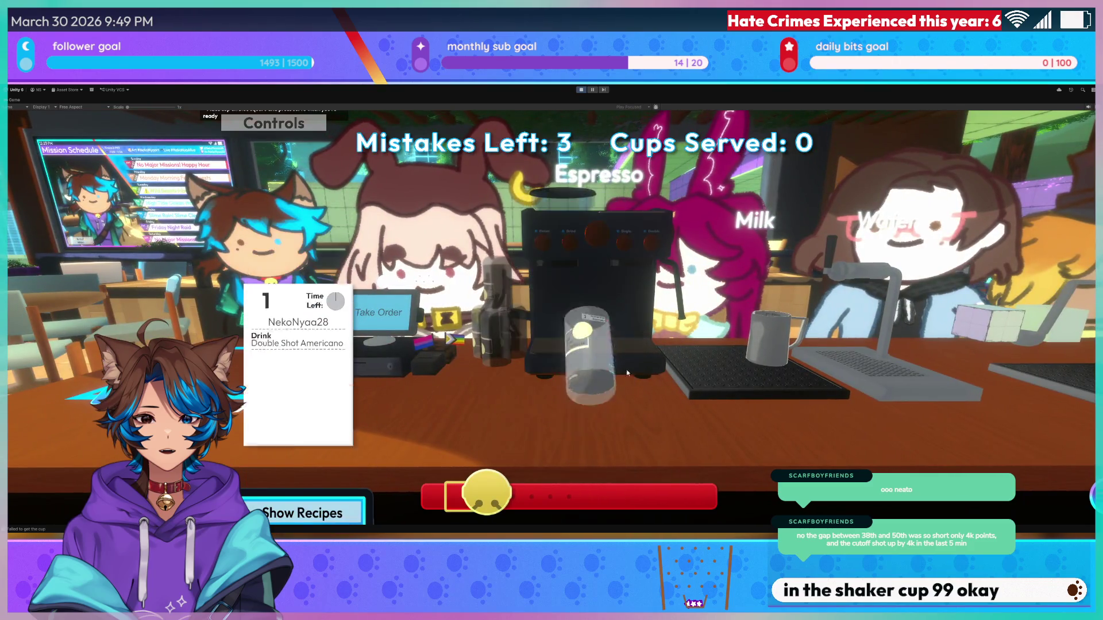
left_click(625, 353)
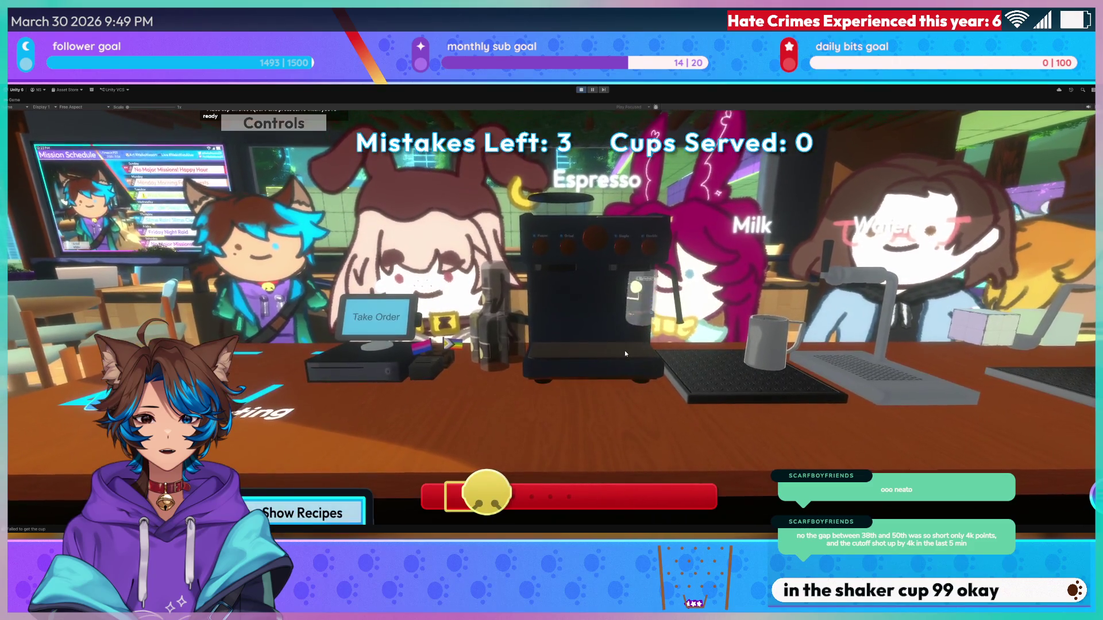
left_click(626, 343)
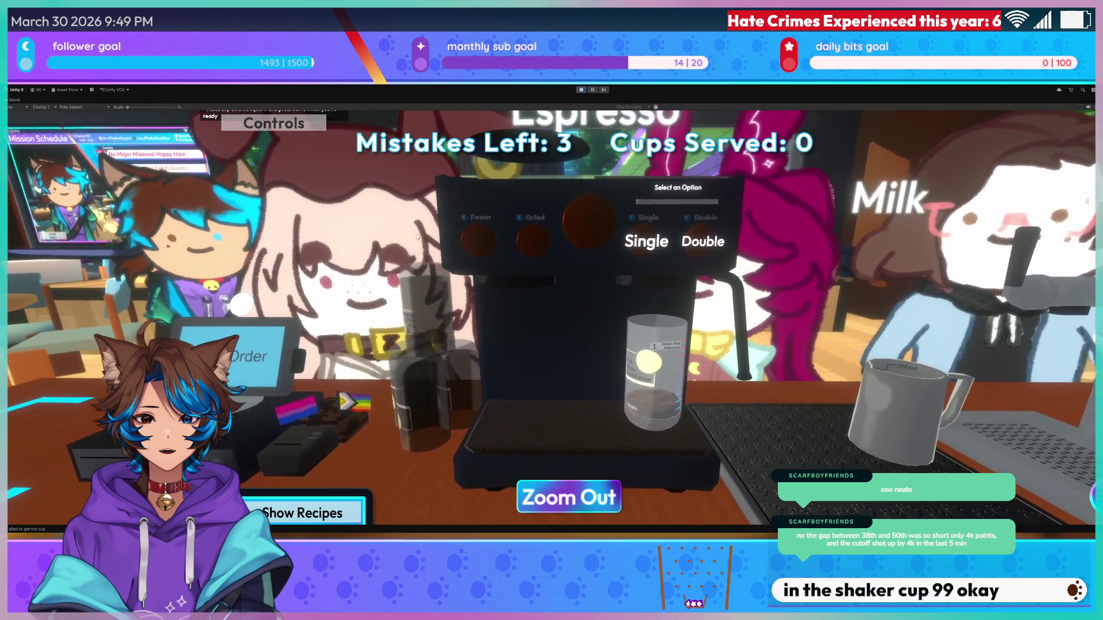
- Brew a single espresso shot and pick up the cup, looking along the counter
left_click(644, 237)
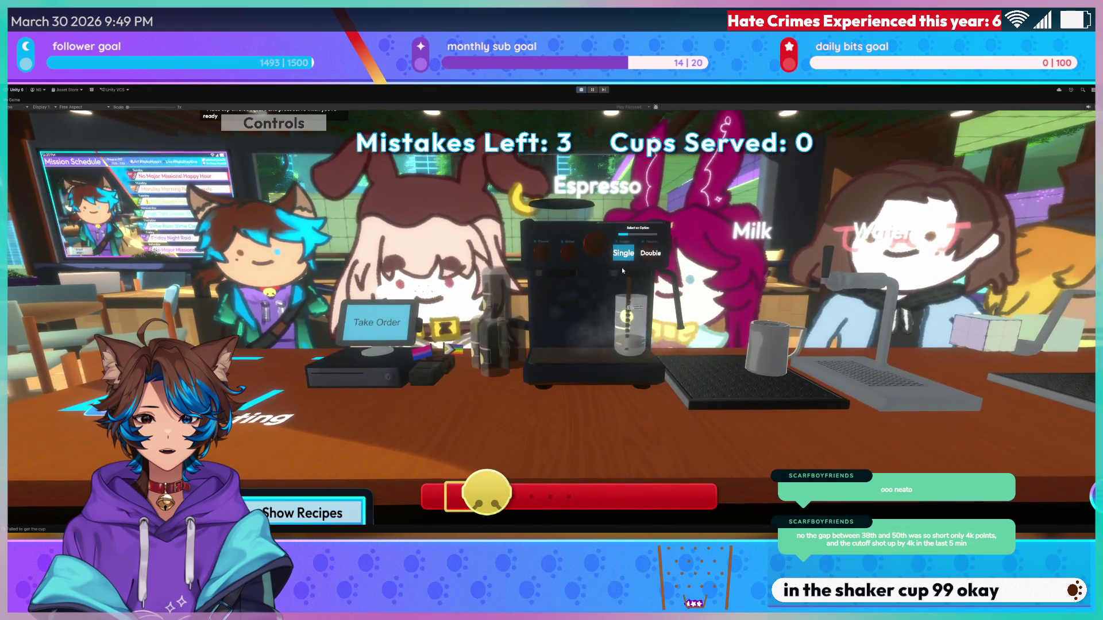
left_click(626, 344)
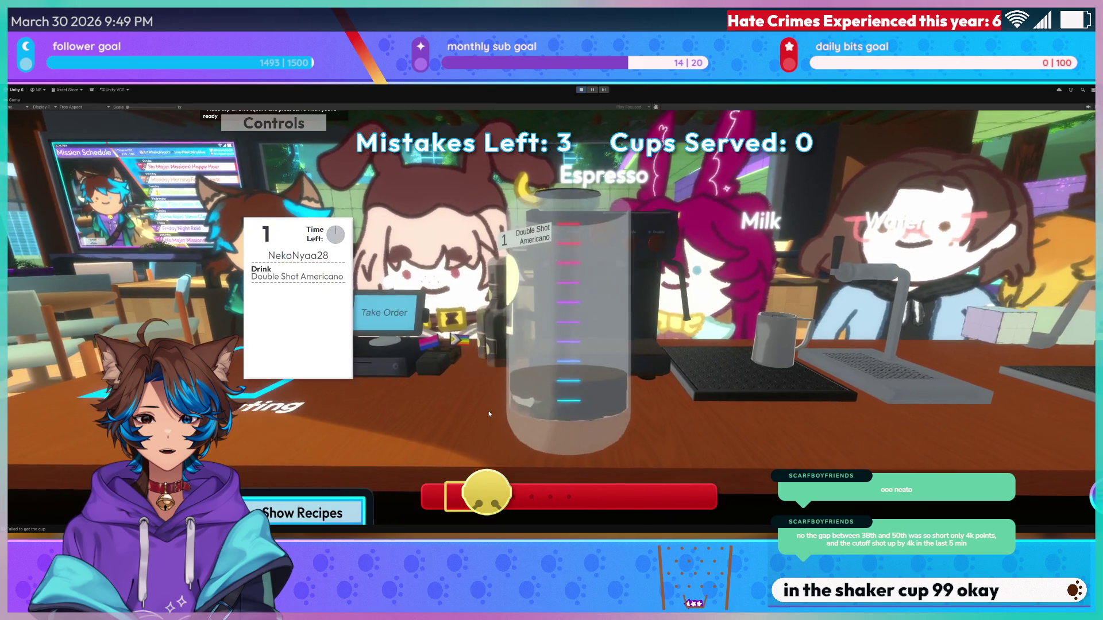
key("a")
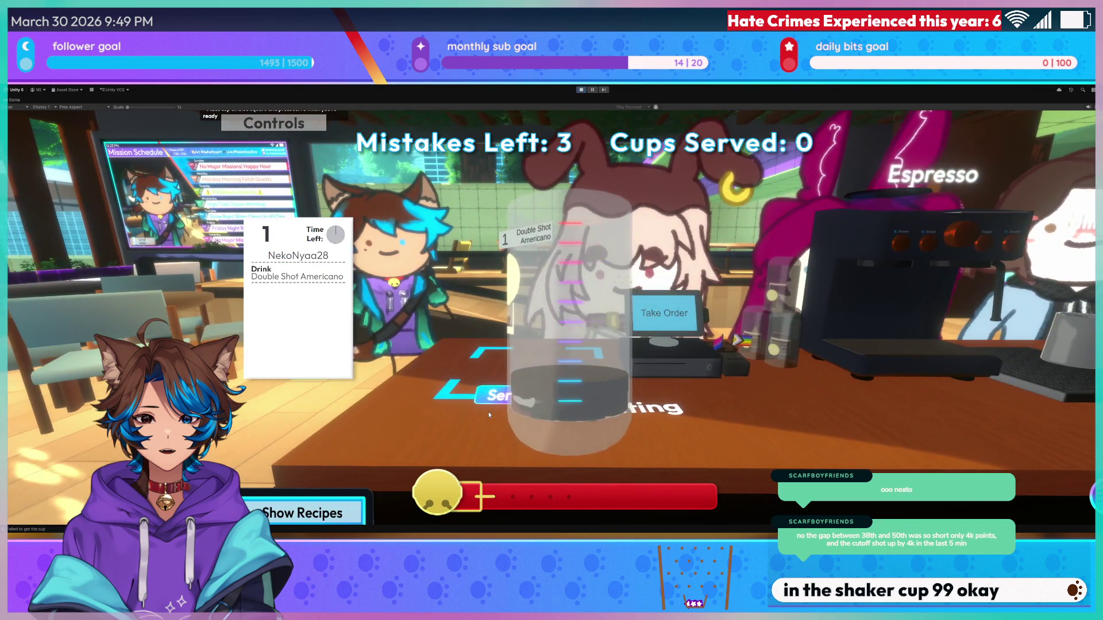
key("d")
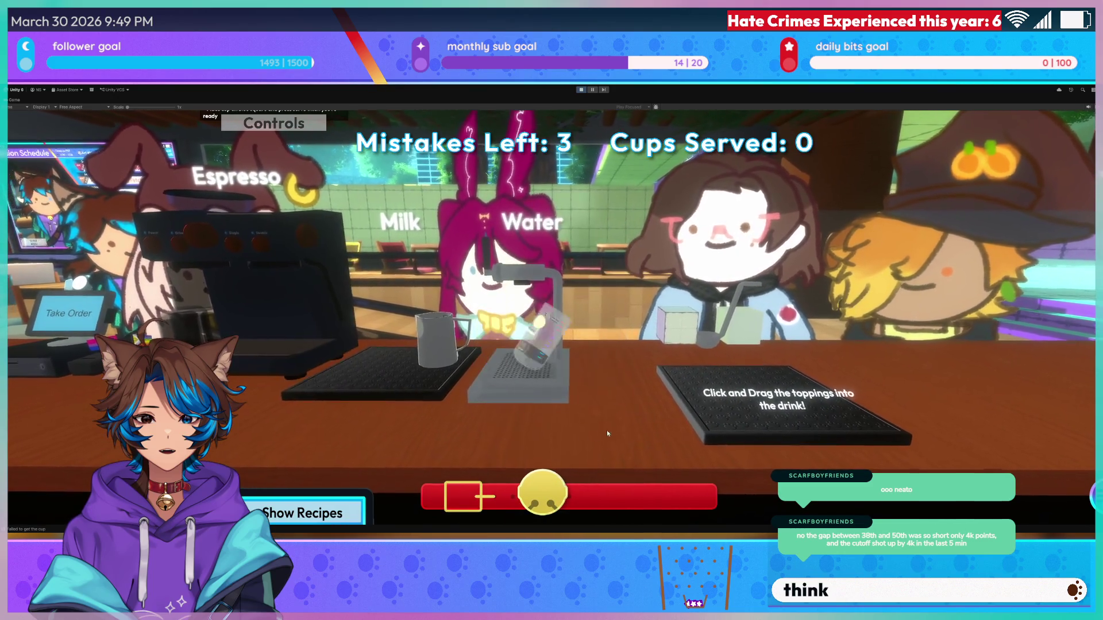
key("a")
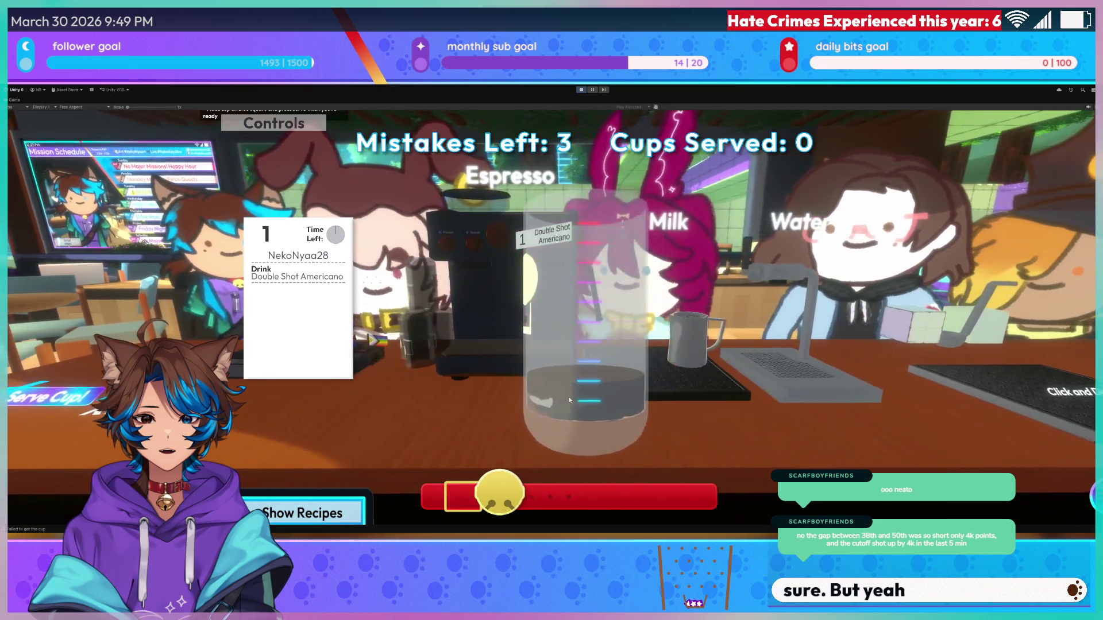
key("d")
key("a")
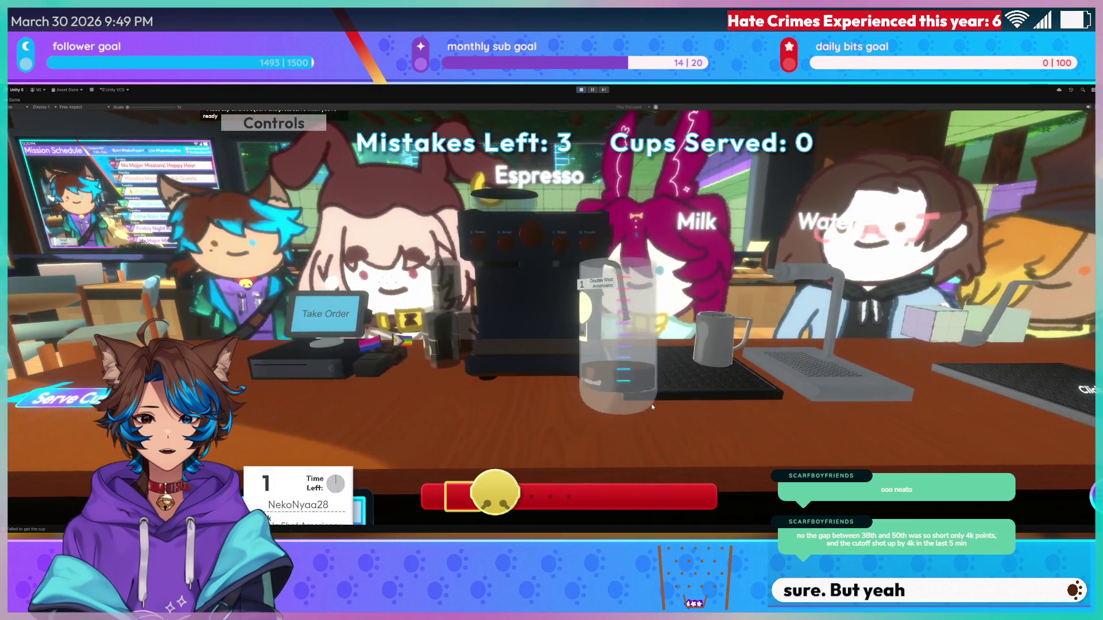
- Set the cup at the milk station, then move it under the Water dispenser
left_click(652, 407)
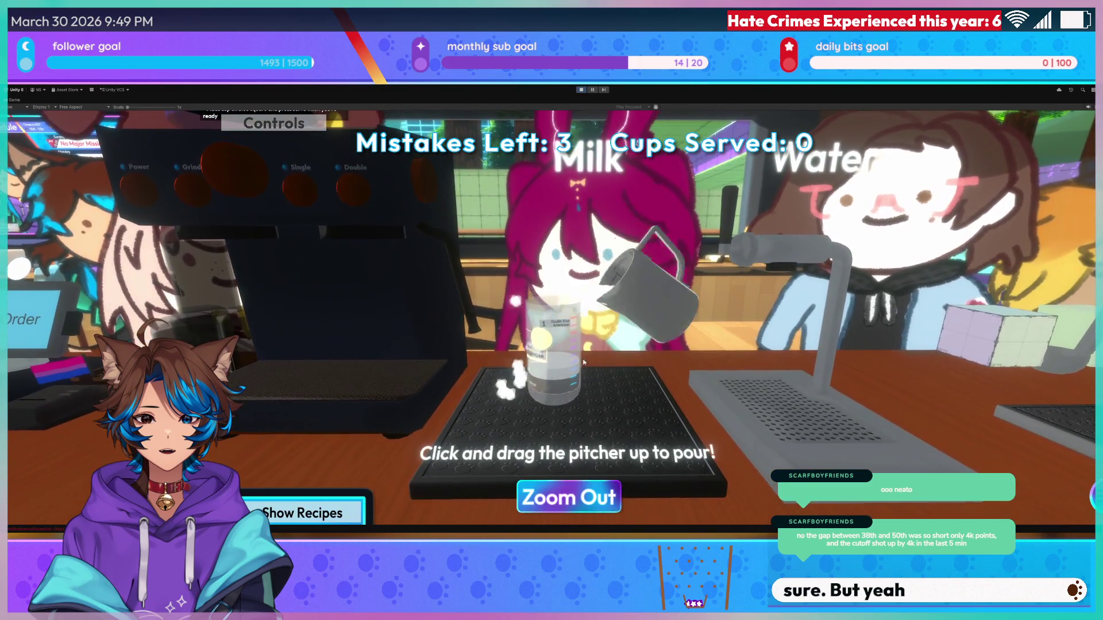
left_click(568, 497)
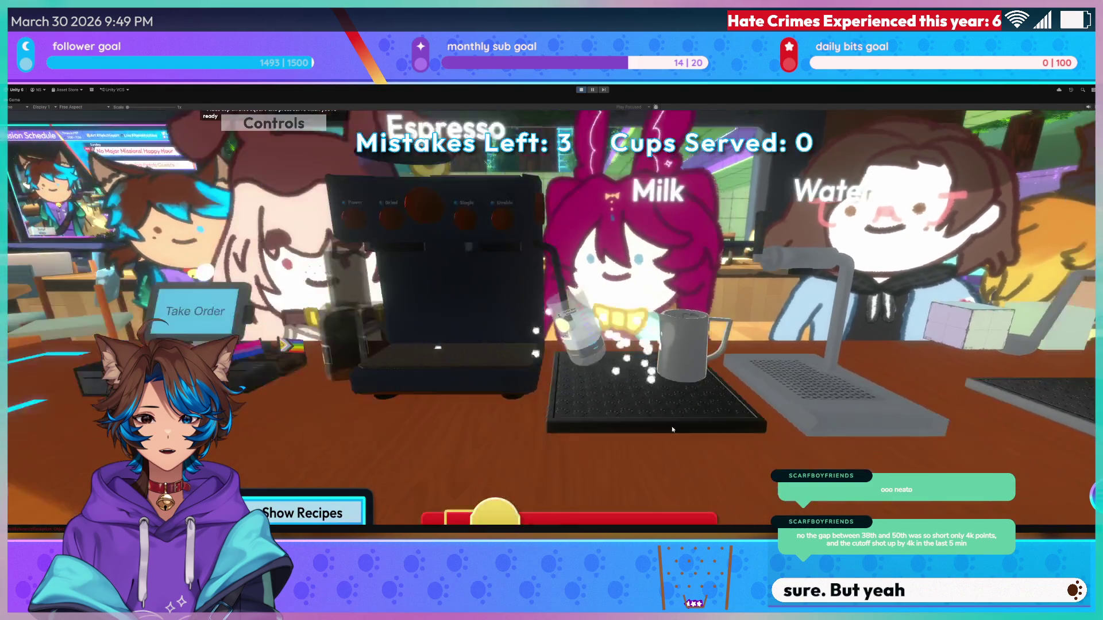
left_click(714, 369)
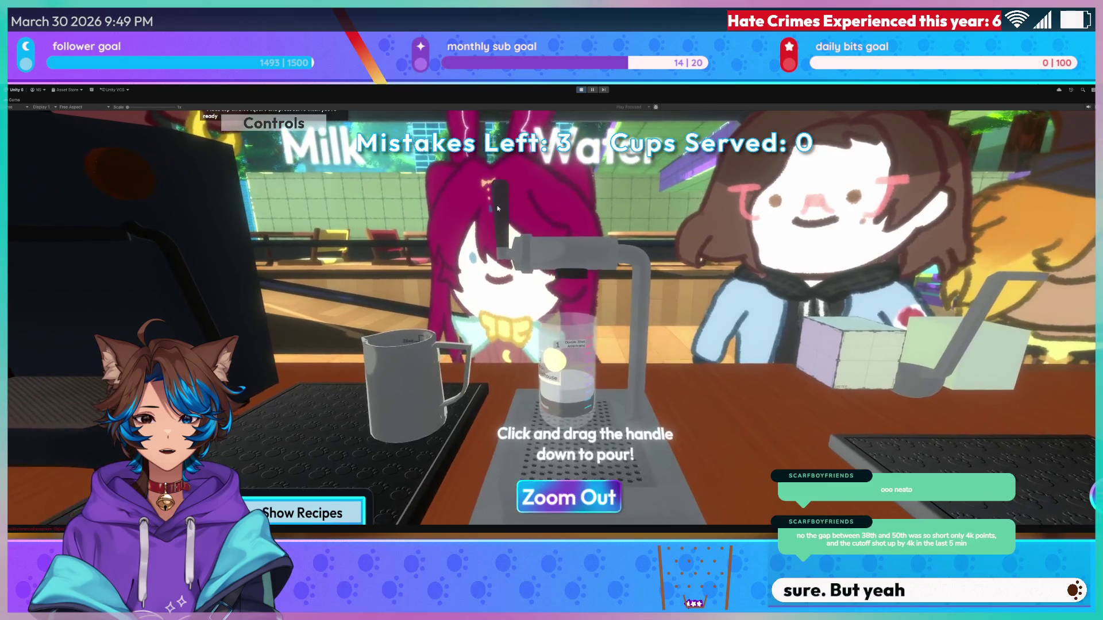
- Pour water into the Americano cup at the Water station, then pick it back up from the toppings mat
left_click(569, 497)
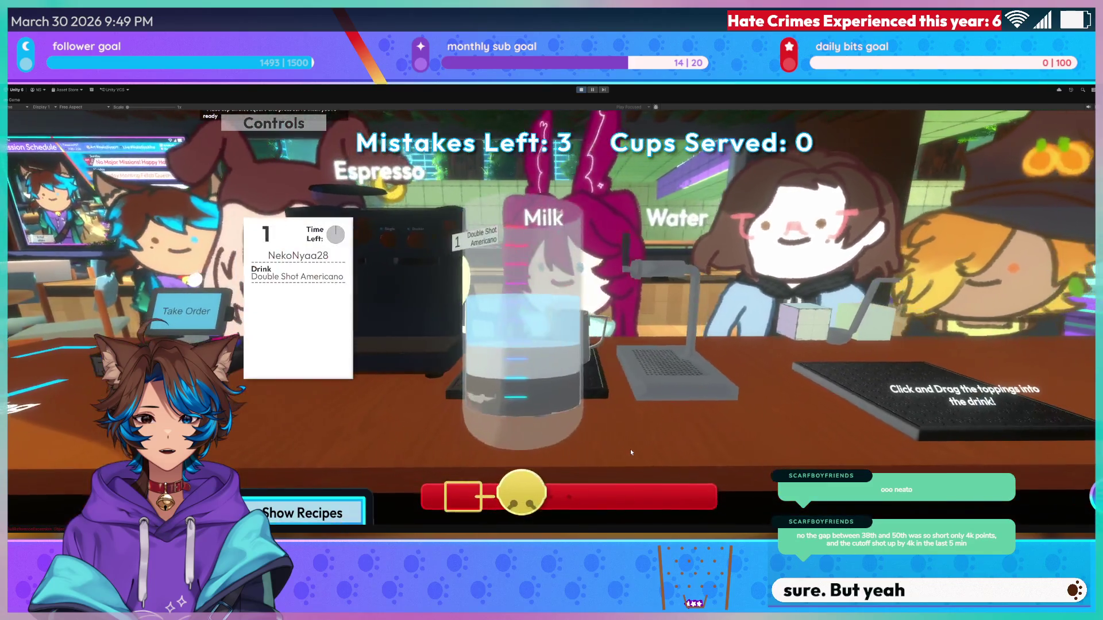
left_click(656, 390)
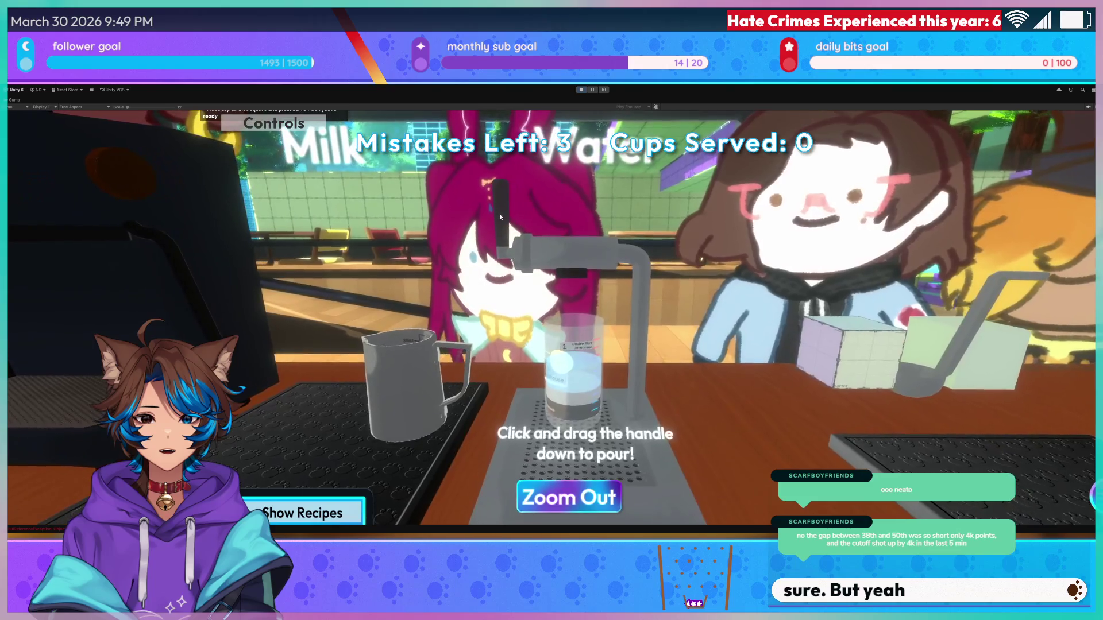
left_click_drag(497, 231, 500, 275)
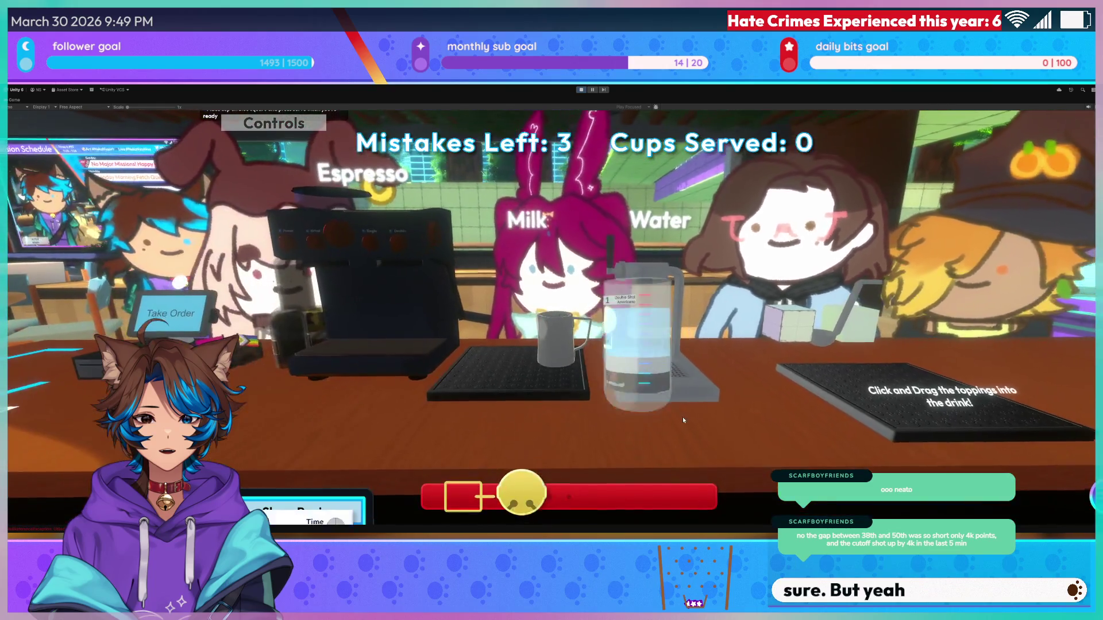
left_click(682, 417)
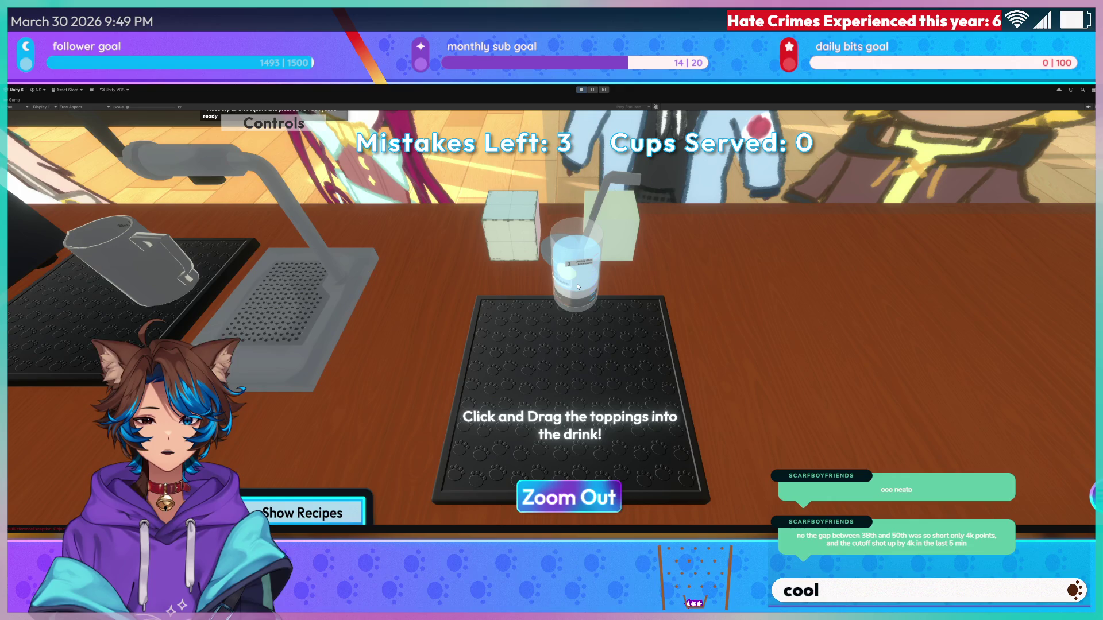
left_click(584, 302)
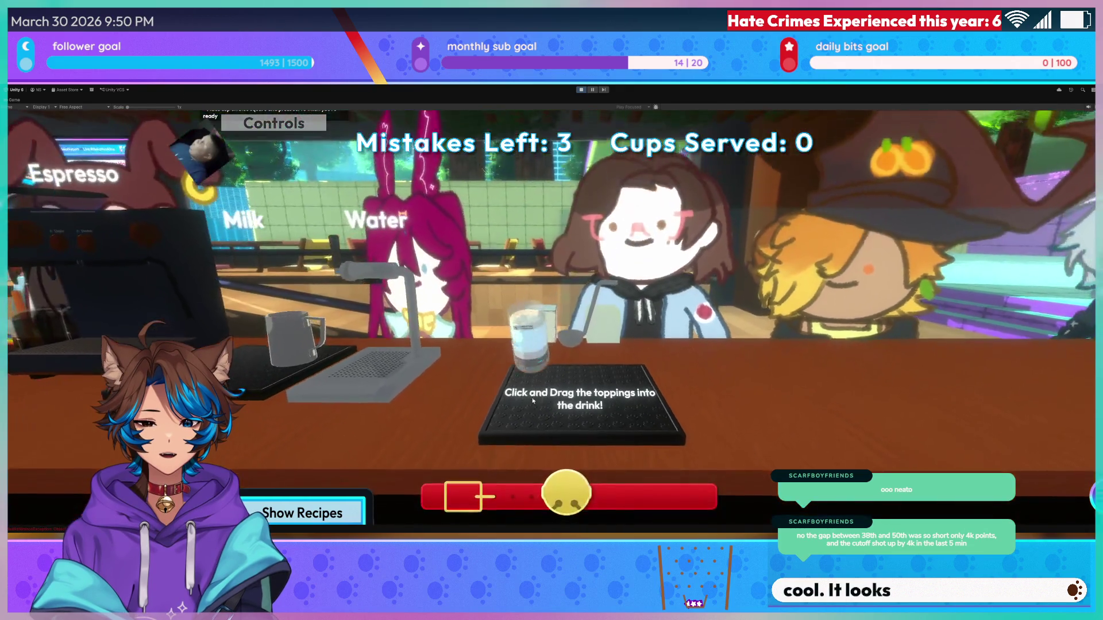
- Bring the cup up close with its order ticket and carry it to the drink stations
key("a")
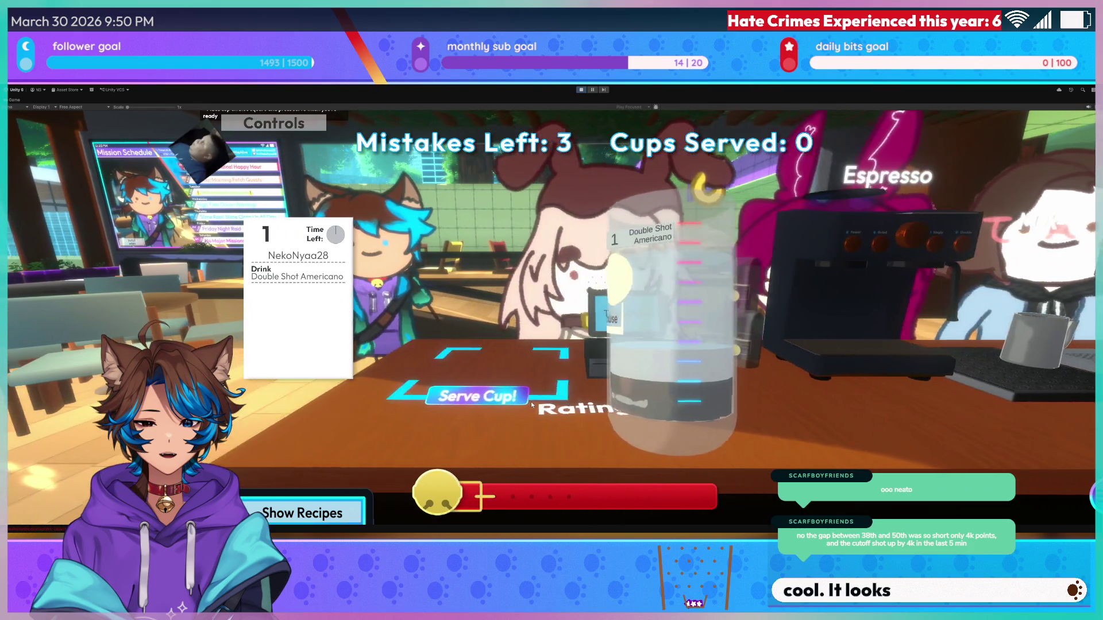
key("d")
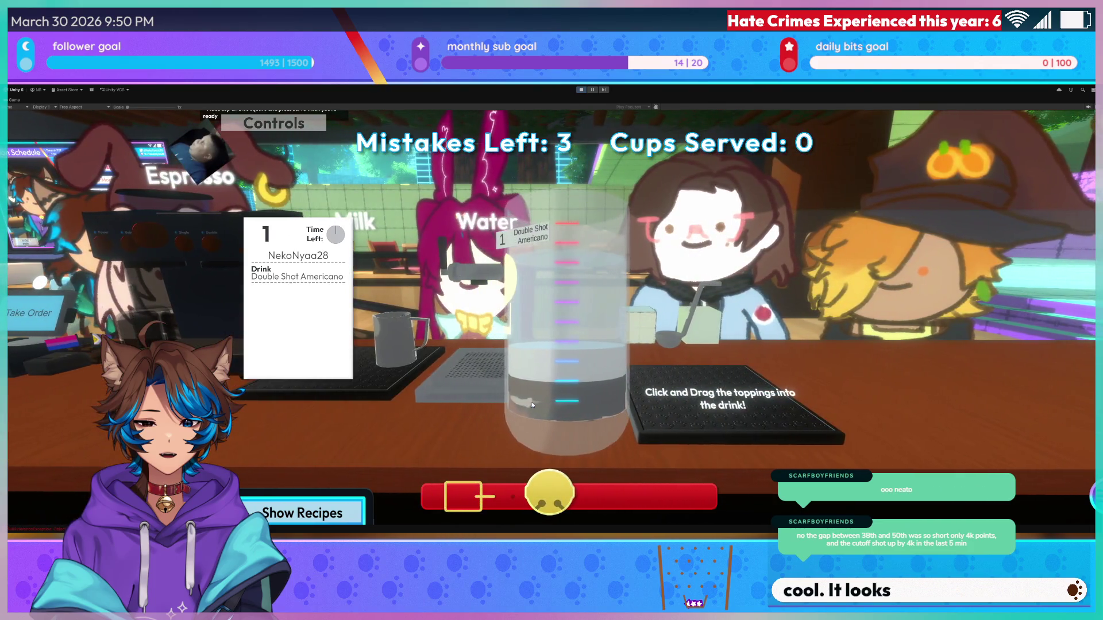
key("a")
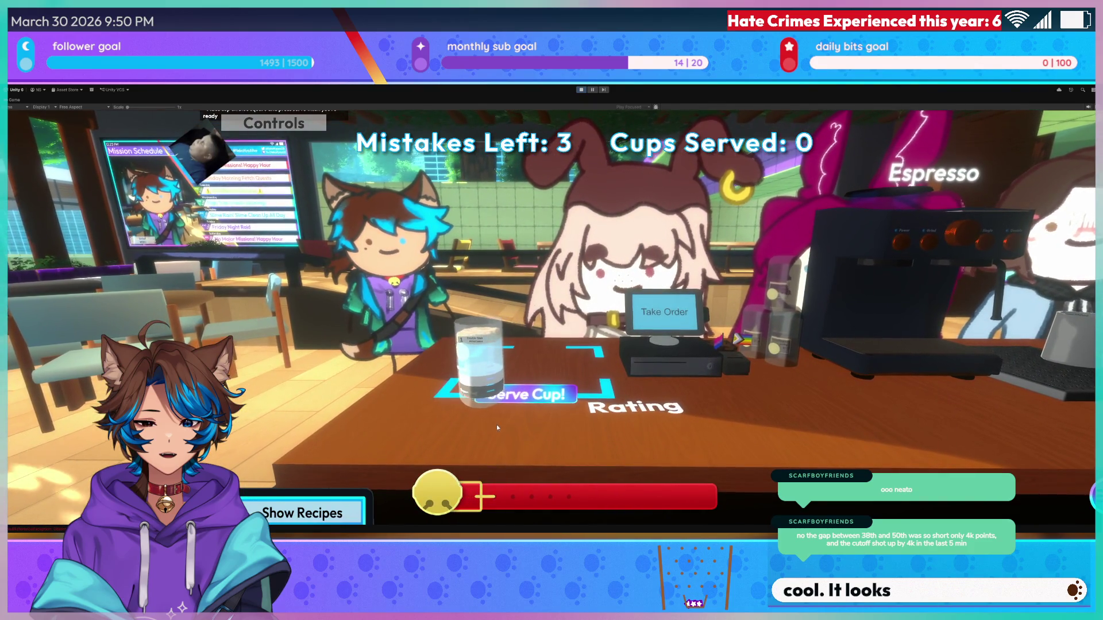
key("e")
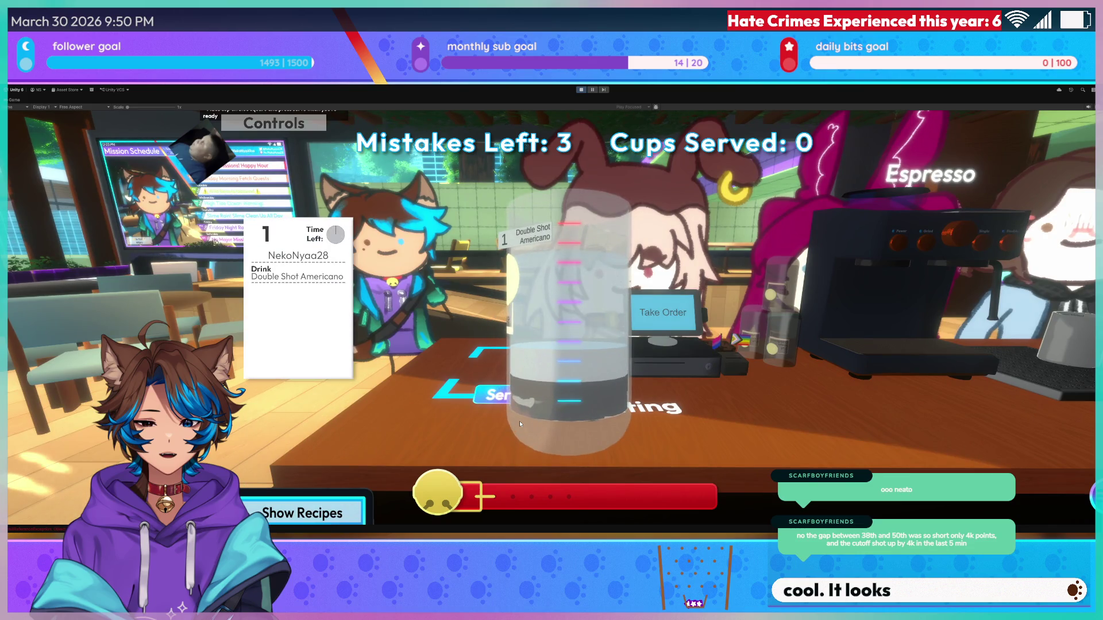
mouse_move(519, 421)
left_mouse_down()
mouse_move(736, 418)
mouse_move(651, 374)
mouse_move(649, 330)
mouse_move(574, 430)
left_mouse_up()
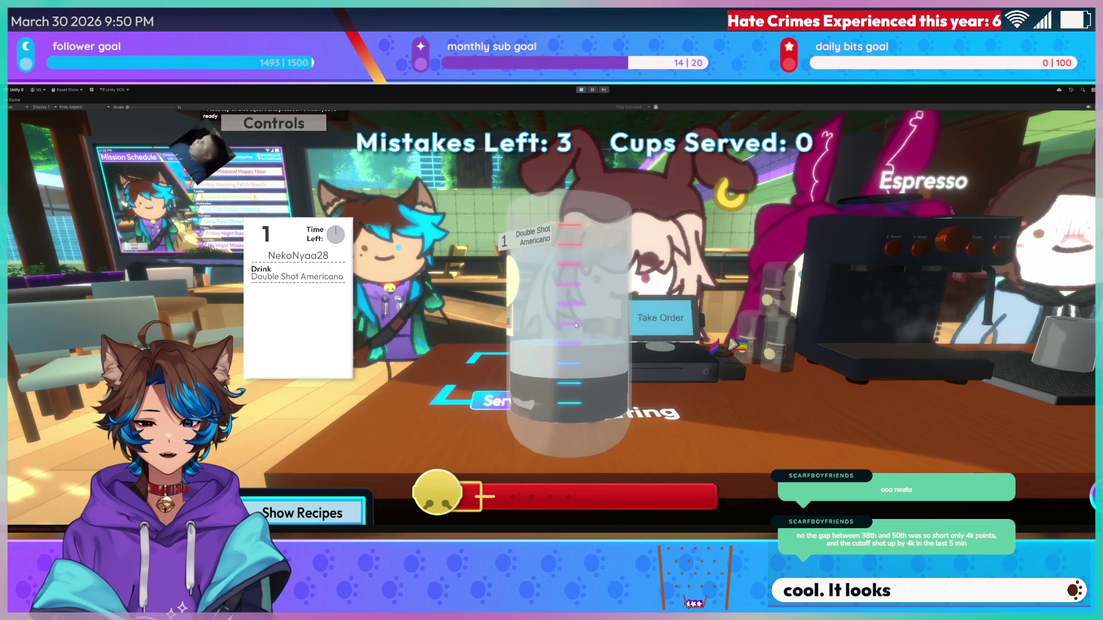
- Add more water, set the cup down at the serve spot, and exit Play mode
left_click(585, 257)
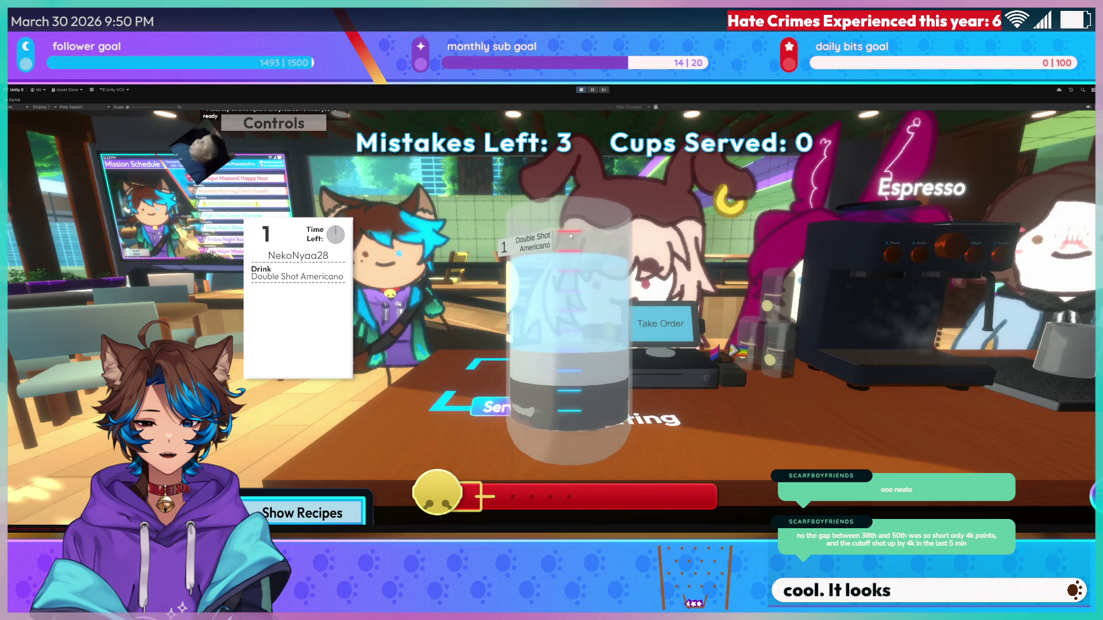
right_click(570, 236)
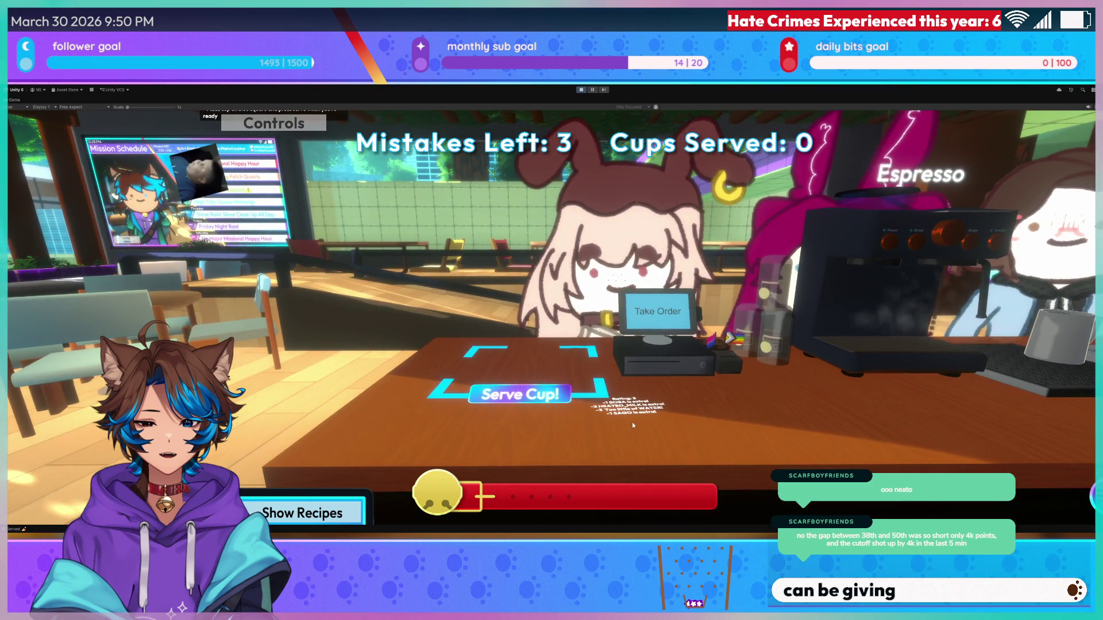
left_click(582, 89)
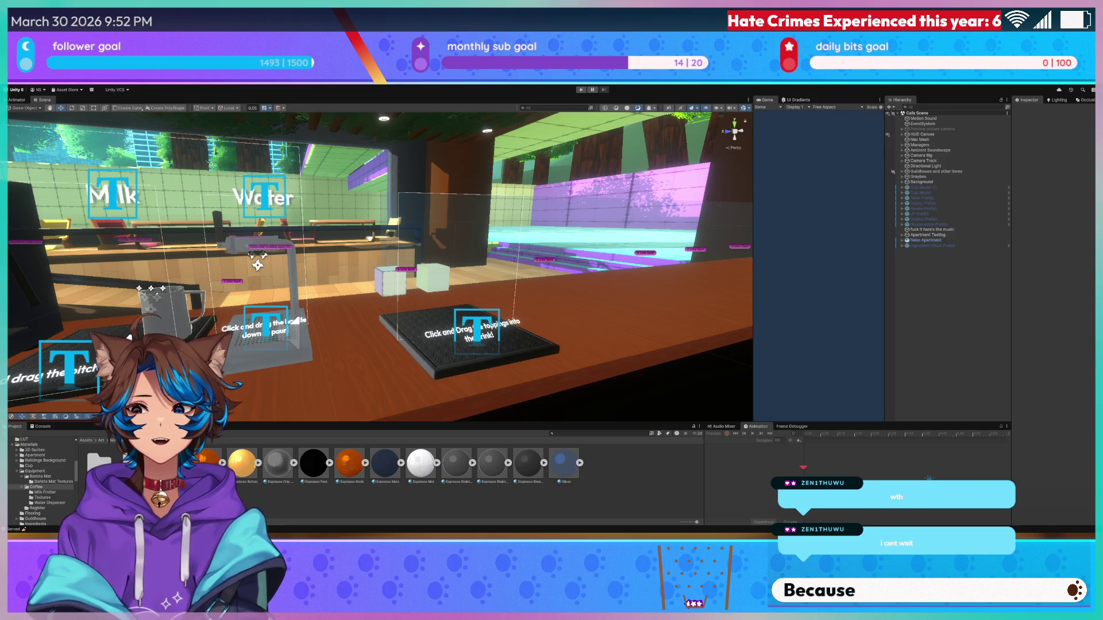
- Switch to Blender and orbit the viewport to see the juice-dispenser reference image in perspective
key("alt+Tab")
scroll(538, 285, "up", 3)
mouse_move(538, 285)
left_mouse_down()
mouse_move(536, 337)
mouse_move(591, 360)
mouse_move(401, 323)
mouse_move(492, 328)
left_mouse_up()
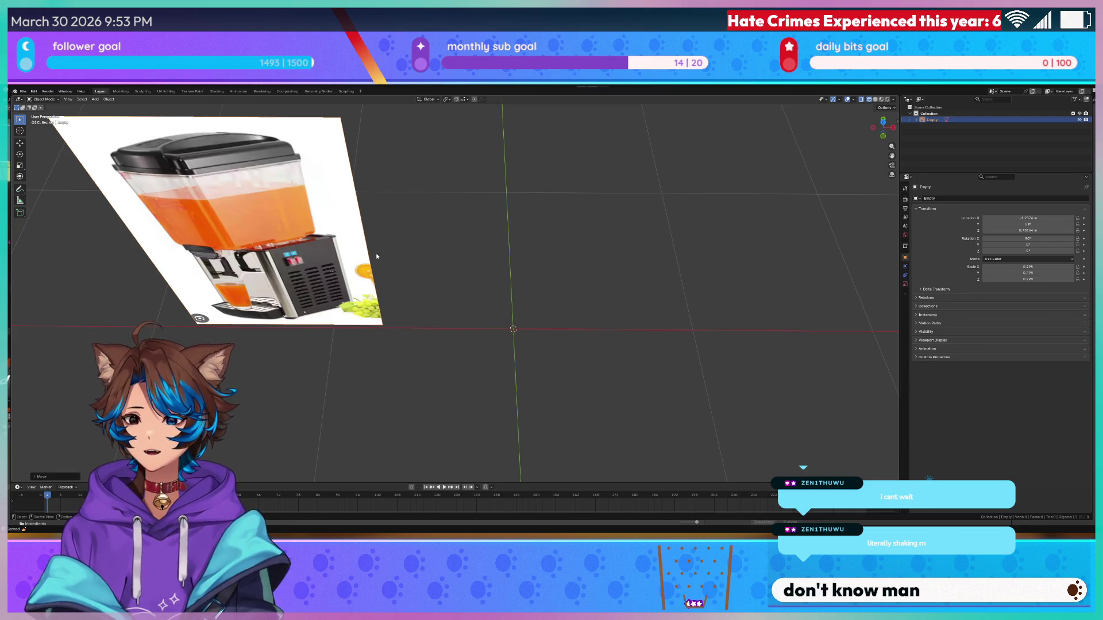
- Switch to Front Orthographic view and centre the juice-dispenser reference image in the viewport
mouse_move(421, 283)
left_mouse_down()
mouse_move(457, 301)
mouse_move(459, 278)
mouse_move(511, 317)
left_mouse_up()
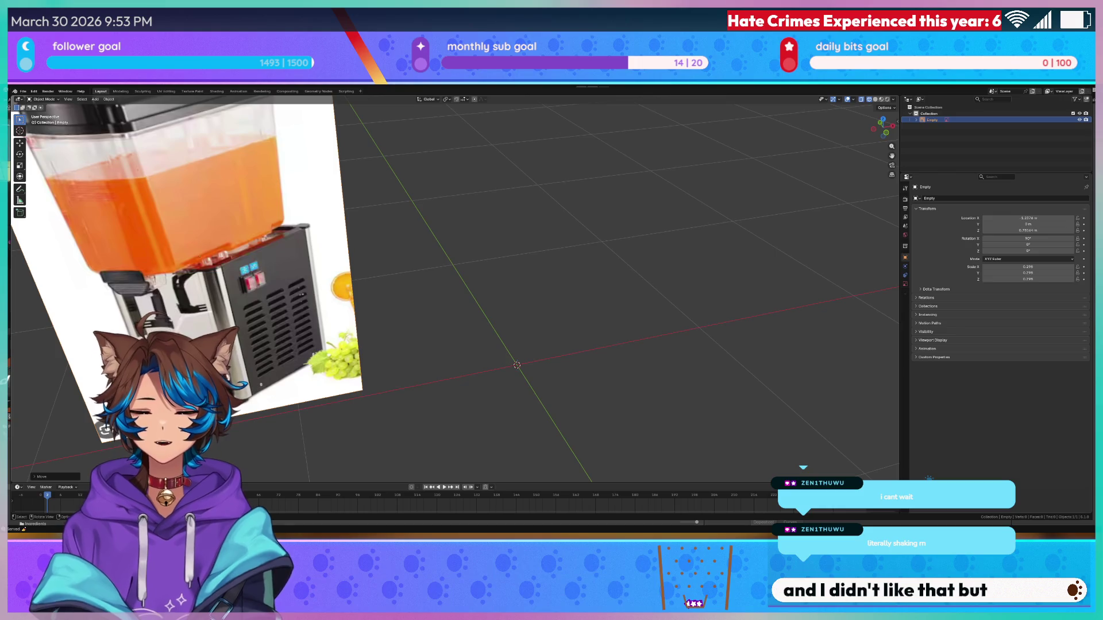
scroll(454, 287, "down", 1)
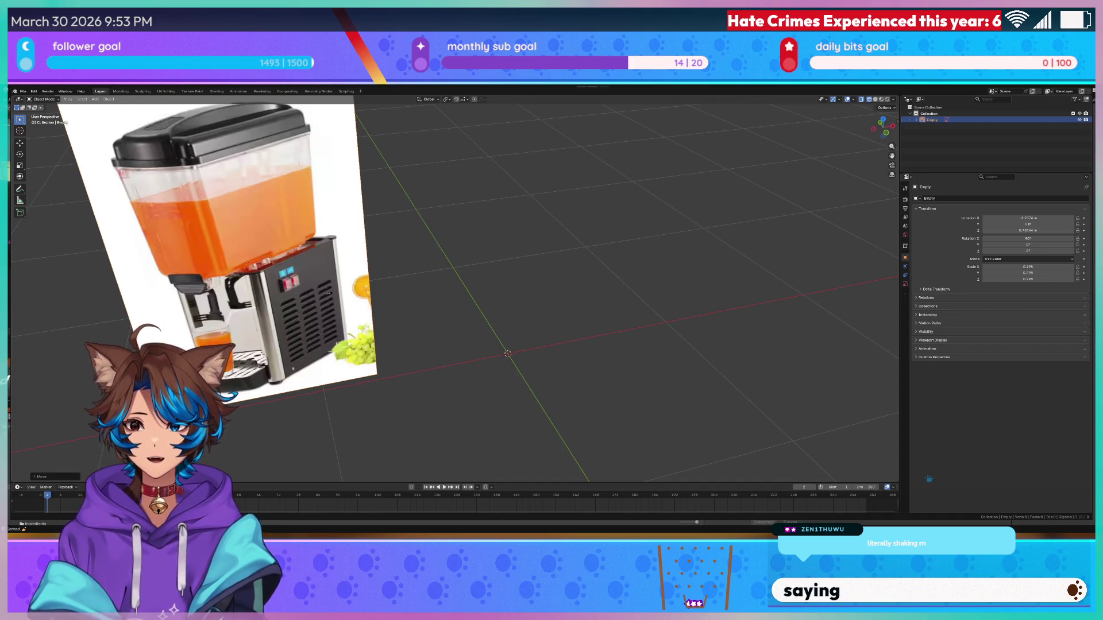
mouse_move(534, 345)
left_mouse_down()
mouse_move(510, 332)
mouse_move(536, 367)
mouse_move(465, 323)
mouse_move(482, 352)
left_mouse_up()
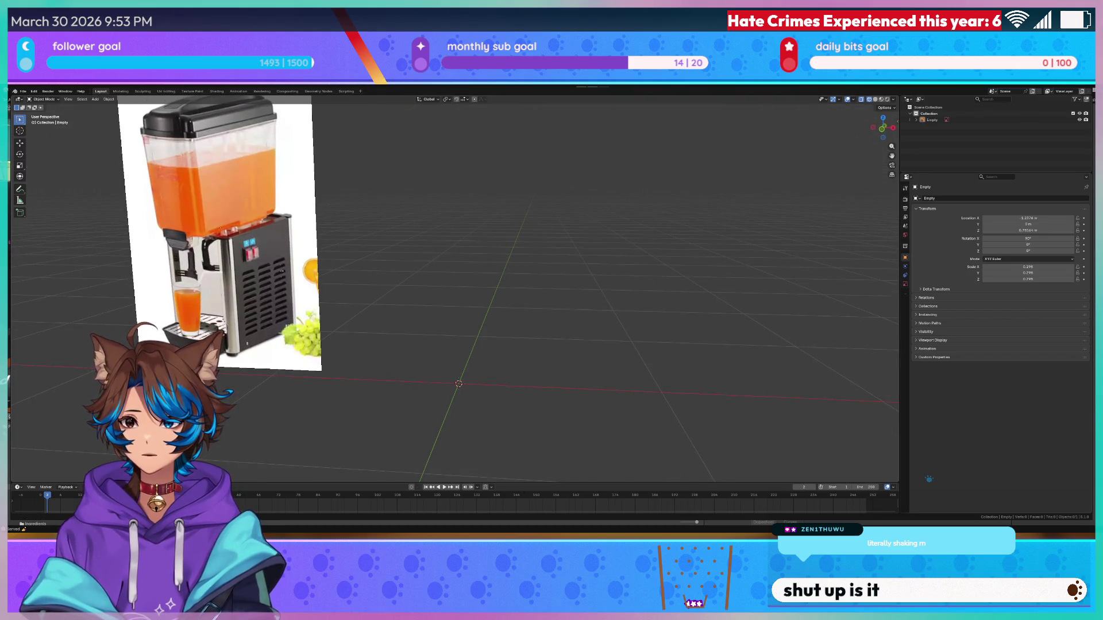
key("KP_1")
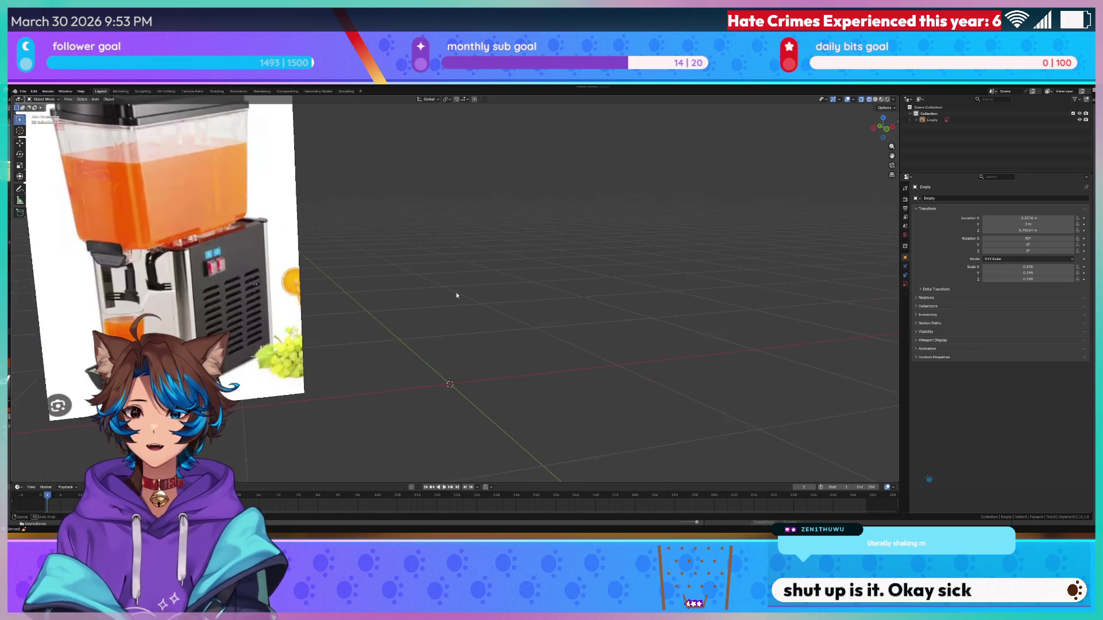
scroll(458, 288, "down", 4)
scroll(482, 270, "up", 2)
left_click_drag(503, 272, 494, 283)
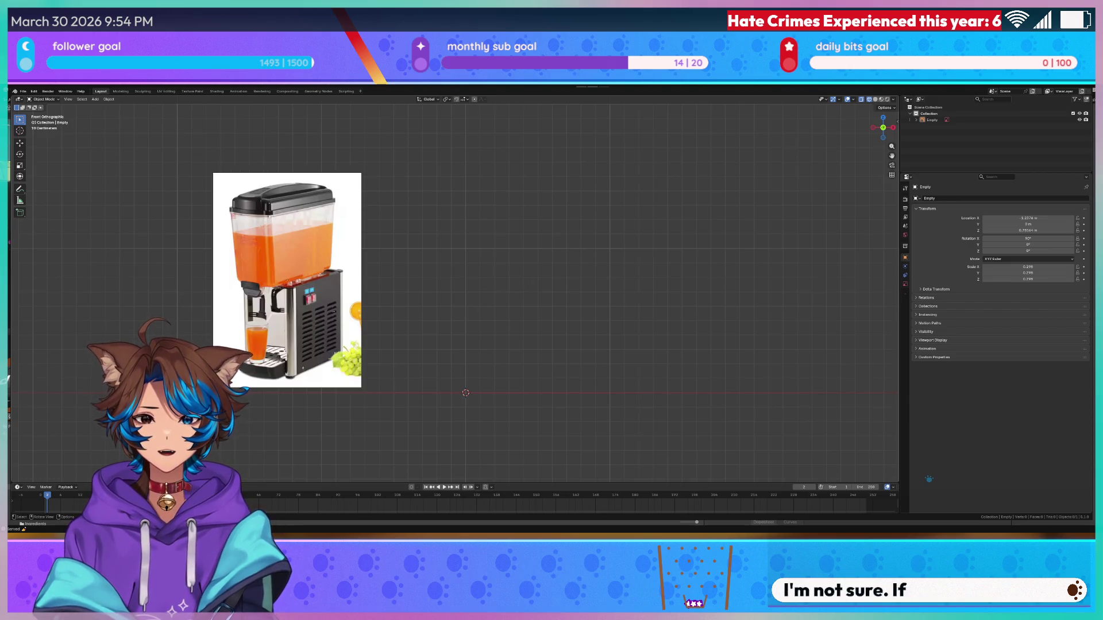
- Paste in a second reference image showing a clear orange-juice dispenser
key("shift")
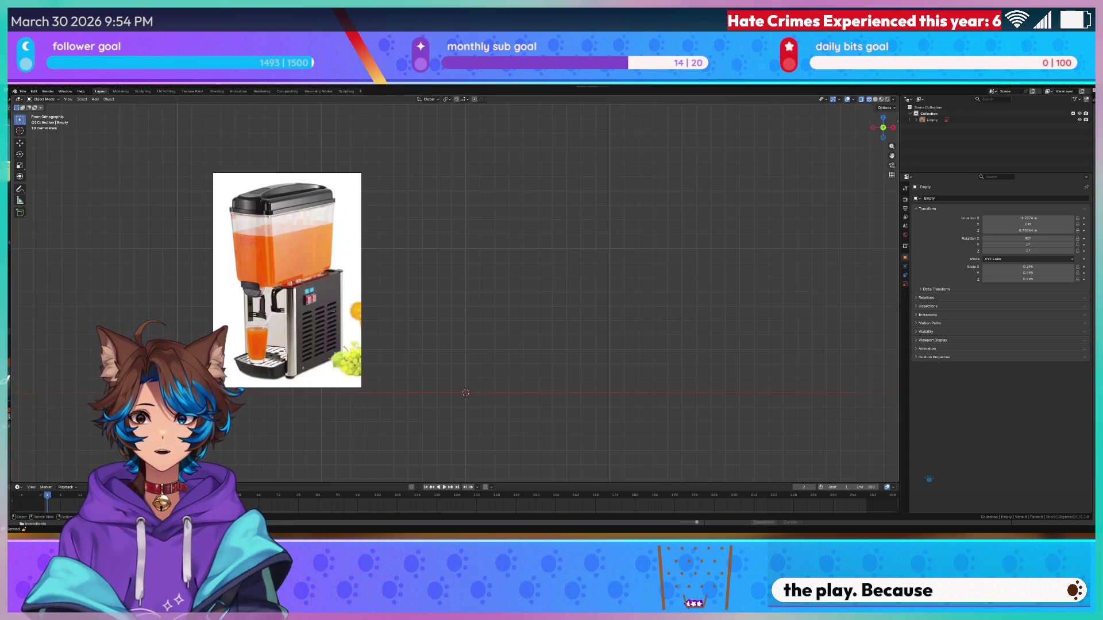
left_click(95, 99)
mouse_move(101, 105)
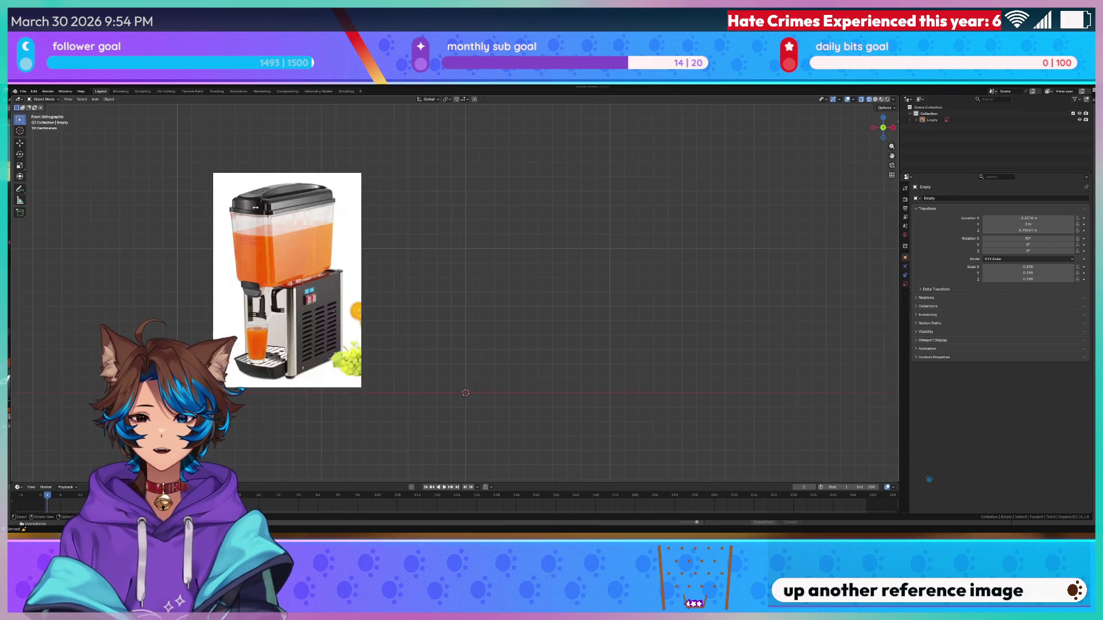
key("ctrl+v")
- Shrink the new reference image and raise it level with the first along Z
scroll(566, 284, "down", 5)
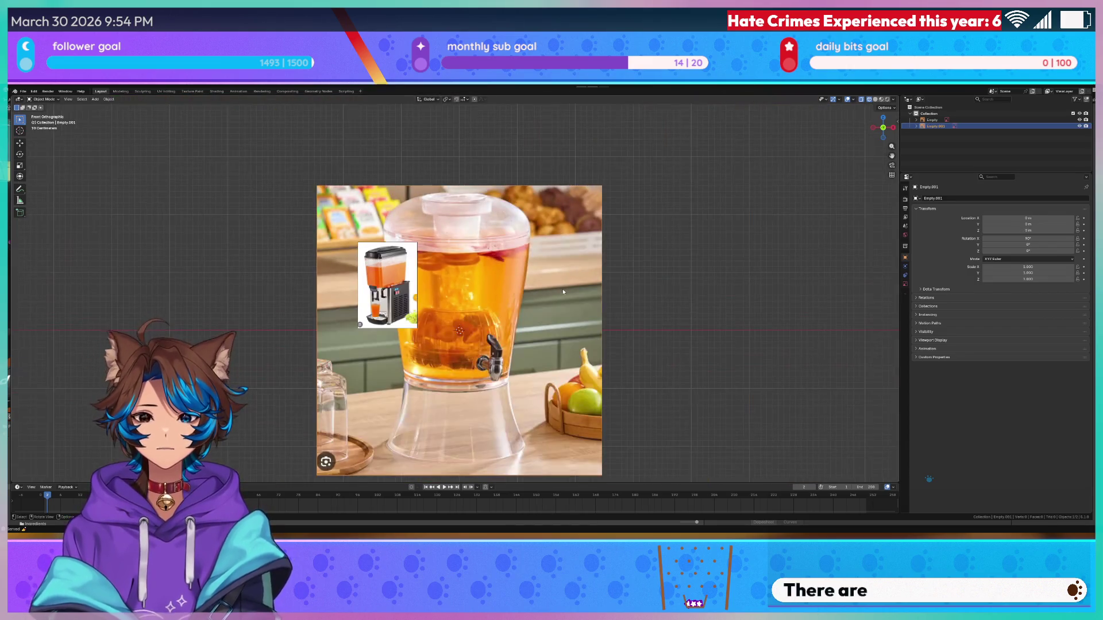
key("s")
left_click(485, 318)
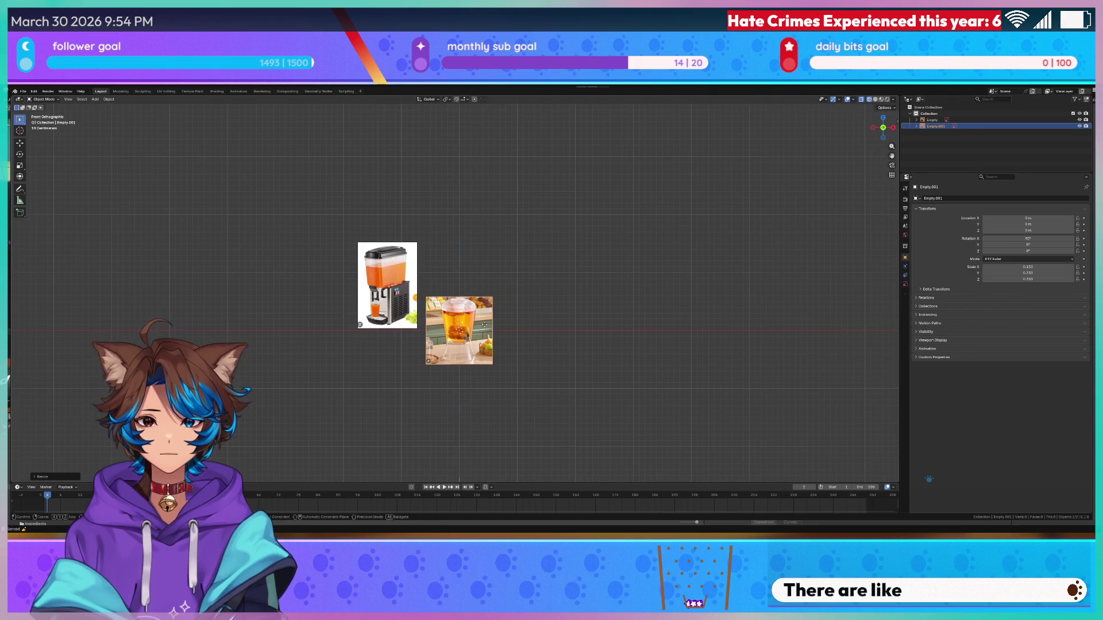
key("g")
key("z")
left_click(481, 291)
key("g")
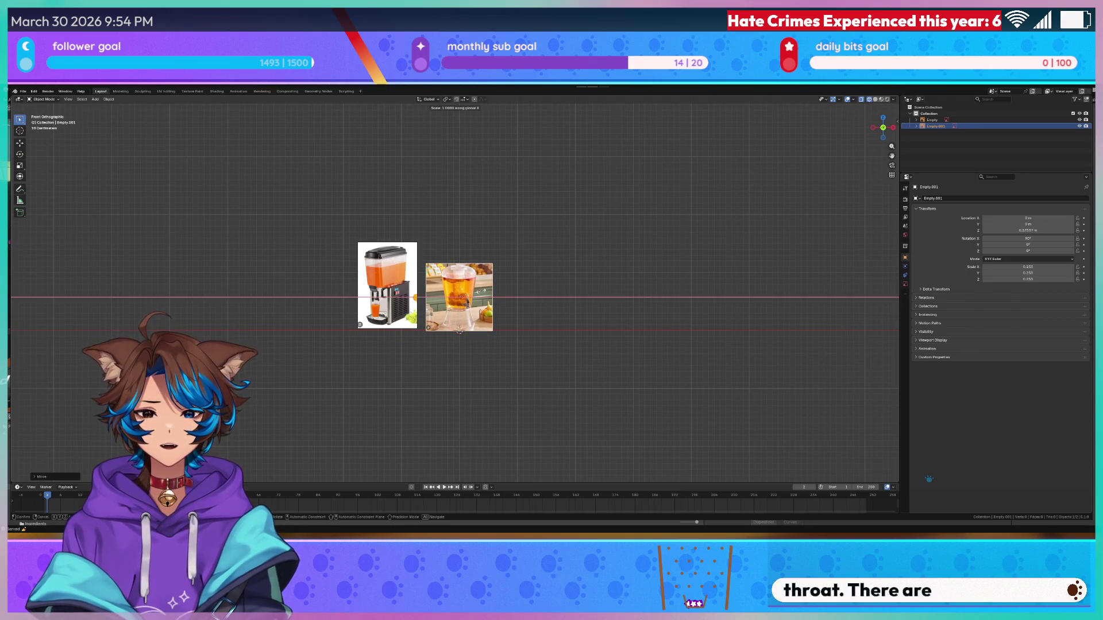
key("Escape")
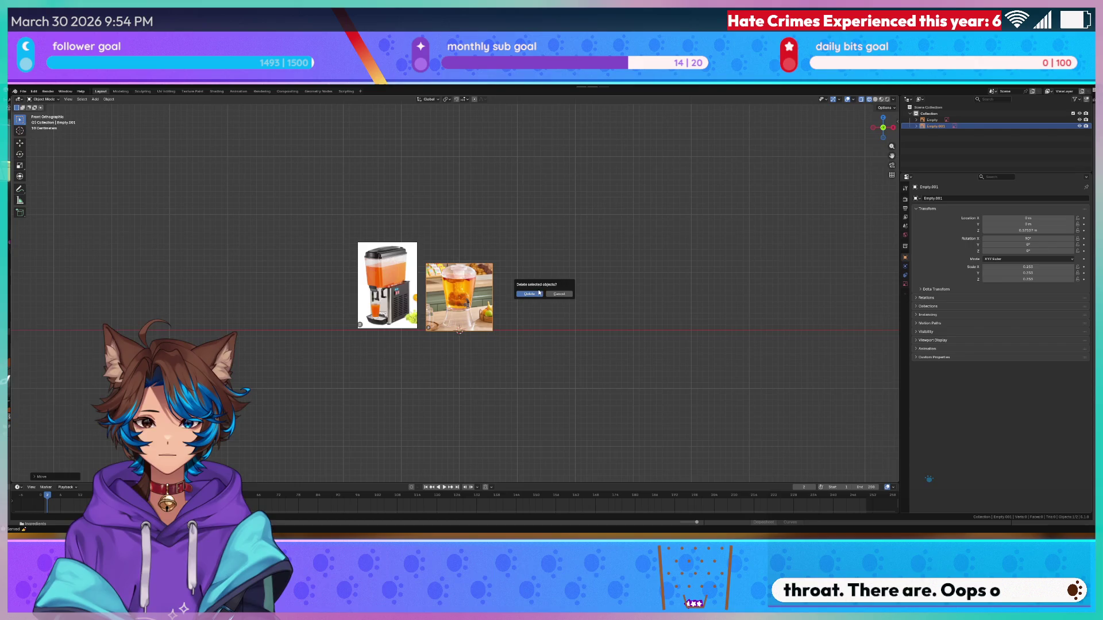
- Move the clear dispenser image along X to the right of the first reference, then deselect it
key("g")
key("x")
left_click(540, 284)
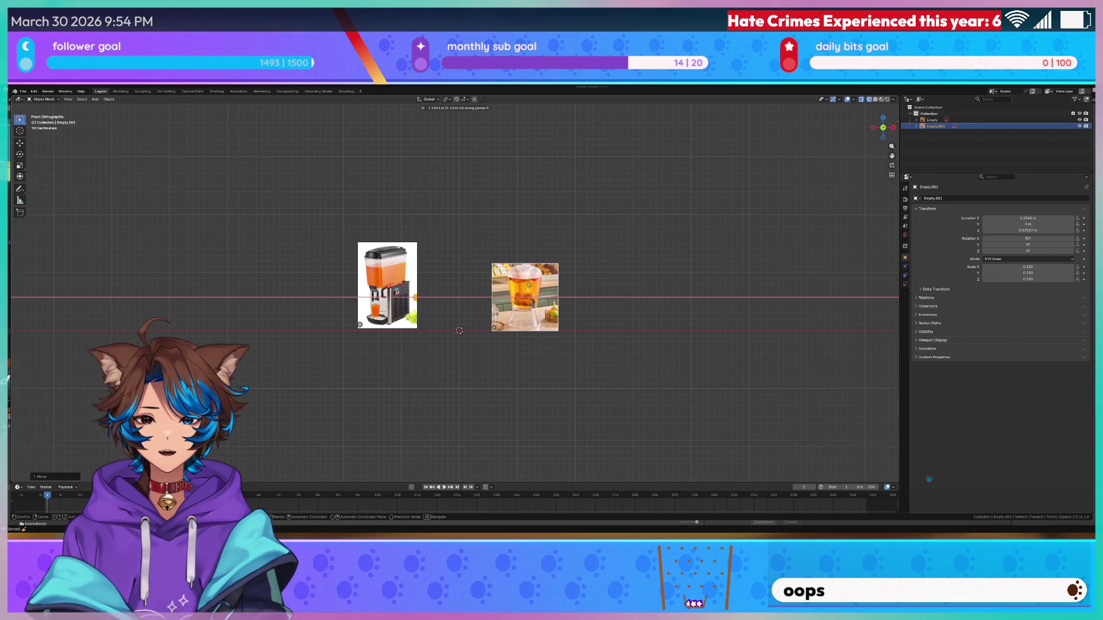
scroll(551, 296, "up", 5)
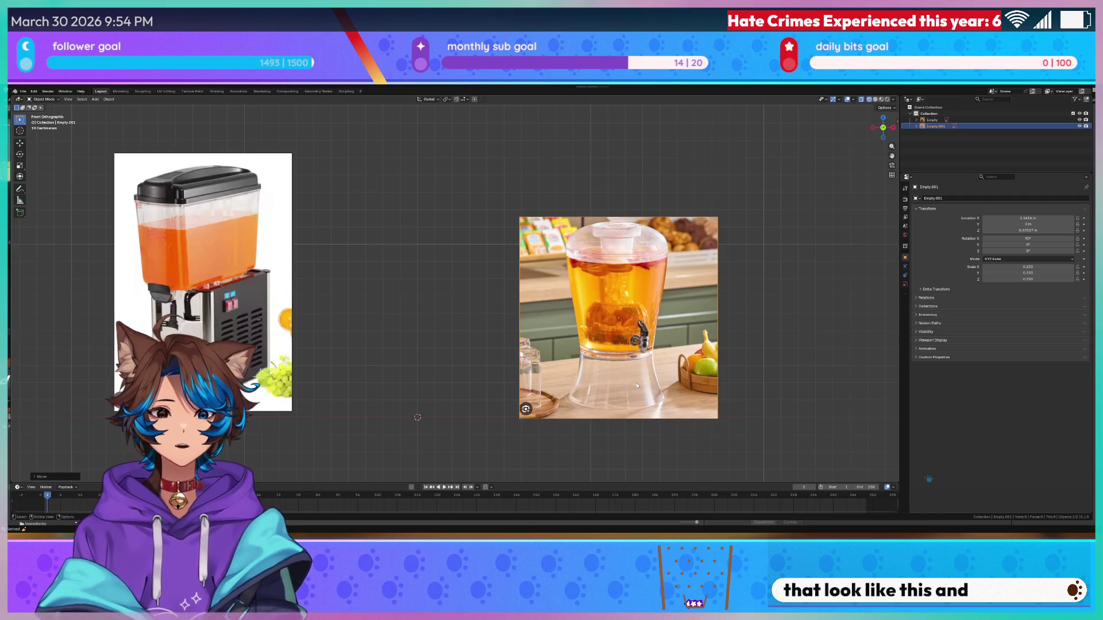
left_click(439, 201)
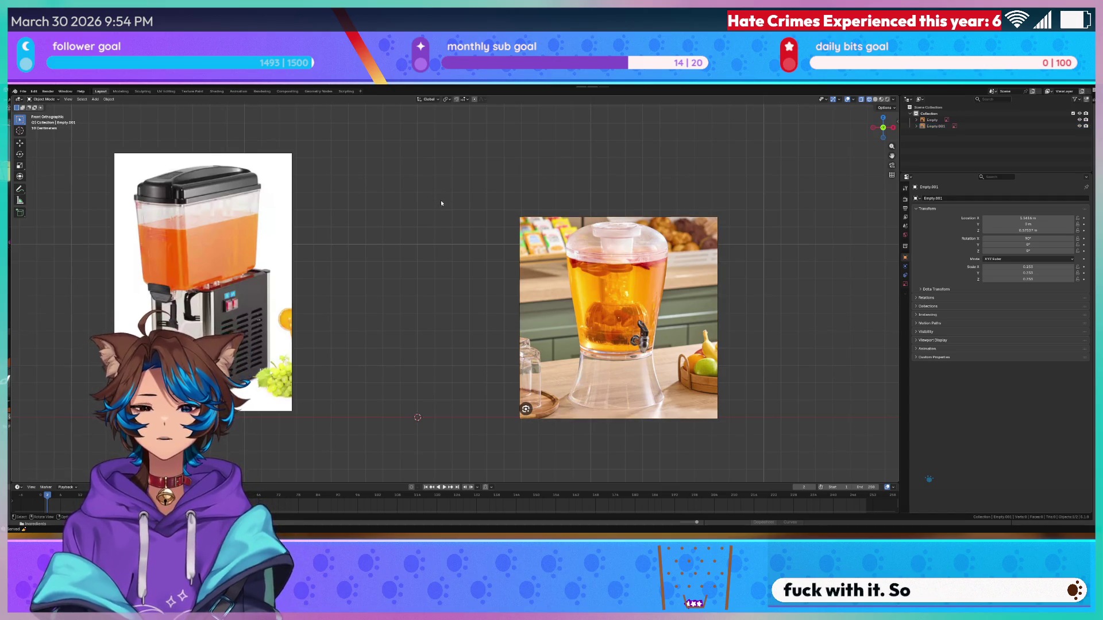
- Browse the Add > Mesh menu, then select the right reference image
left_click(95, 99)
mouse_move(96, 107)
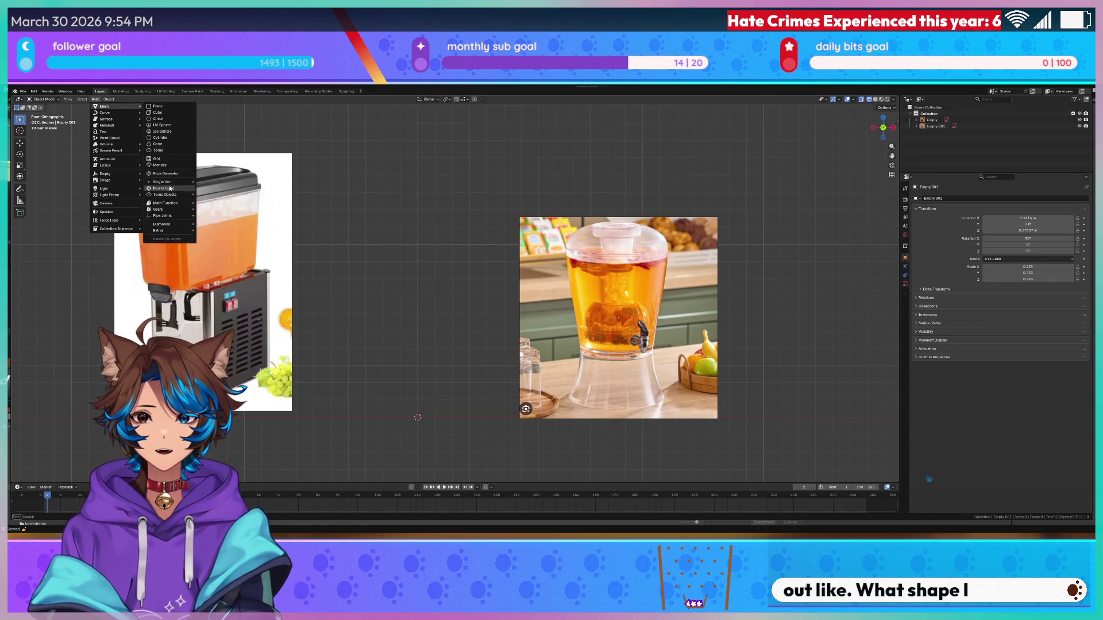
mouse_move(173, 203)
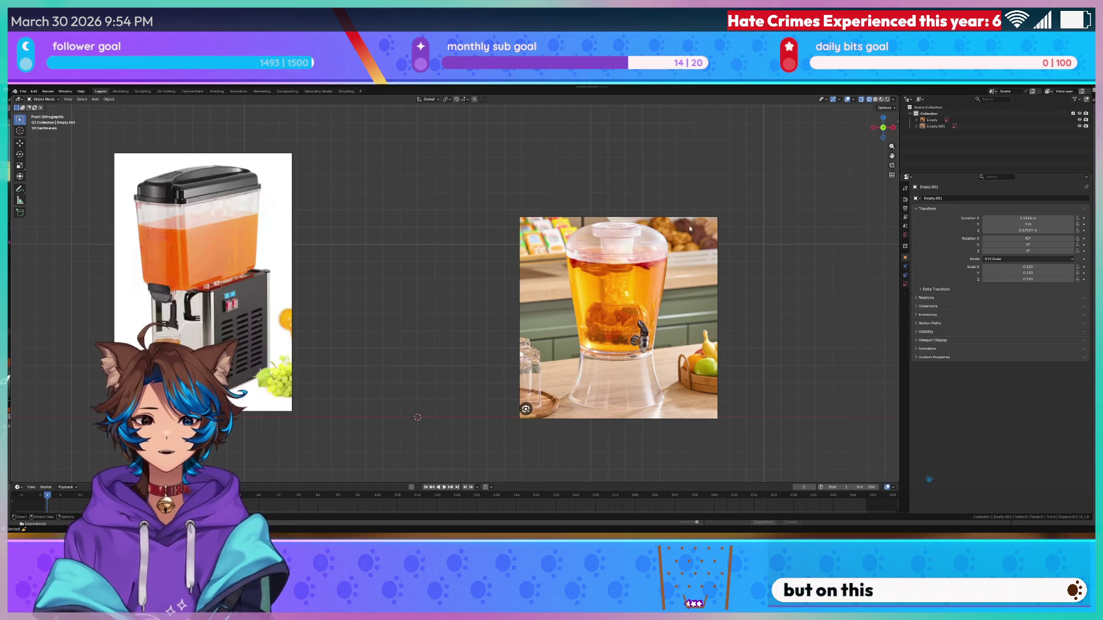
left_click(519, 312)
key("alt+a")
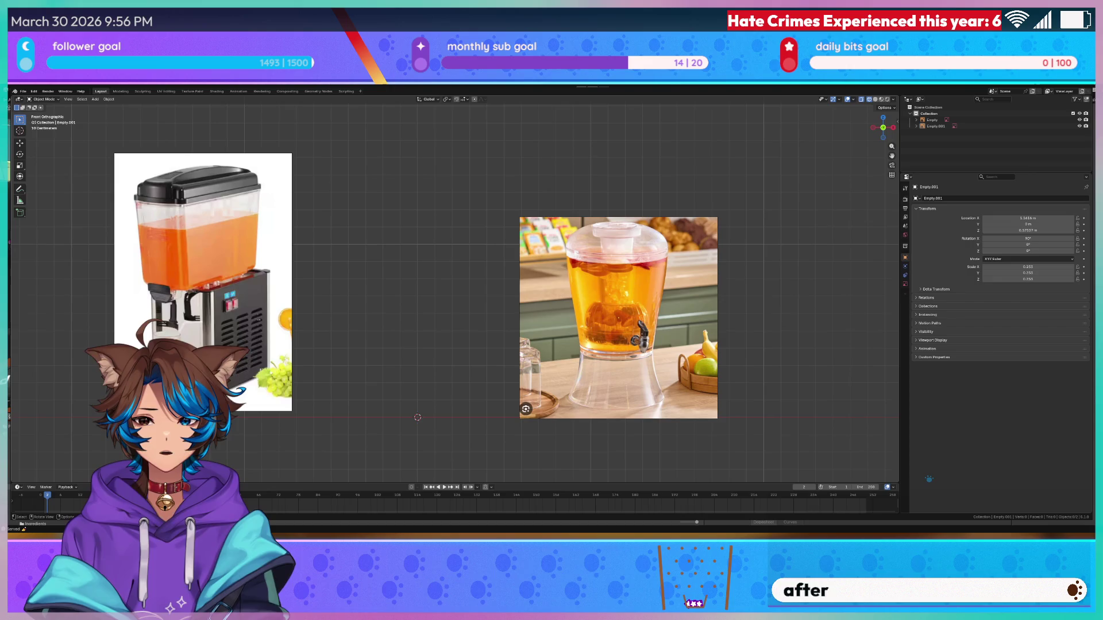
- Orbit into perspective and add the Elegant Wooden Stand photo as a reference image
left_click_drag(684, 173, 690, 173)
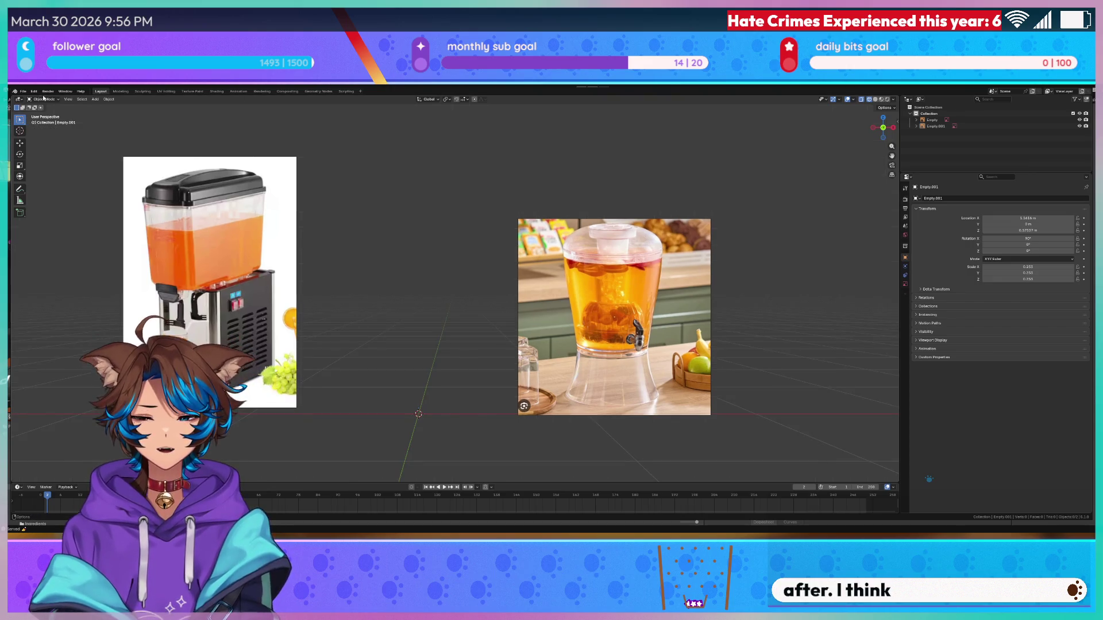
left_click(95, 99)
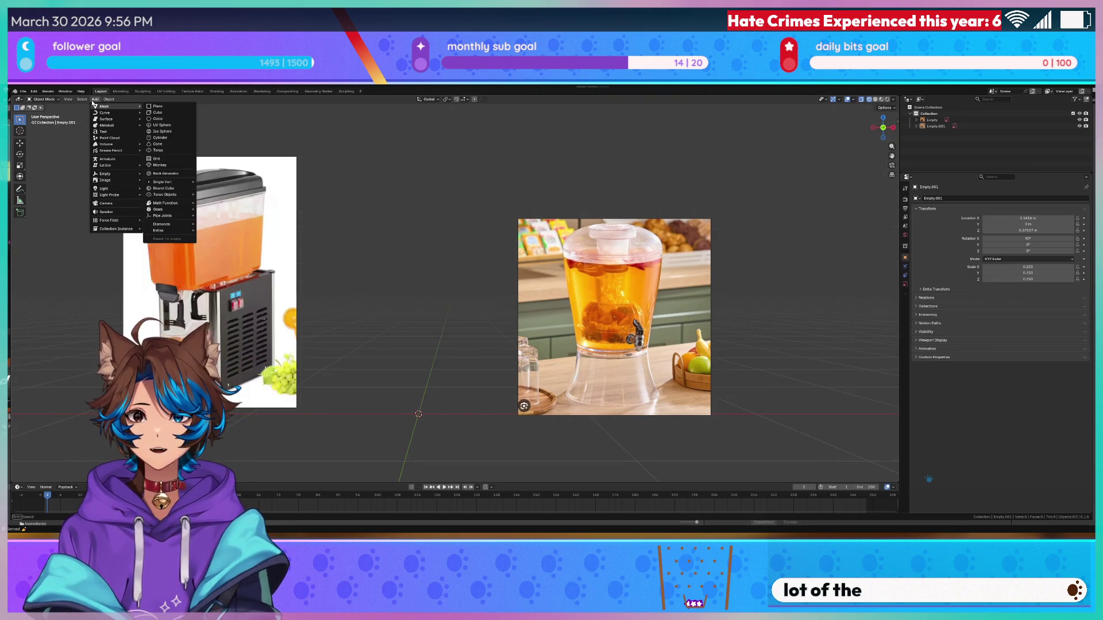
mouse_move(119, 195)
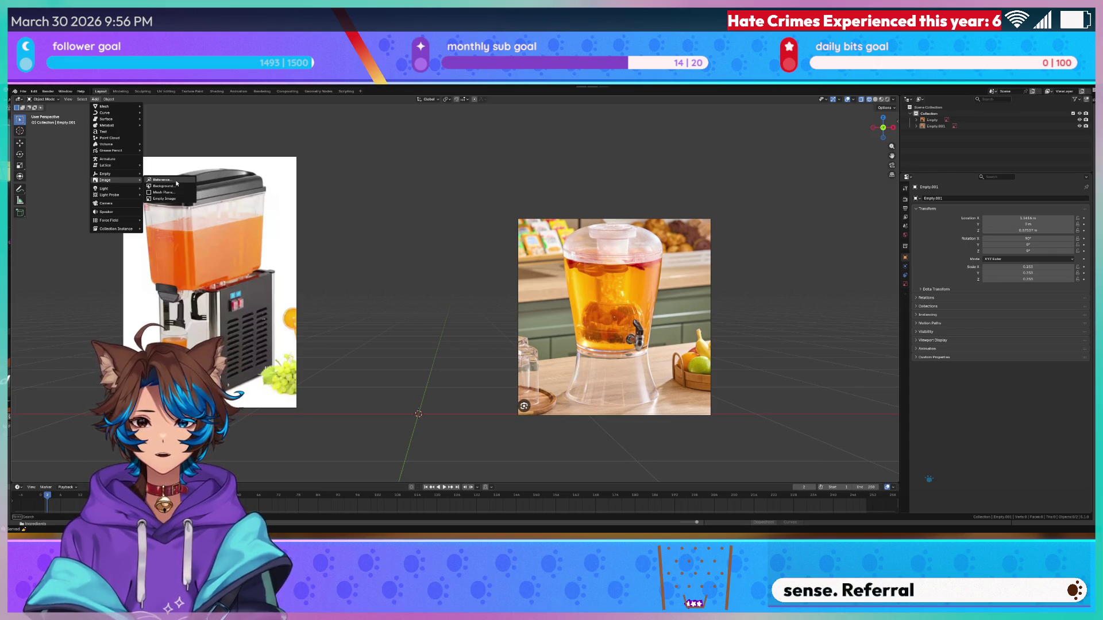
scroll(480, 234, "down", 7)
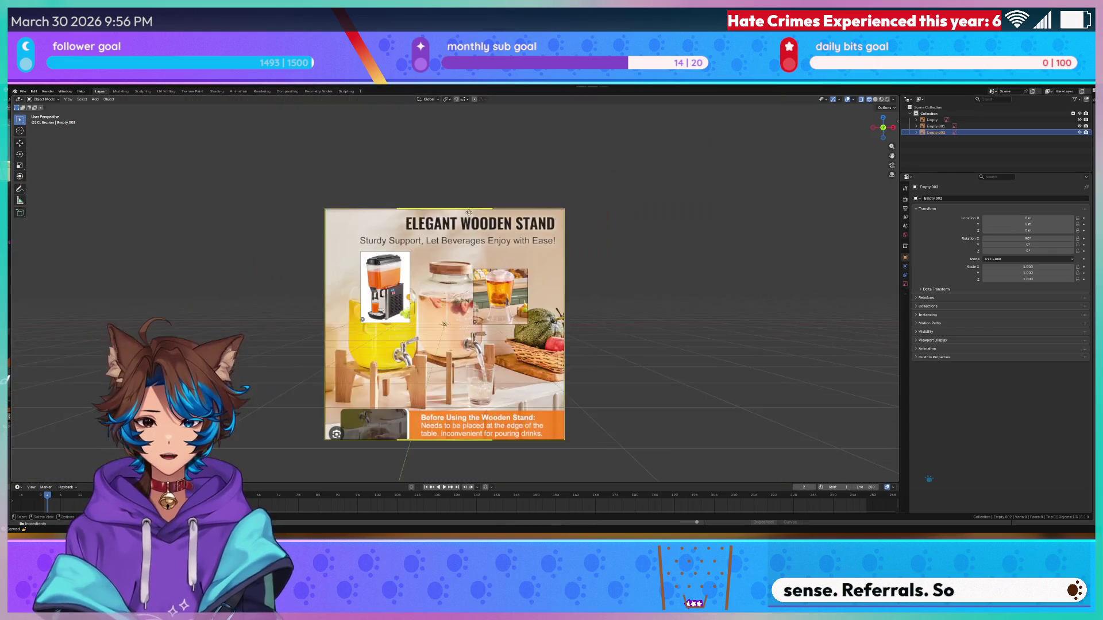
scroll(378, 285, "up", 4)
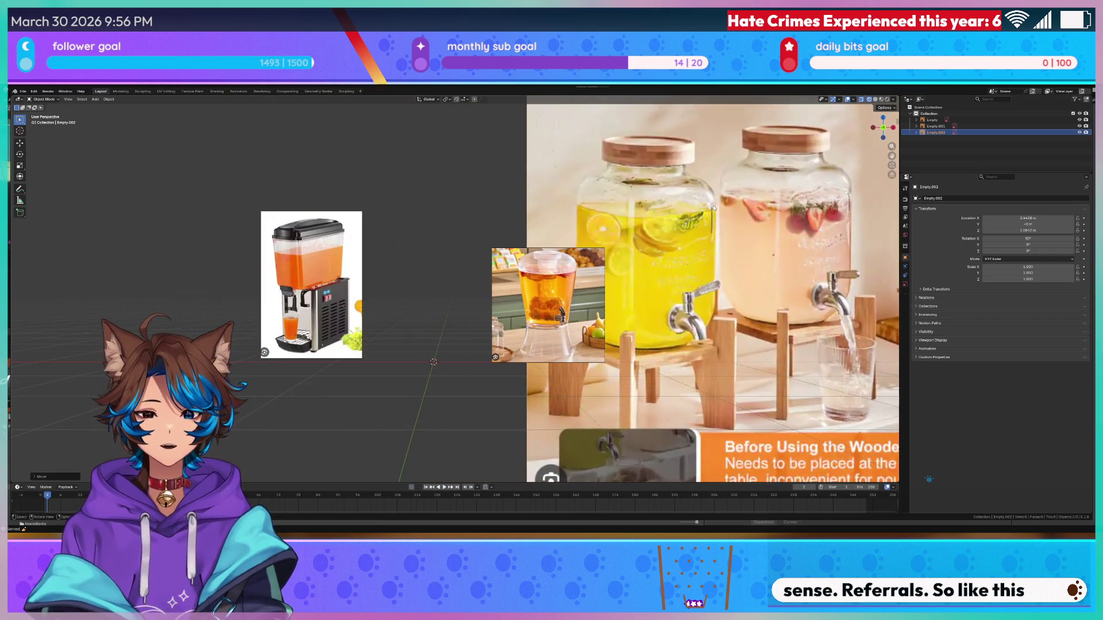
left_click(709, 206)
scroll(710, 206, "down", 4)
- Scale the wooden-stand image down and move it along Z and X, right of the dispenser
key("s")
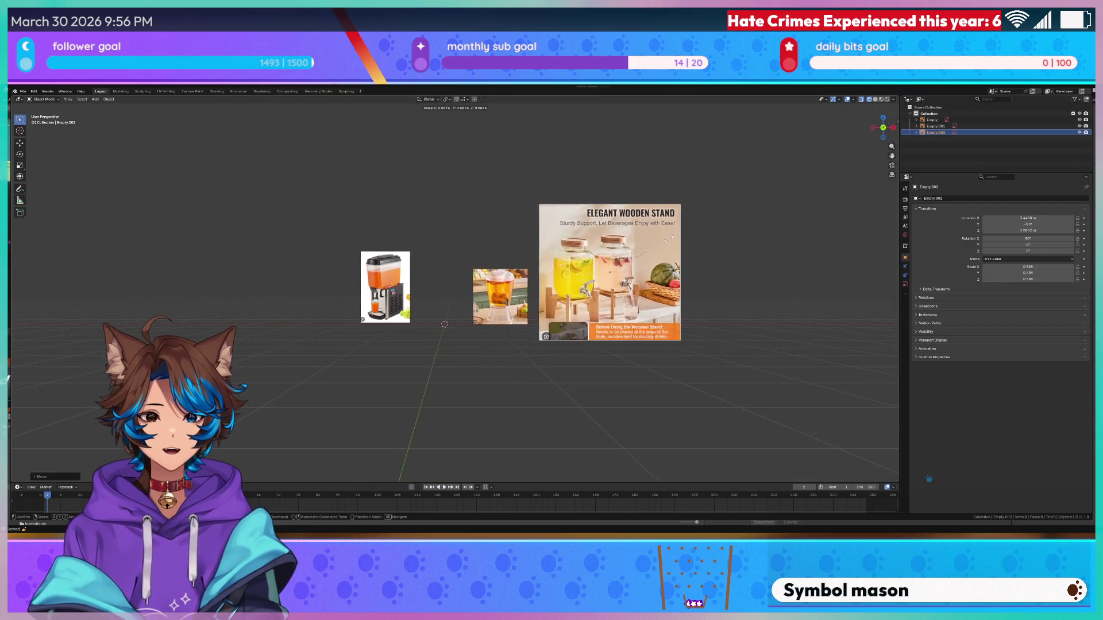
left_click(637, 256)
key("g")
key("z")
left_click(616, 277)
key("g")
key("x")
left_click(576, 279)
scroll(615, 322, "up", 5)
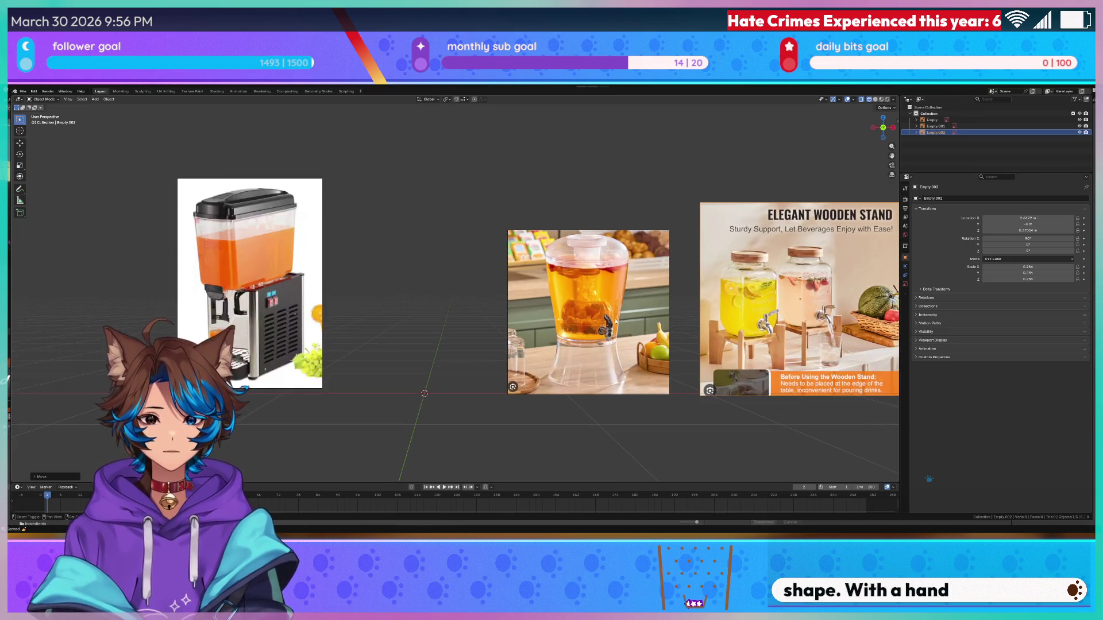
mouse_move(447, 287)
left_mouse_down()
mouse_move(448, 322)
mouse_move(277, 283)
left_mouse_up()
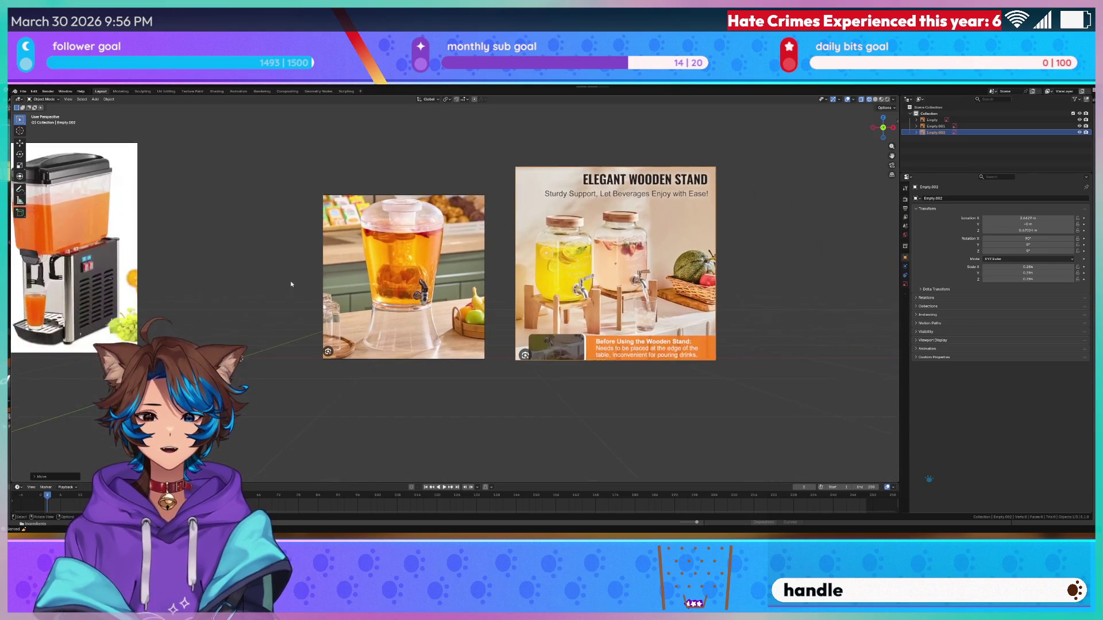
scroll(444, 296, "up", 5)
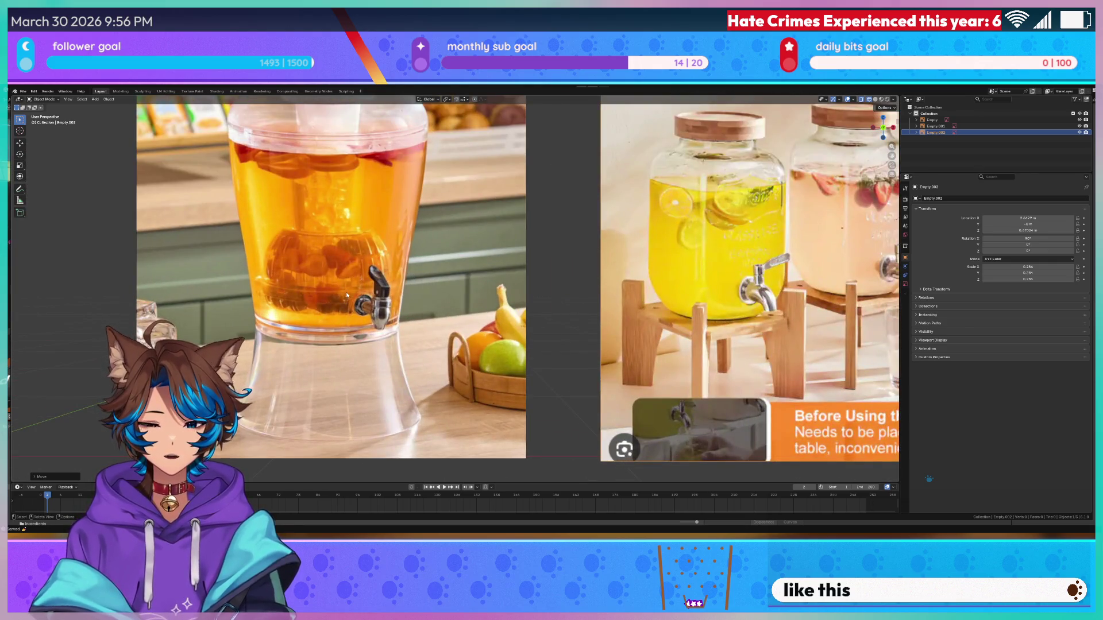
scroll(393, 281, "down", 2)
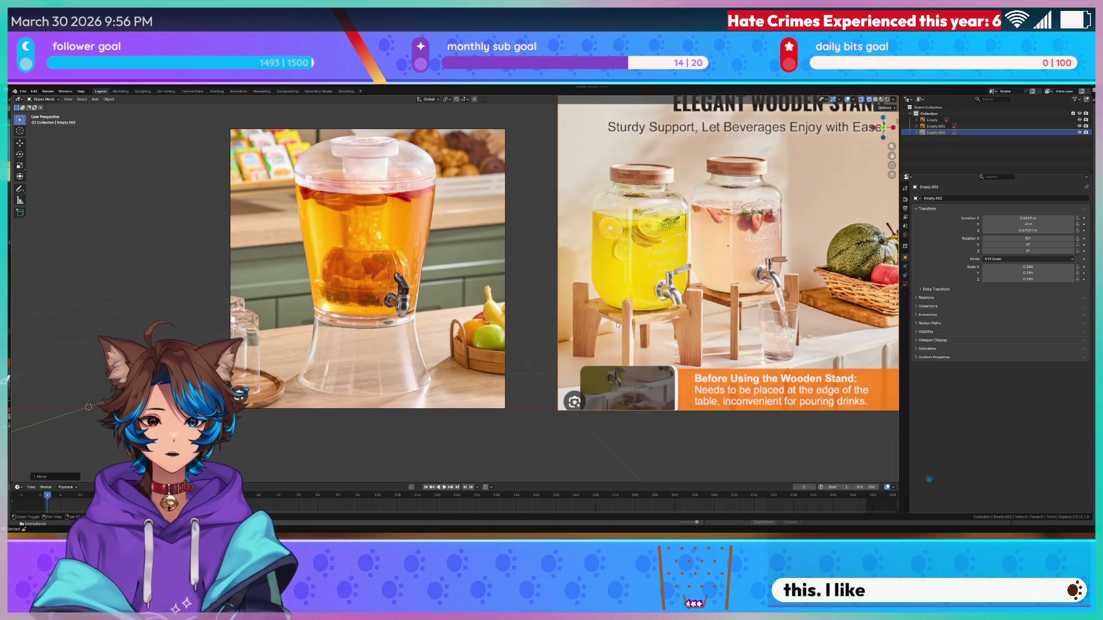
scroll(621, 319, "left", 2)
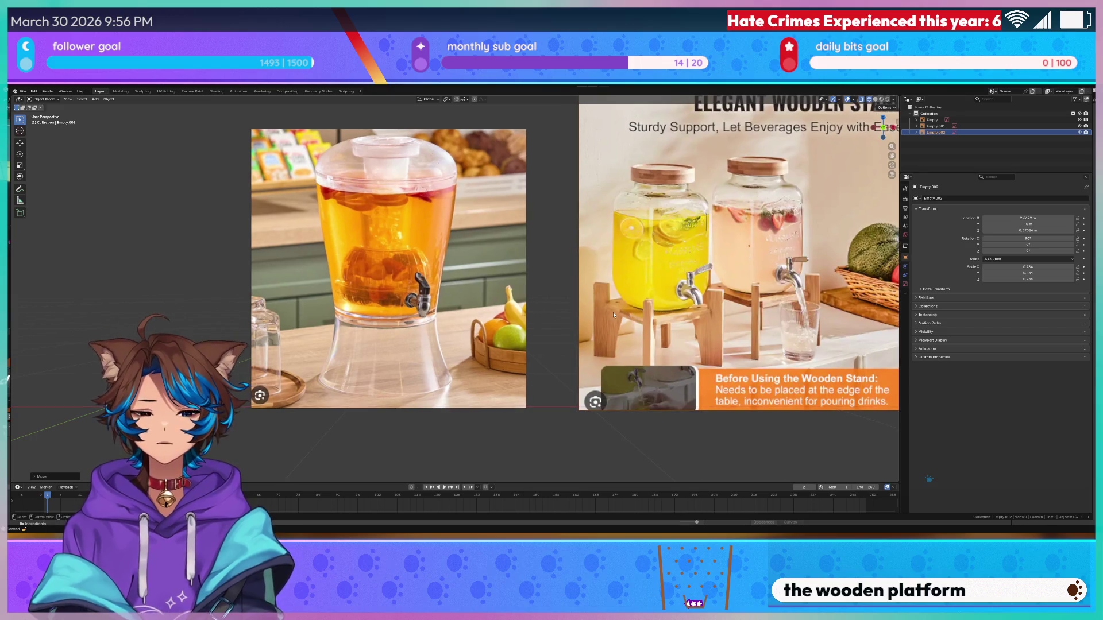
scroll(609, 309, "left", 20)
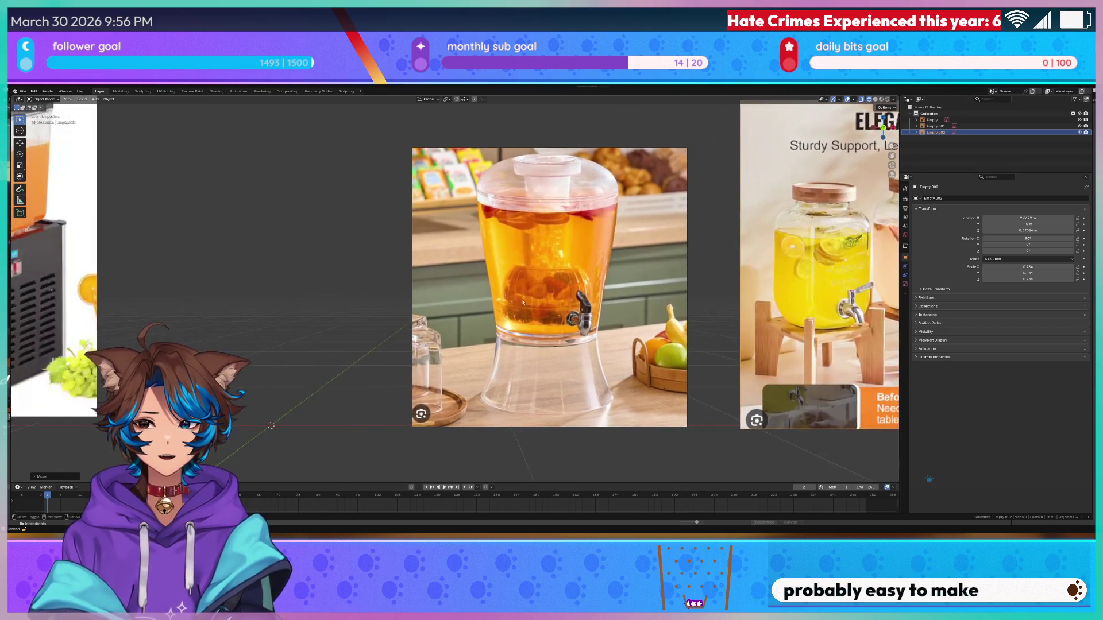
scroll(512, 295, "left", 4)
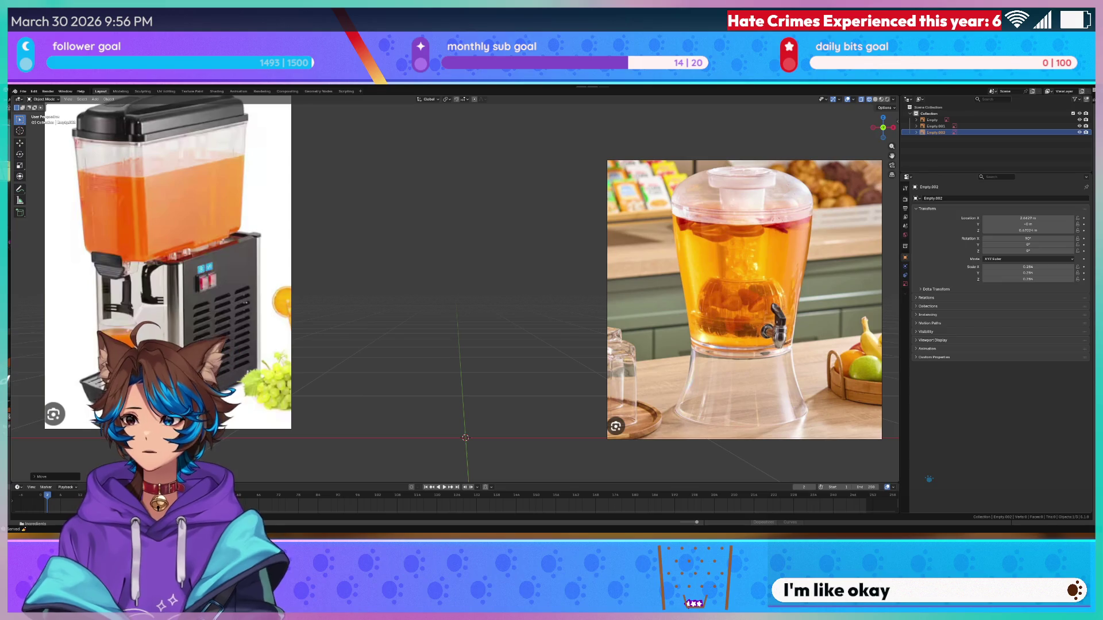
left_click(421, 289)
scroll(421, 289, "down", 2)
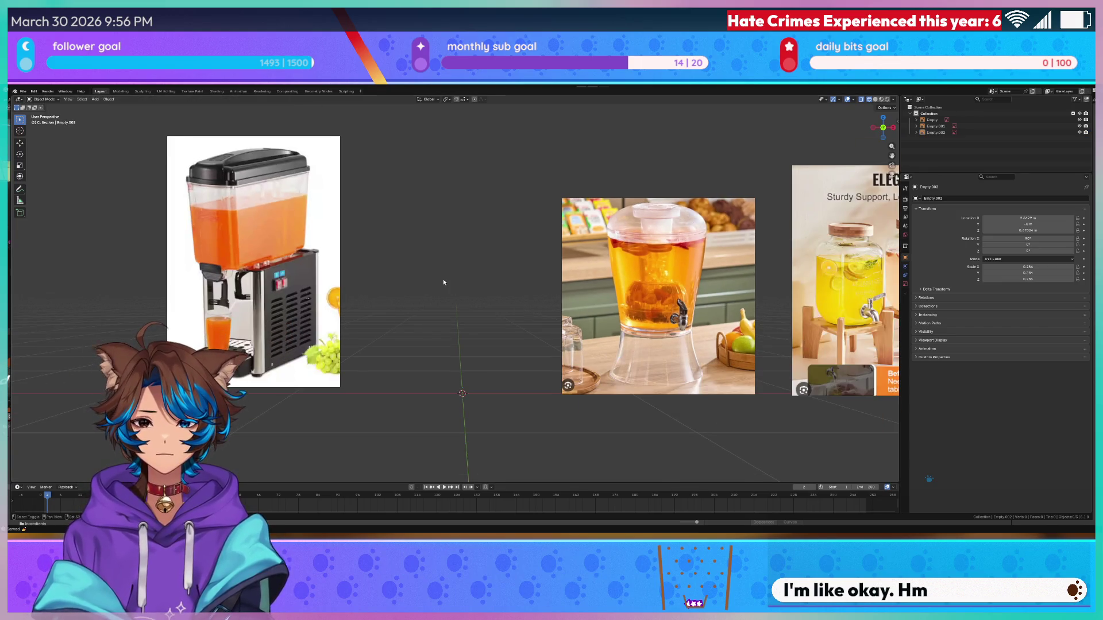
left_click_drag(443, 282, 354, 289)
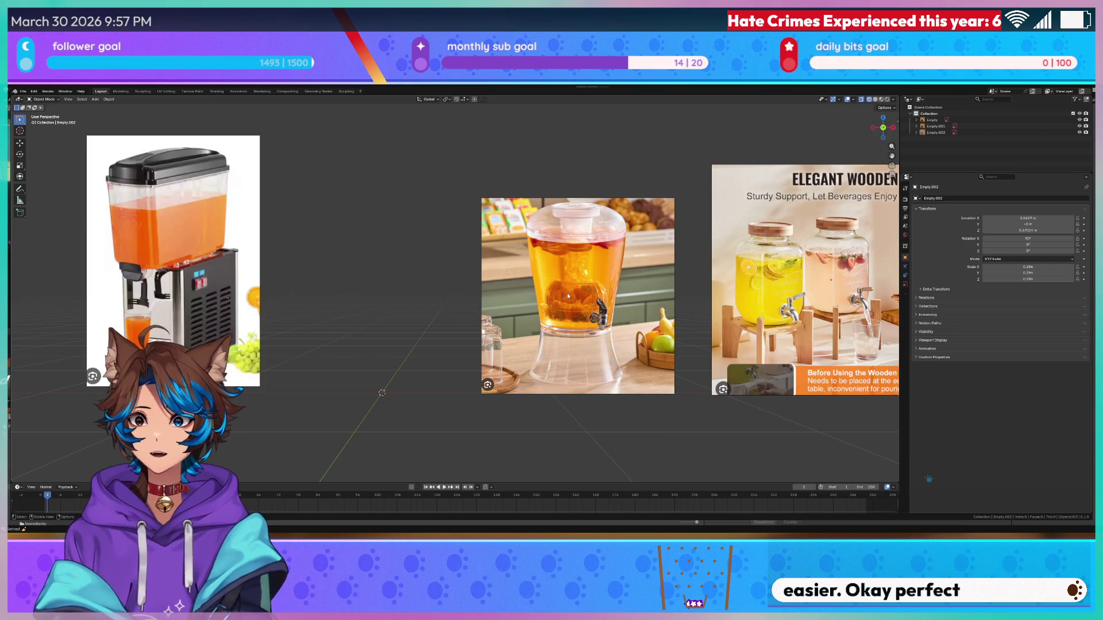
scroll(382, 280, "down", 1)
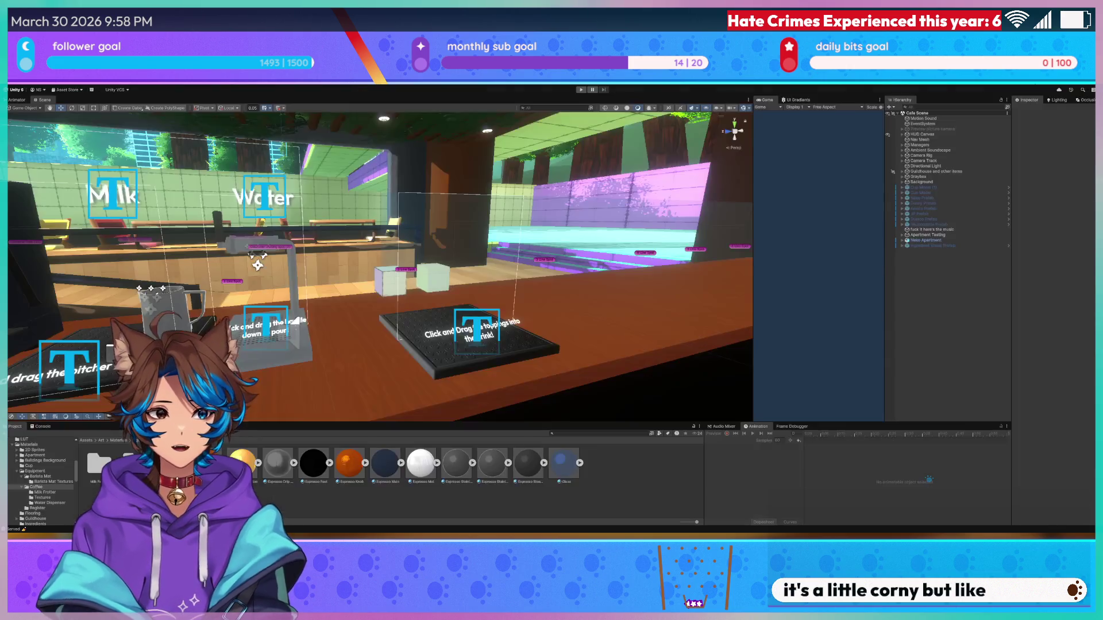
- Switch to Unity and fly past the espresso machine to show the register and cup spawner
key("alt+Tab")
left_click_drag(287, 339, 314, 335)
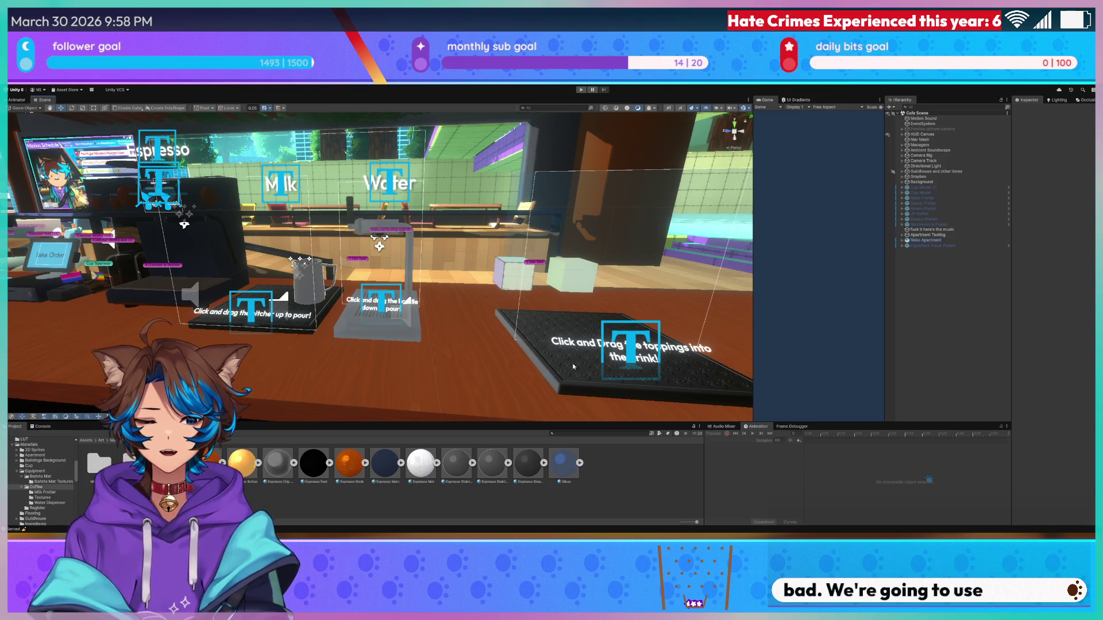
mouse_move(603, 419)
left_mouse_down()
mouse_move(340, 324)
mouse_move(632, 349)
left_mouse_up()
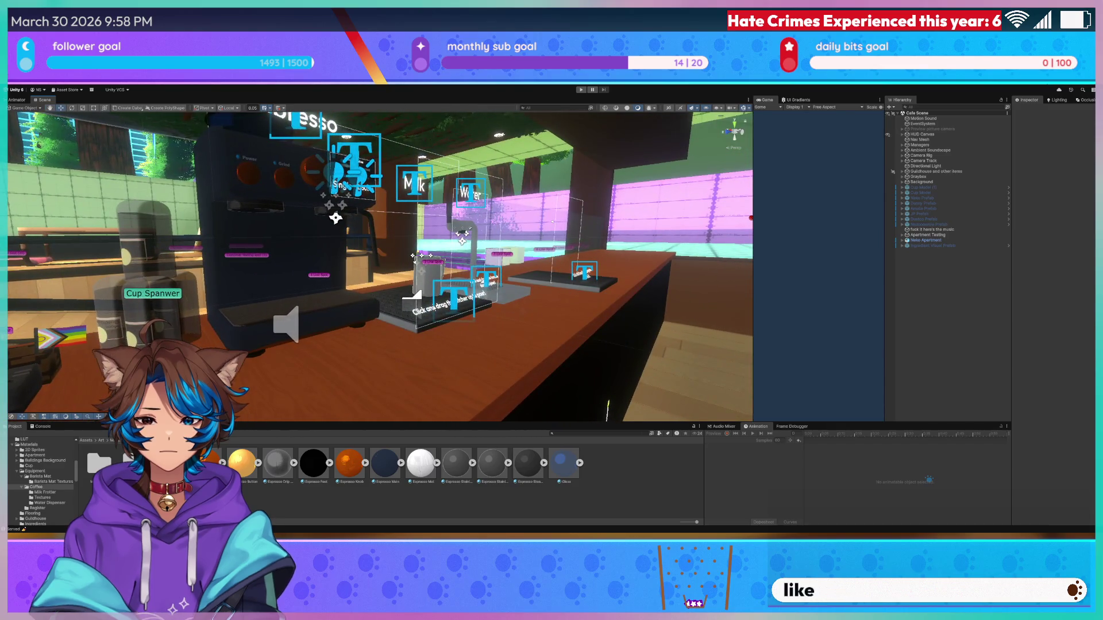
left_click_drag(138, 305, 591, 262)
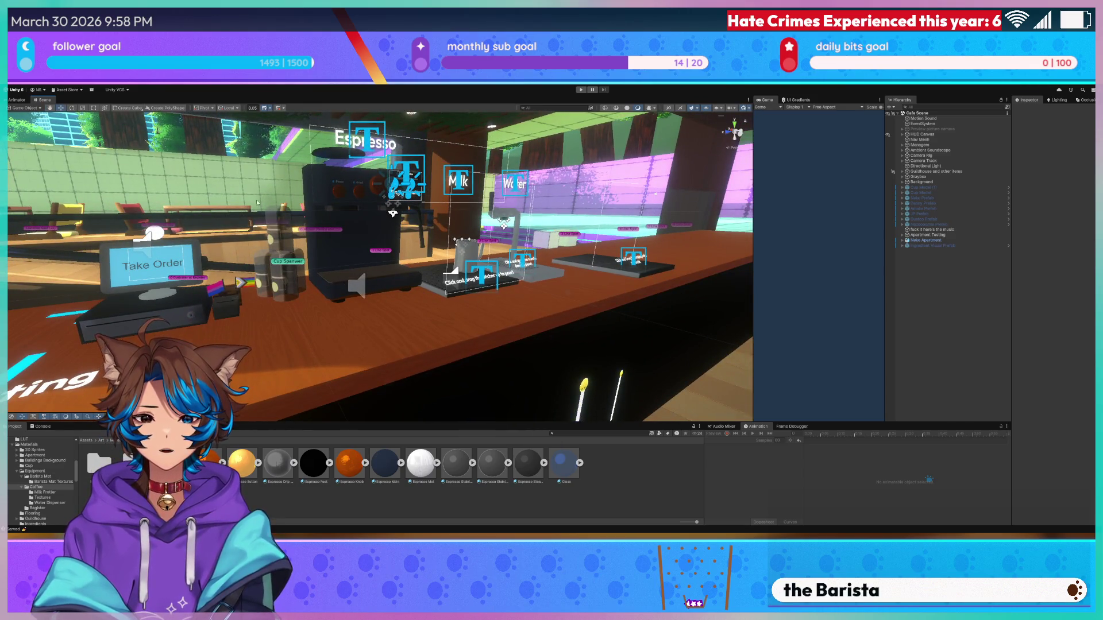
- Fly the Scene view over to the seating area's table and chairs
scroll(681, 297, "up", 2)
scroll(434, 327, "up", 2)
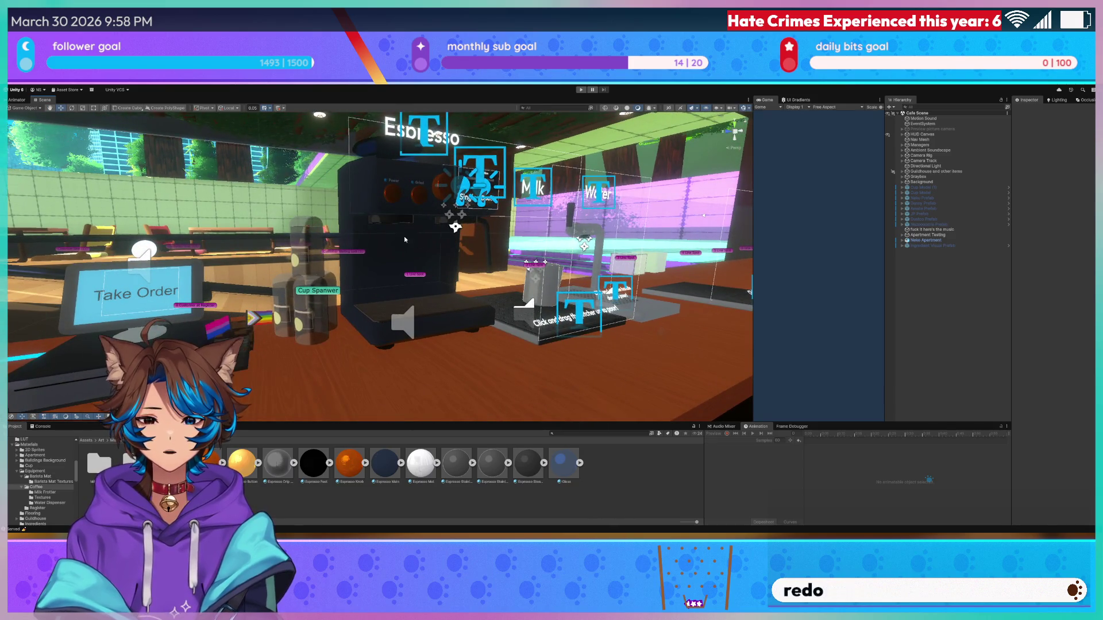
scroll(434, 327, "up", 5)
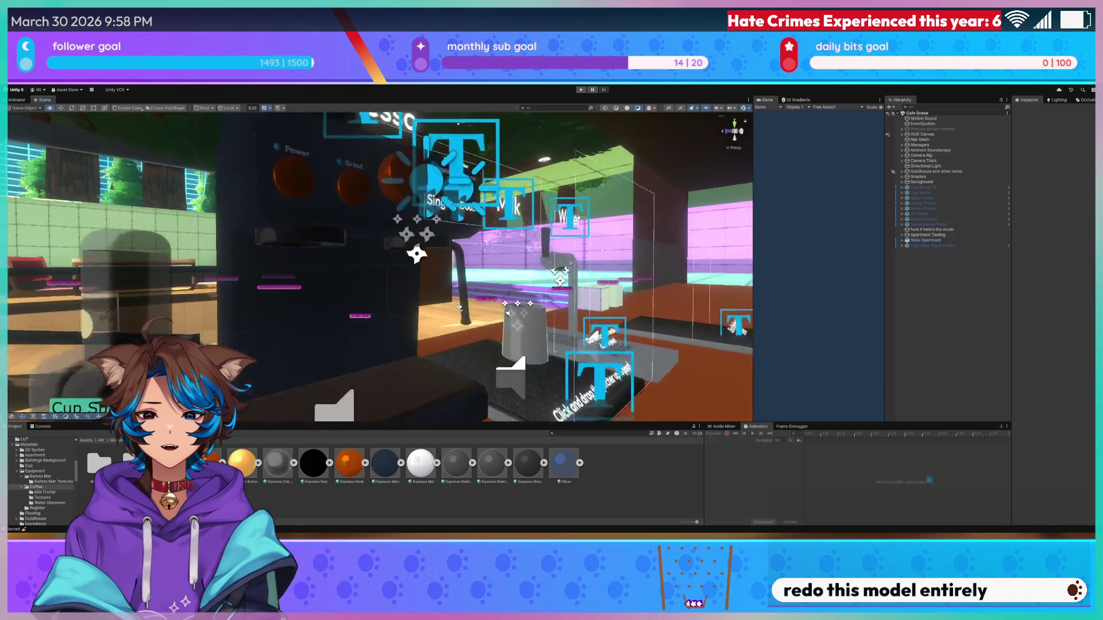
scroll(474, 335, "up", 8)
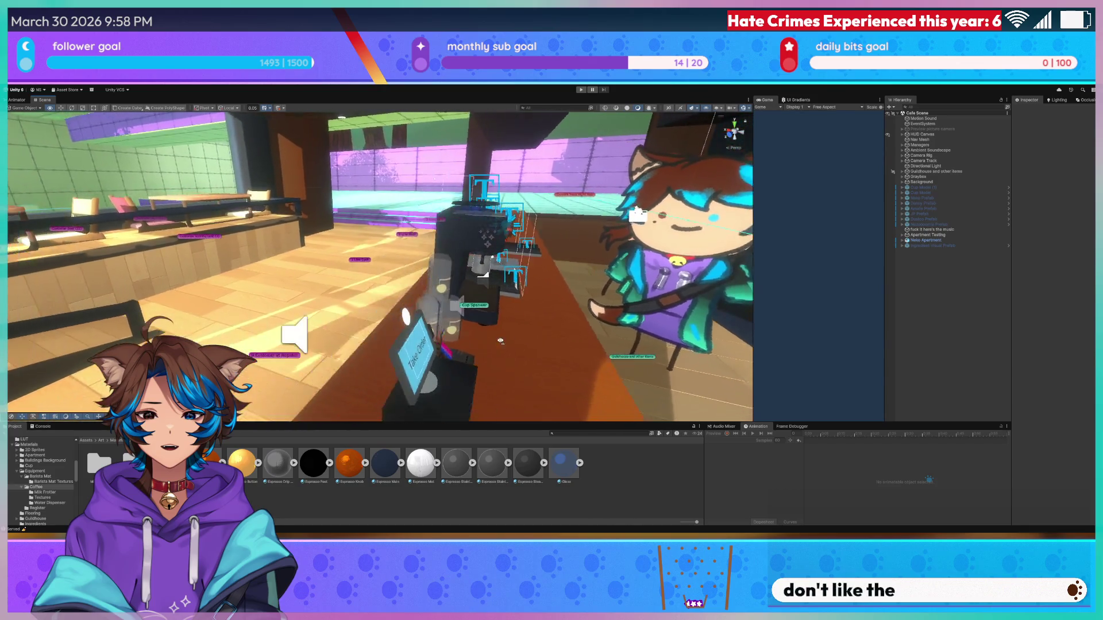
left_click_drag(386, 331, 303, 328)
scroll(377, 326, "up", 8)
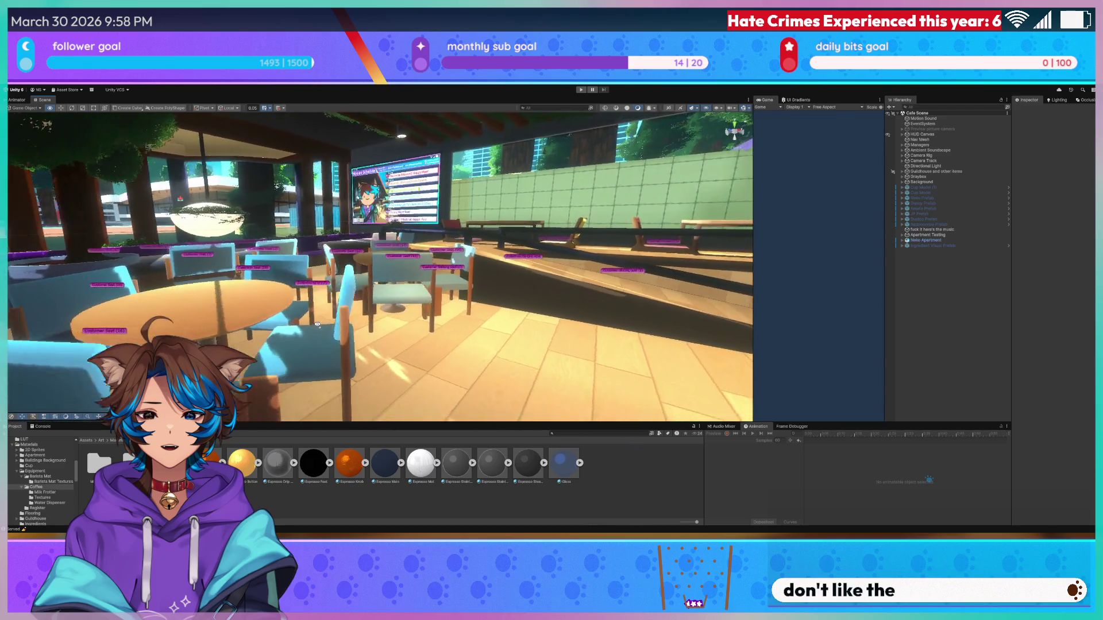
mouse_move(378, 325)
left_mouse_down()
mouse_move(450, 320)
mouse_move(398, 298)
mouse_move(531, 297)
mouse_move(560, 337)
mouse_move(278, 276)
mouse_move(306, 278)
left_mouse_up()
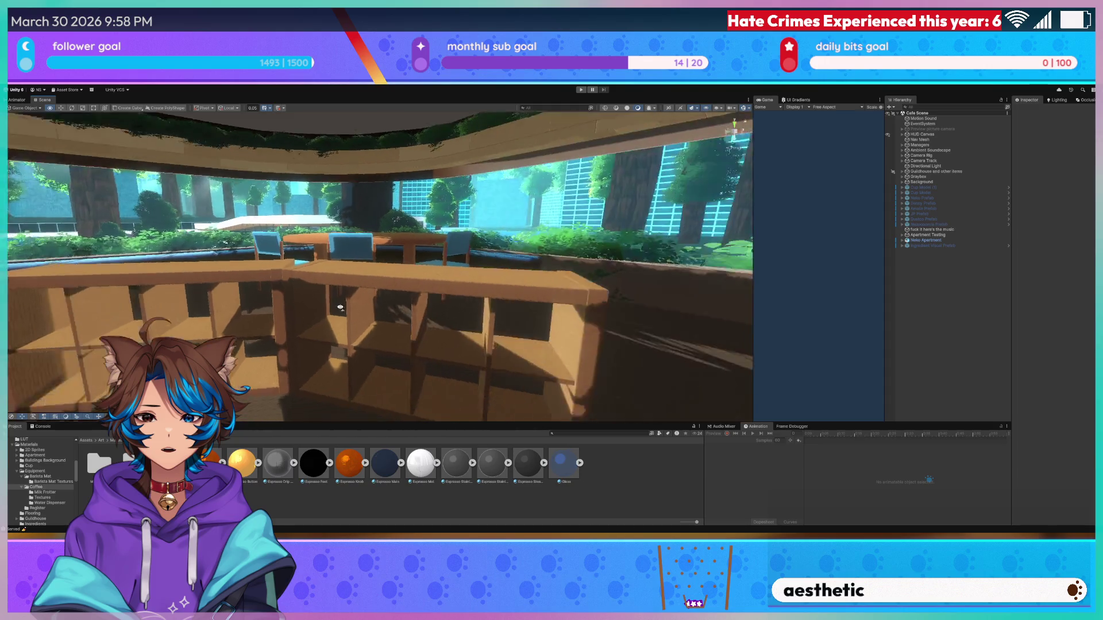
- Turn toward the round table, then select Cabinet Door 2 beside the kitchen stove
mouse_move(417, 305)
left_mouse_down()
mouse_move(234, 302)
mouse_move(299, 282)
mouse_move(441, 293)
mouse_move(516, 282)
mouse_move(487, 305)
left_mouse_up()
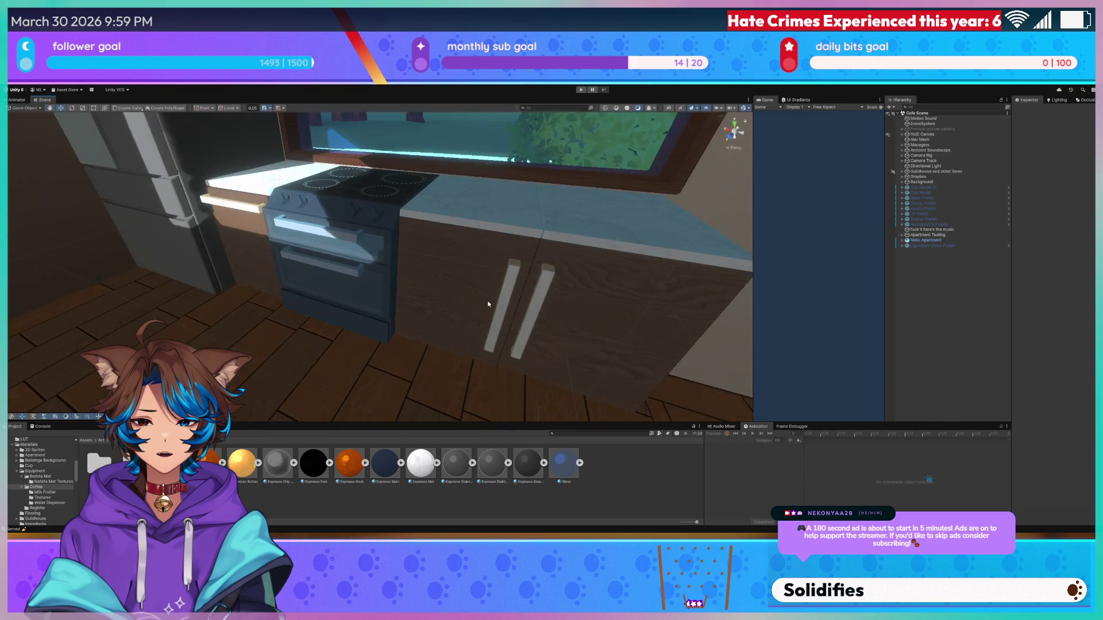
left_click(487, 301)
- Rotate Cabinet Door 2 and the Stove Door open, undoing each afterwards
key("e")
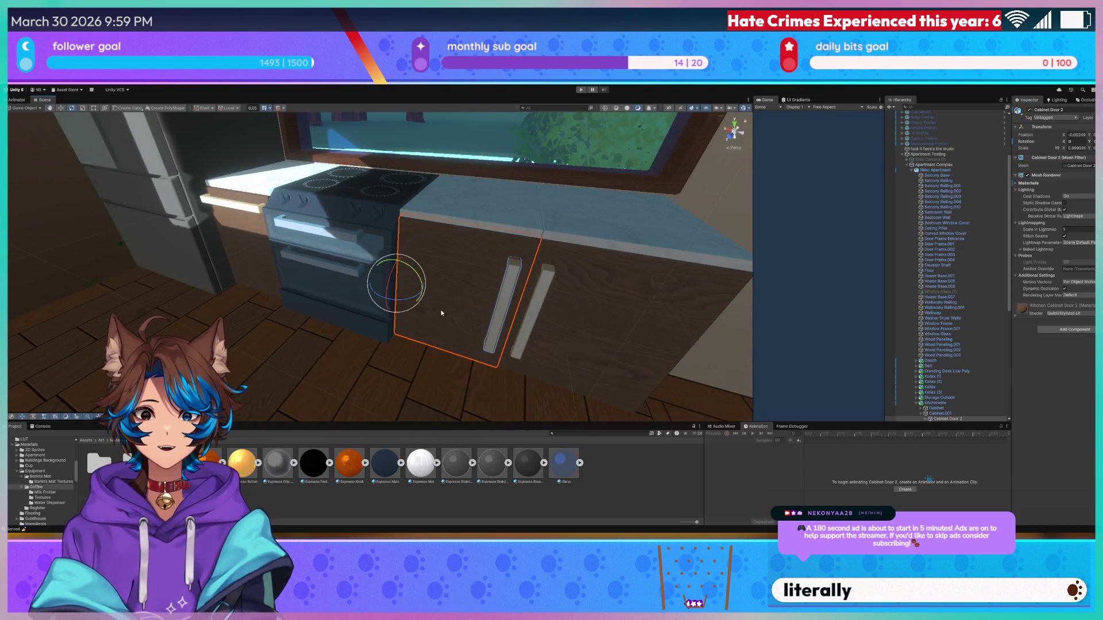
mouse_move(414, 301)
left_mouse_down()
mouse_move(364, 310)
mouse_move(357, 277)
mouse_move(381, 276)
mouse_move(356, 290)
left_mouse_up()
key("ctrl+z")
left_click(354, 293)
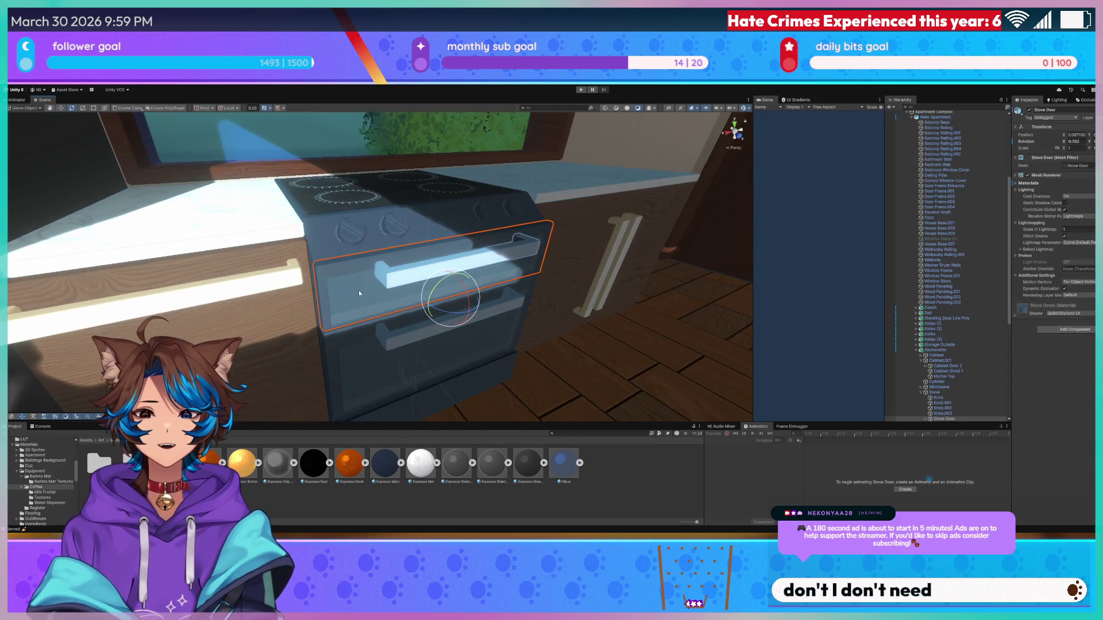
left_click_drag(465, 285, 480, 333)
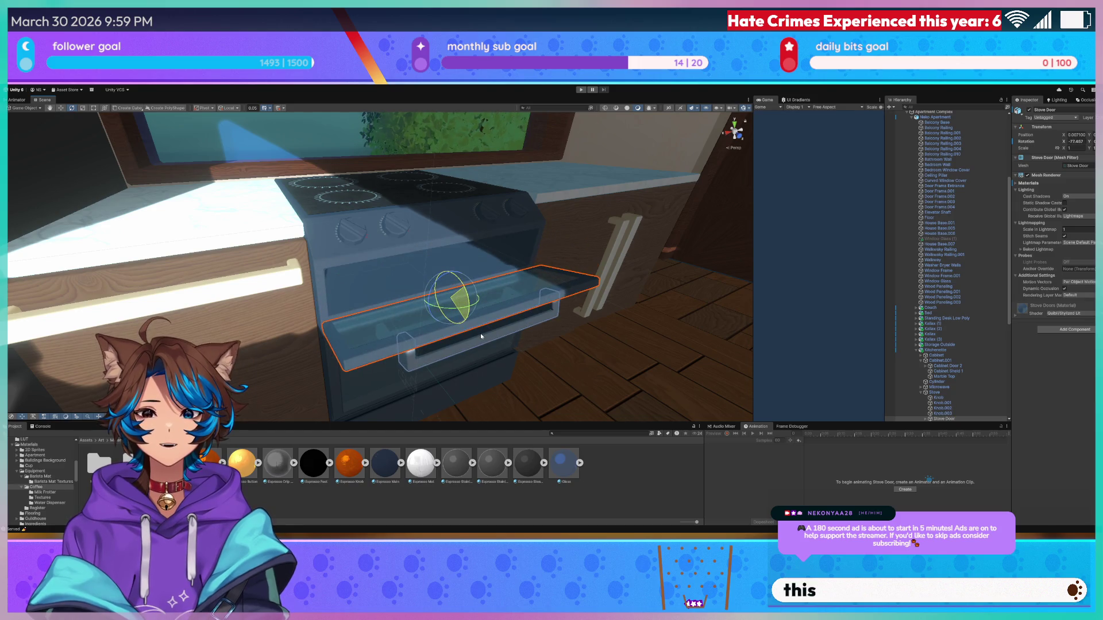
key("ctrl+z")
- With the Move tool, select the Trash Door cabinet front and undo pulling it out
key("w")
mouse_move(402, 276)
left_mouse_down()
mouse_move(319, 271)
mouse_move(282, 313)
mouse_move(129, 418)
left_mouse_up()
left_click(314, 270)
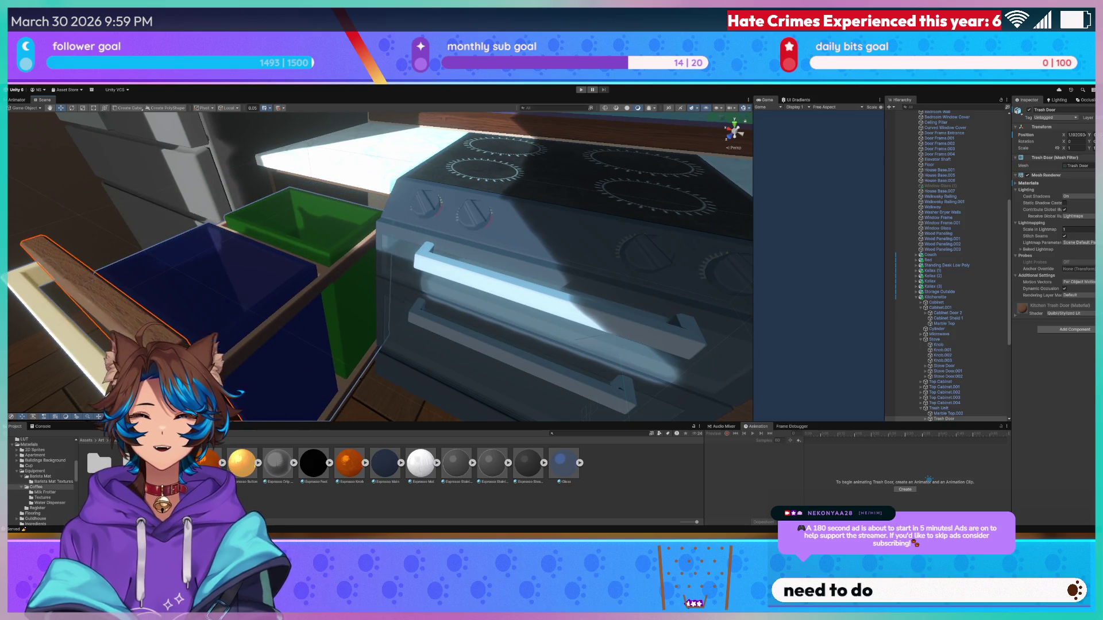
key("ctrl+z")
- Pull out the fridge's Small Freezer drawer, undo it, and select the whole Fridge
mouse_move(270, 295)
left_mouse_down()
mouse_move(320, 249)
mouse_move(332, 307)
left_mouse_up()
left_click(332, 306)
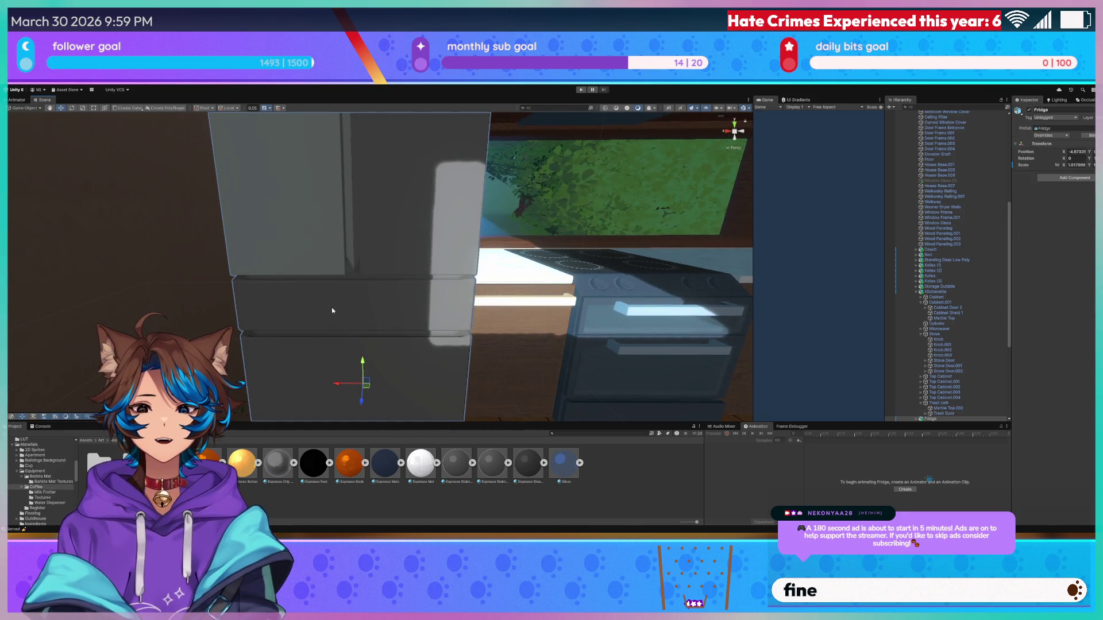
mouse_move(394, 287)
left_mouse_down()
mouse_move(335, 313)
mouse_move(327, 300)
mouse_move(450, 272)
mouse_move(346, 330)
left_mouse_up()
key("ctrl+z")
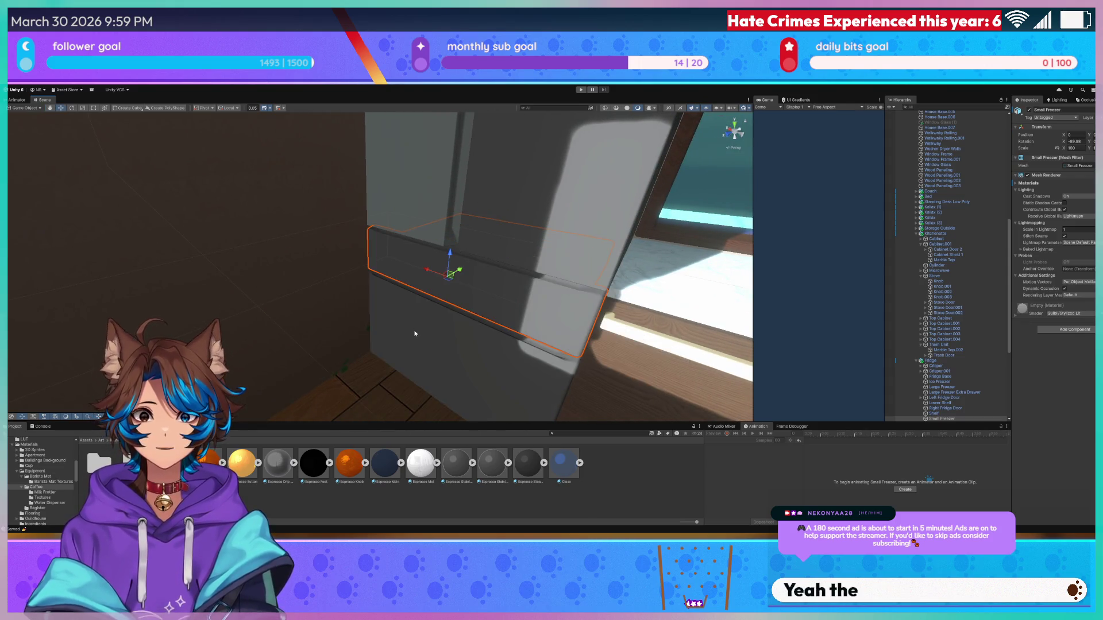
left_click(417, 334)
scroll(450, 365, "up", 5)
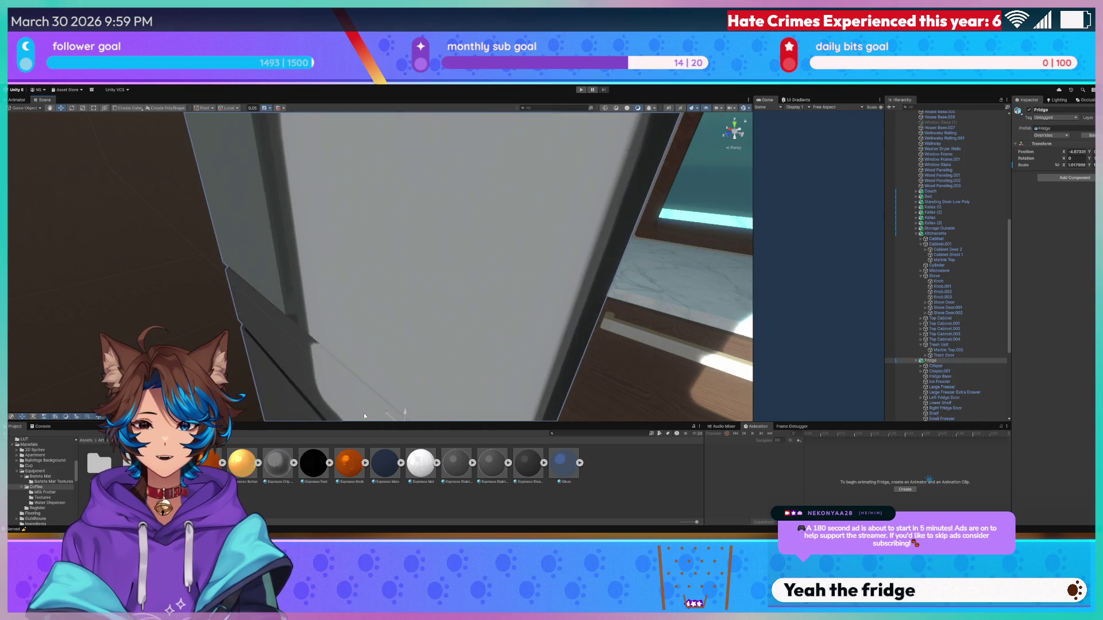
- Pull out the Large Freezer drawer and look down on it from in front of the fridge
scroll(414, 359, "down", 5)
left_click(459, 325)
mouse_move(442, 352)
left_mouse_down()
mouse_move(457, 330)
mouse_move(329, 386)
left_mouse_up()
mouse_move(433, 302)
left_mouse_down()
mouse_move(443, 325)
mouse_move(410, 201)
left_mouse_up()
mouse_move(426, 249)
left_mouse_down()
mouse_move(402, 301)
mouse_move(407, 283)
mouse_move(456, 256)
mouse_move(512, 258)
mouse_move(498, 311)
mouse_move(467, 274)
mouse_move(433, 273)
left_mouse_up()
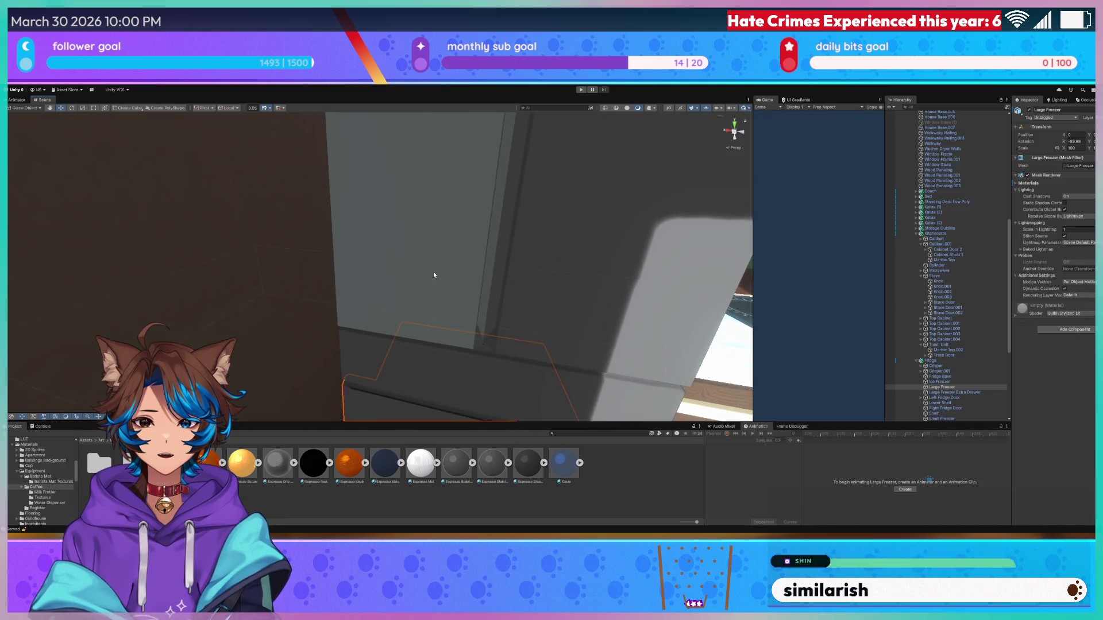
- Select the Left Fridge Door and rotate it open to inspect the fridge interior
left_click(434, 275)
left_click(434, 275)
key("e")
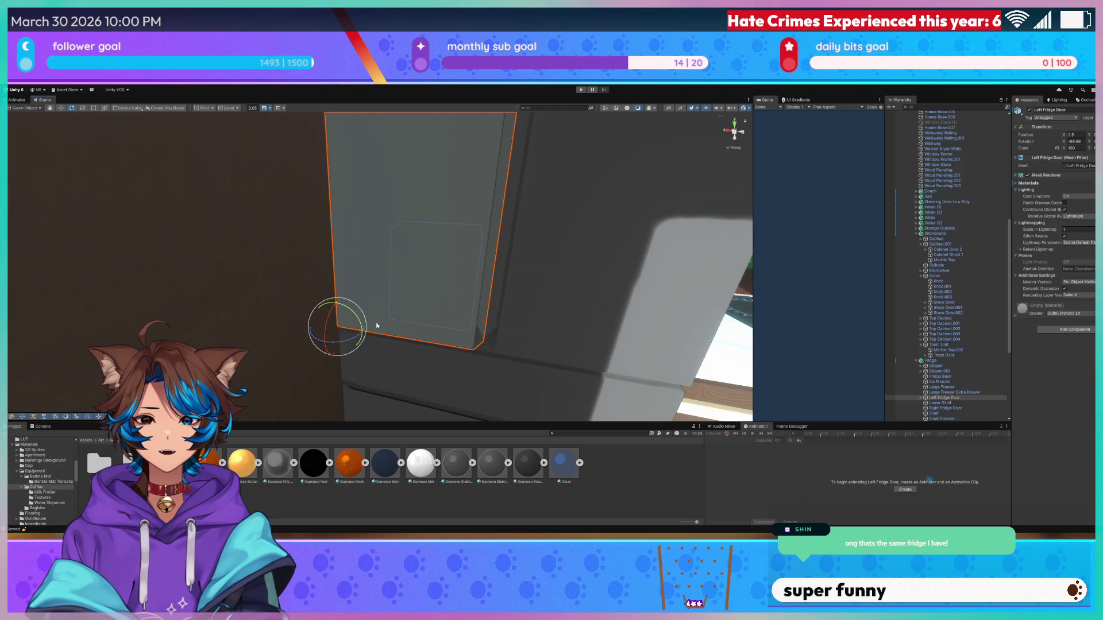
left_click_drag(346, 341, 287, 361)
scroll(289, 362, "up", 5)
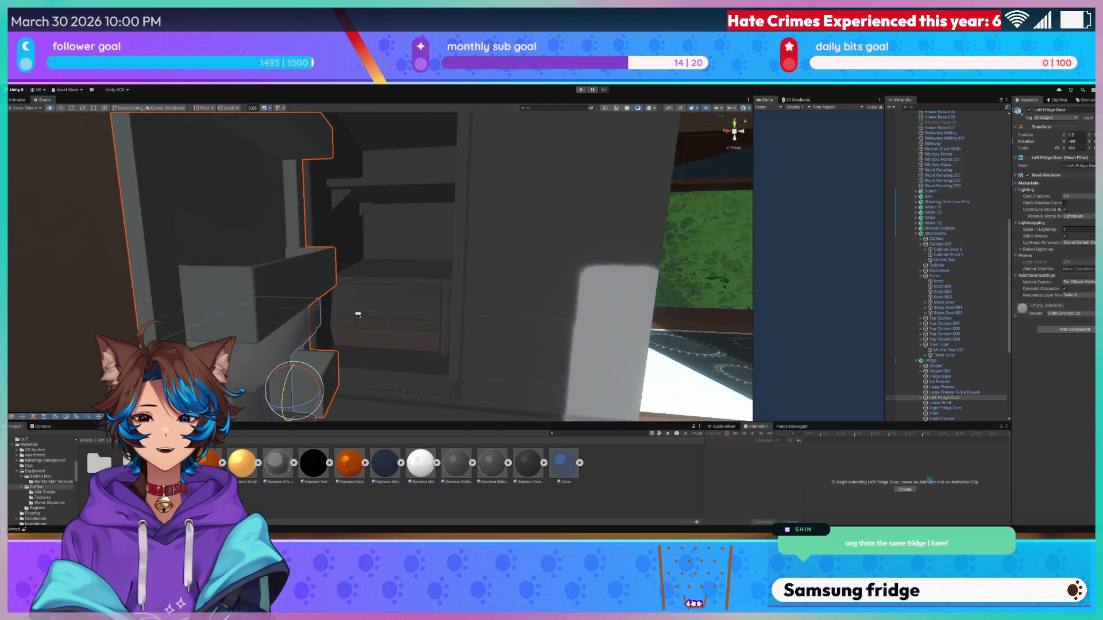
scroll(418, 321, "down", 8)
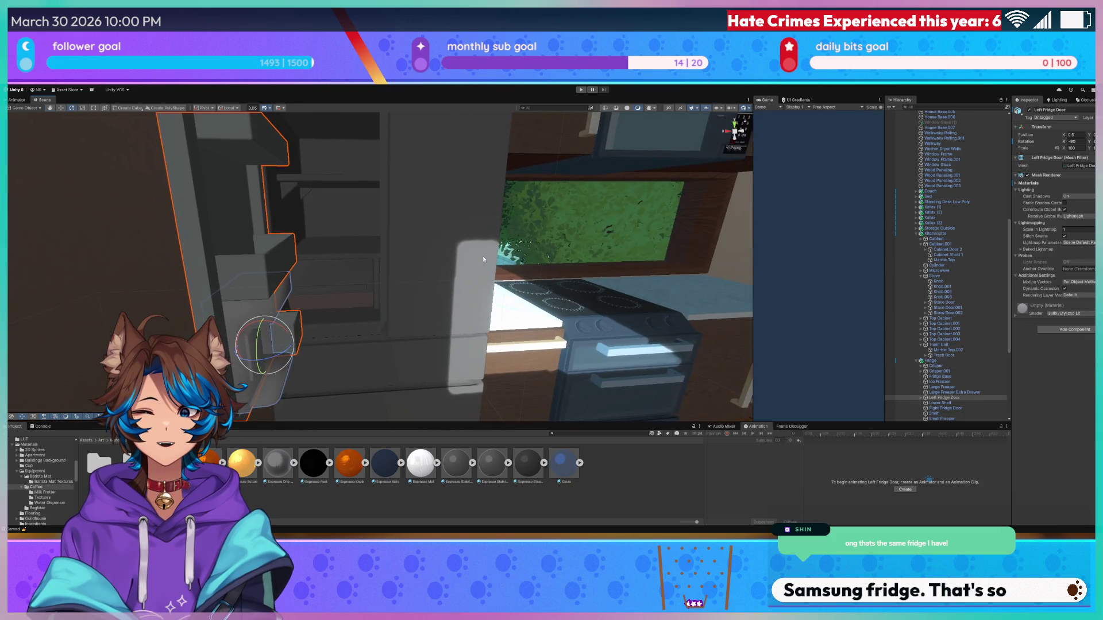
scroll(484, 254, "up", 5)
- Reselect the Left Fridge Door and turn the view from the fridge toward the window
left_click(448, 289)
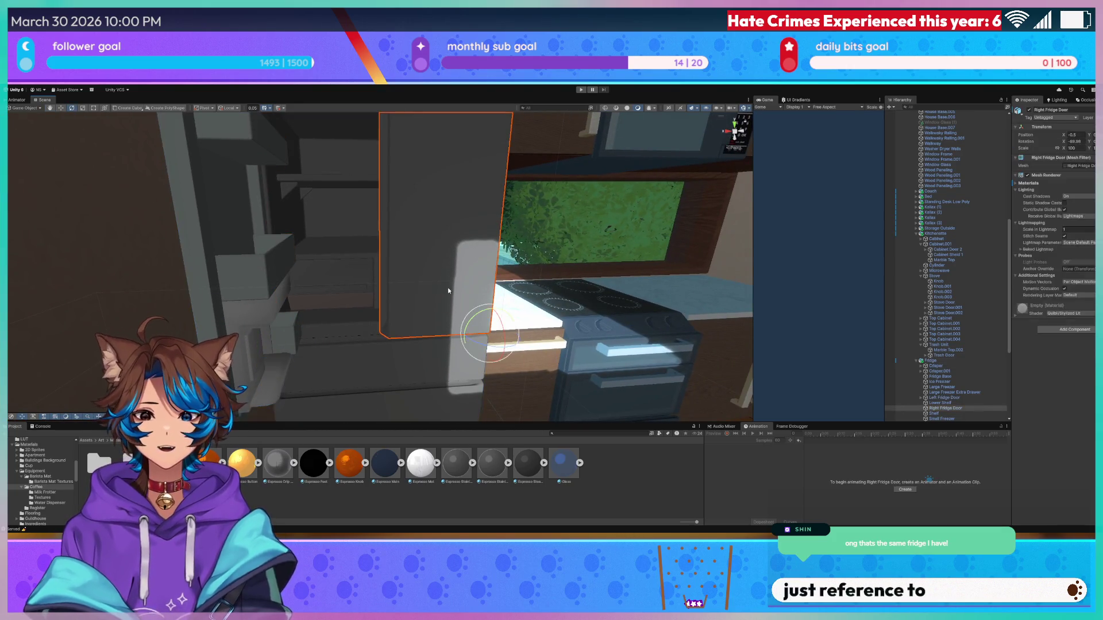
left_click(448, 291)
mouse_move(448, 290)
left_mouse_down()
mouse_move(539, 253)
mouse_move(612, 266)
mouse_move(476, 251)
mouse_move(244, 174)
mouse_move(255, 178)
left_mouse_up()
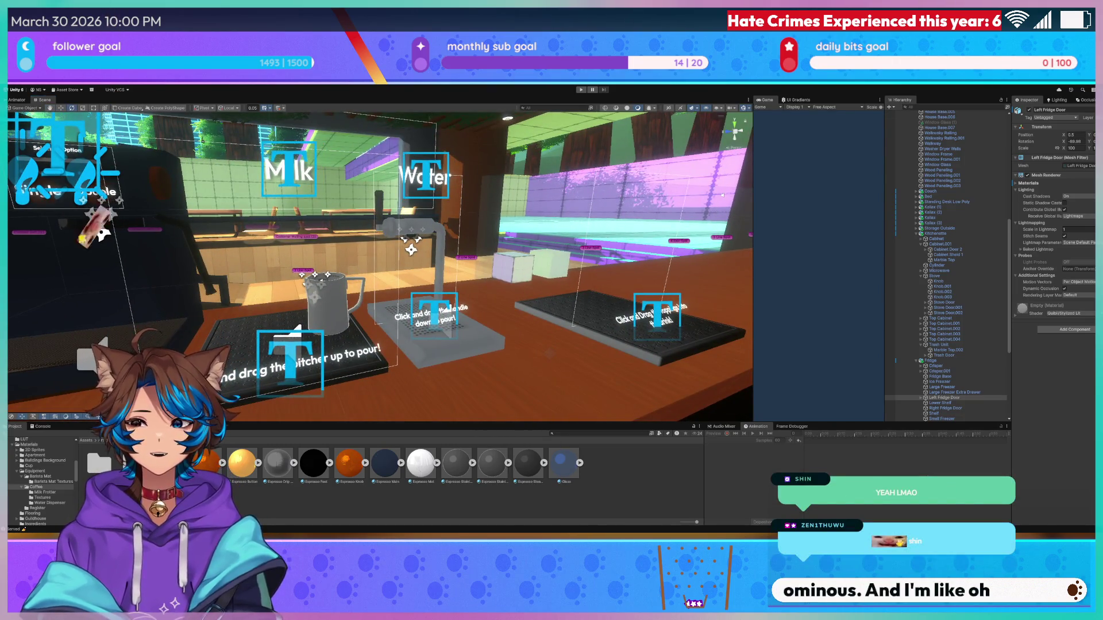
- Survey the milk and water station, widen the Game preview, and switch to Blender
left_click_drag(485, 260, 485, 257)
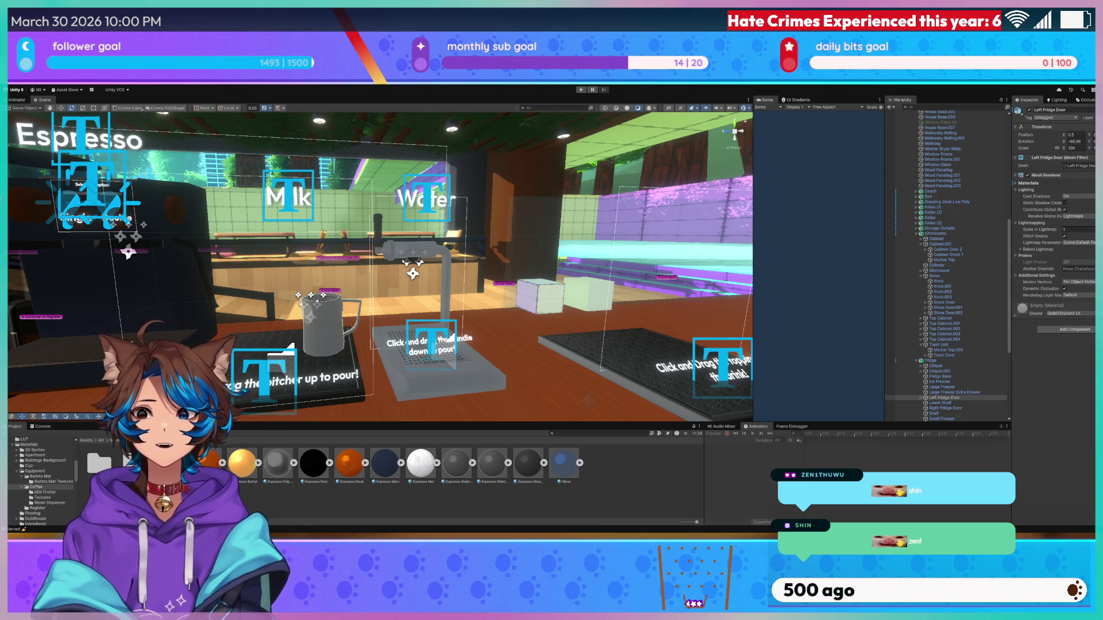
scroll(379, 267, "up", 3)
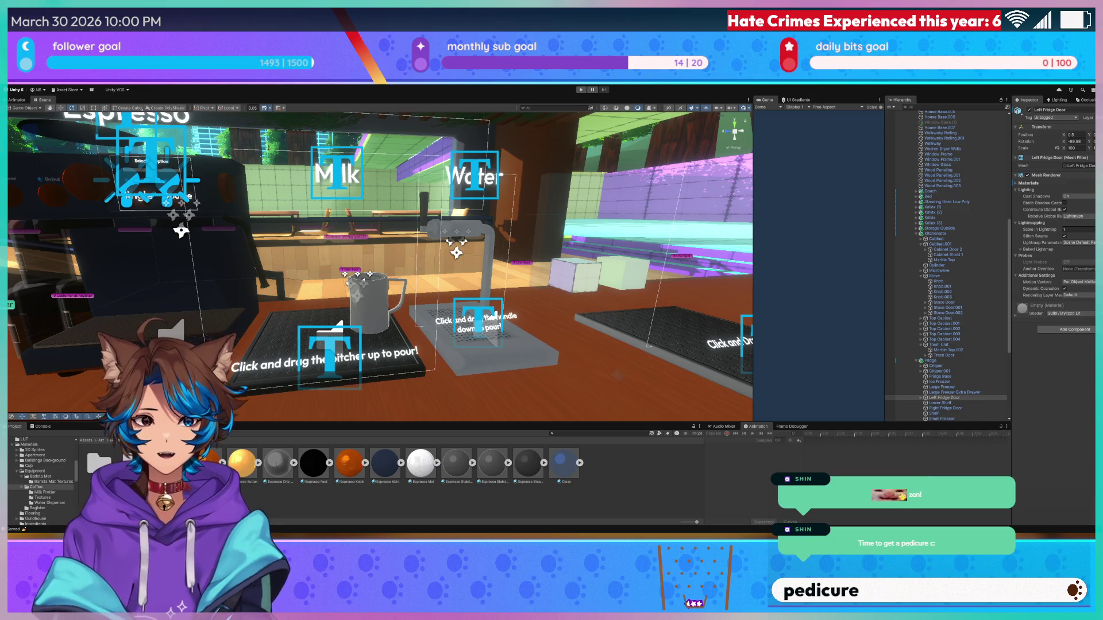
key("f")
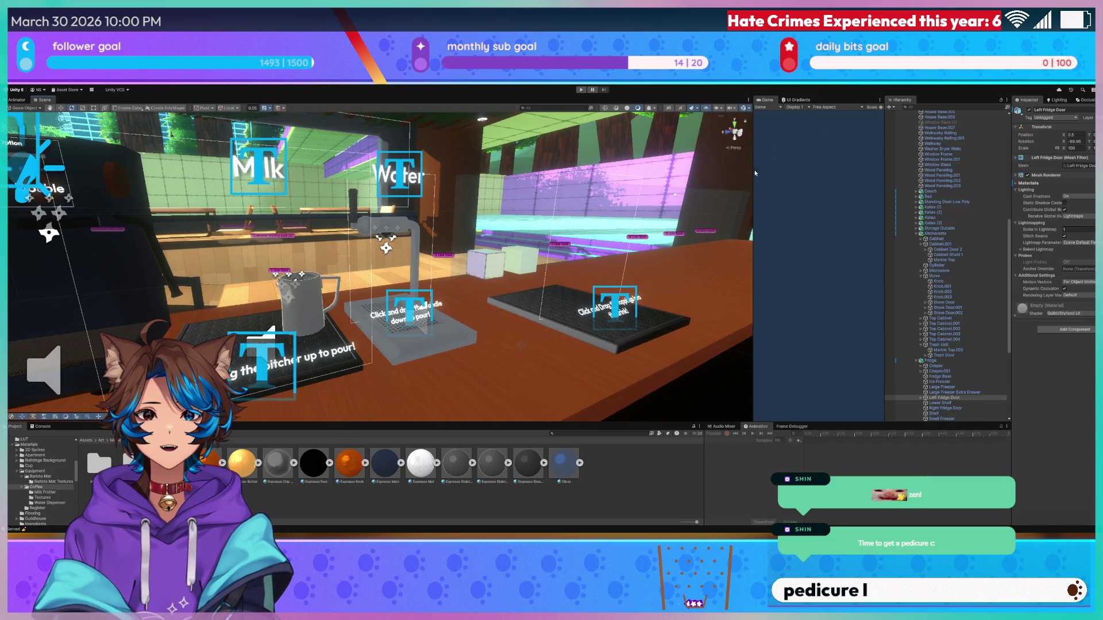
mouse_move(754, 188)
left_mouse_down()
mouse_move(641, 216)
mouse_move(663, 183)
left_mouse_up()
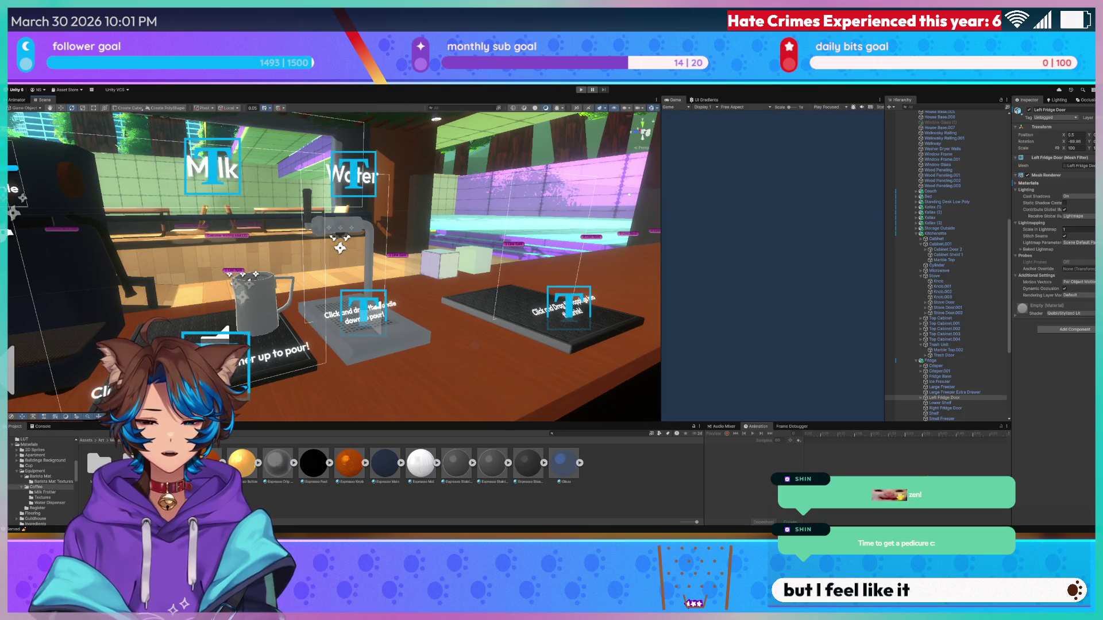
key("alt+Tab")
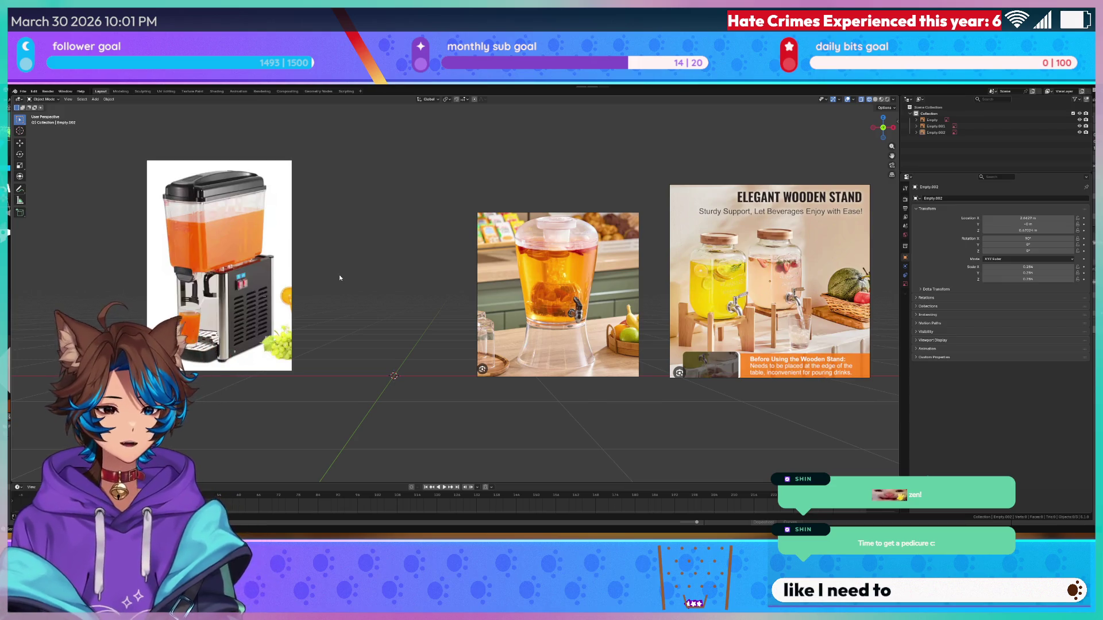
- Zoom and pan across the three dispenser reference images, then switch back to Unity
scroll(639, 256, "up", 5)
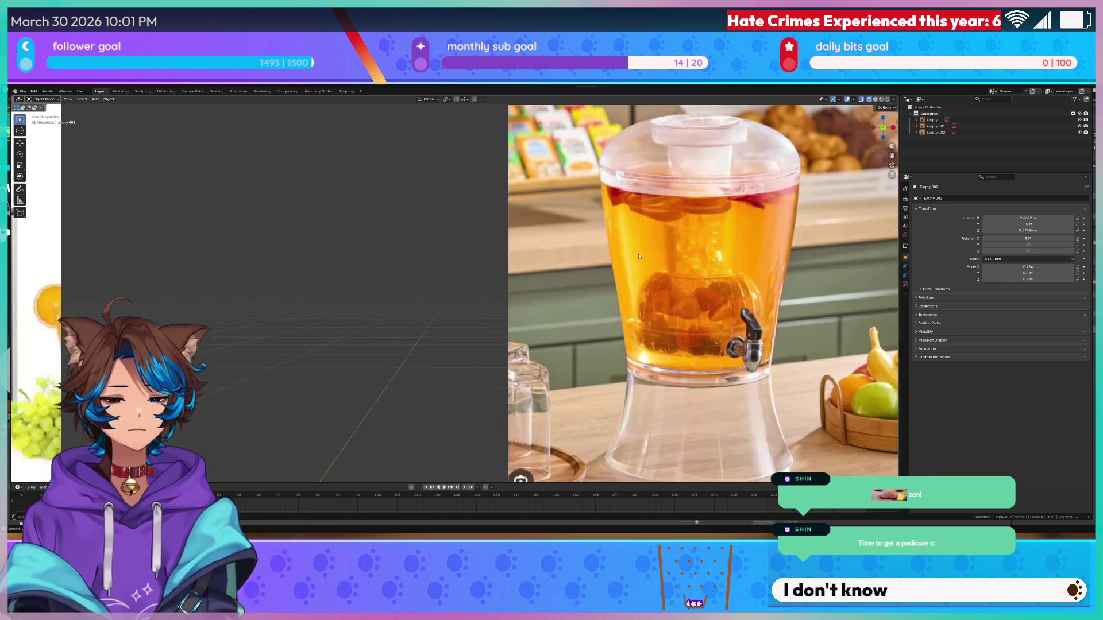
scroll(647, 263, "right", 6)
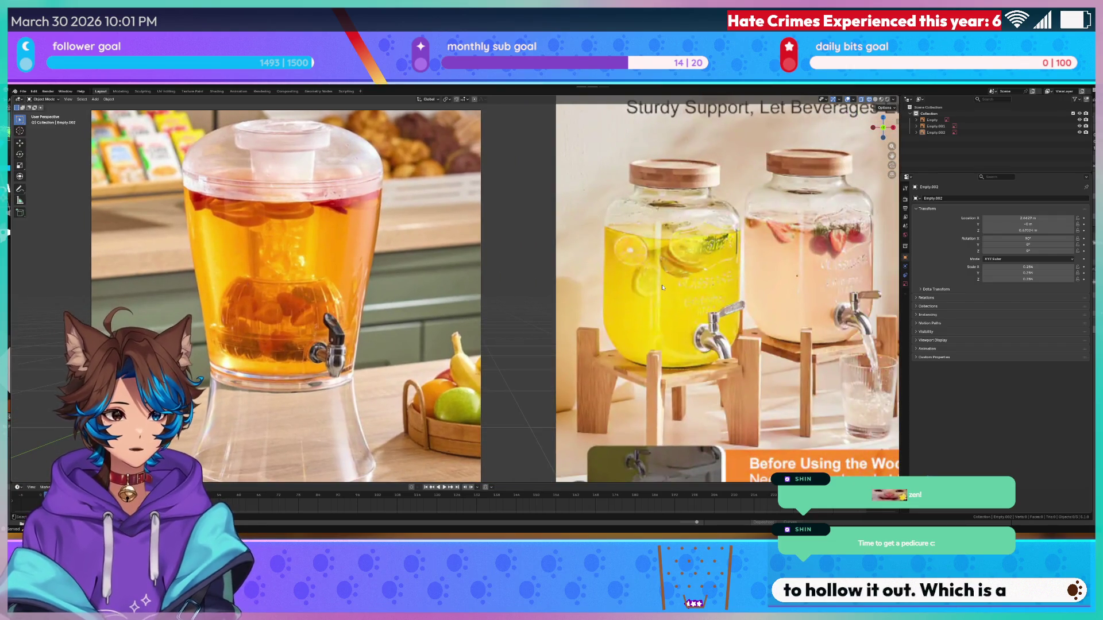
scroll(673, 267, "down", 4)
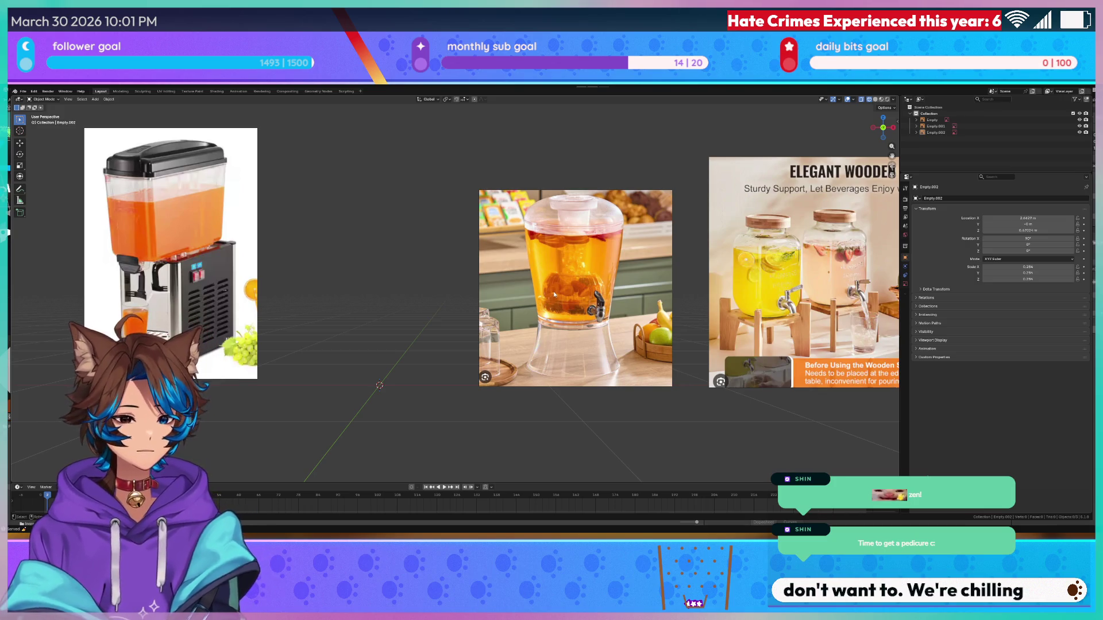
left_click_drag(554, 295, 701, 261)
key("Escape")
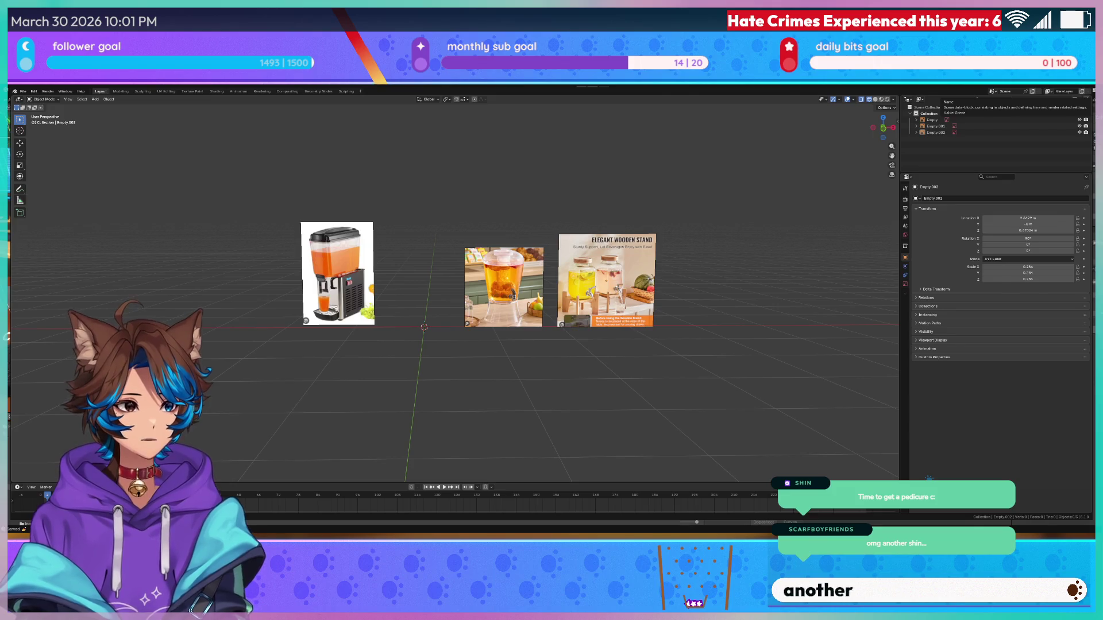
key("alt+Tab")
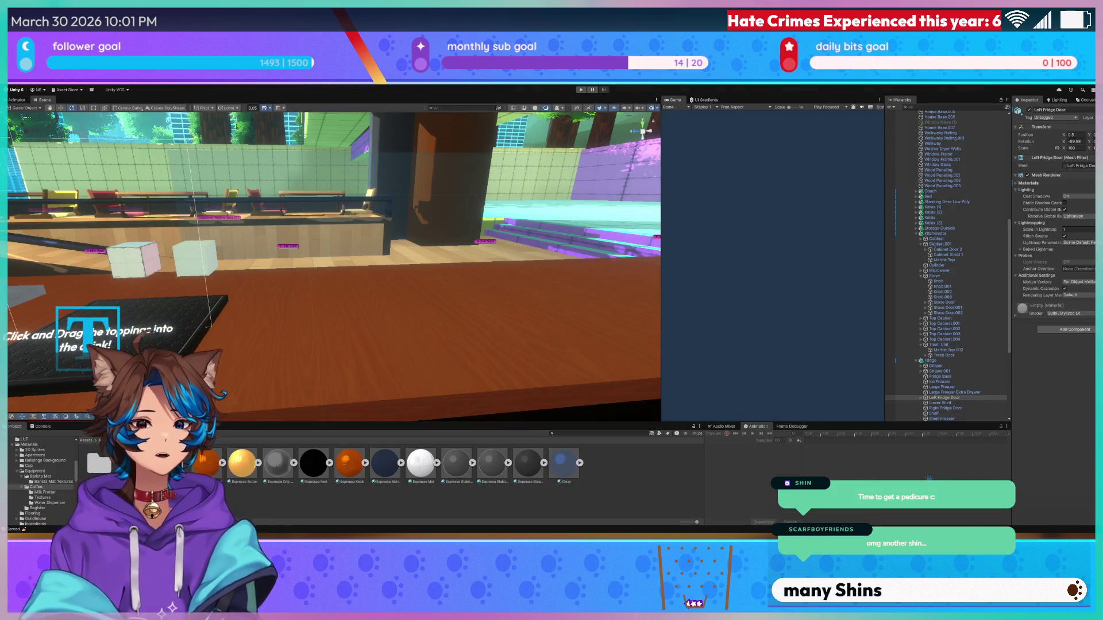
- Add a Cube from GameObject > 3D Object, frame it with F, and orbit around it
mouse_move(471, 252)
left_mouse_down()
mouse_move(482, 249)
mouse_move(428, 252)
left_mouse_up()
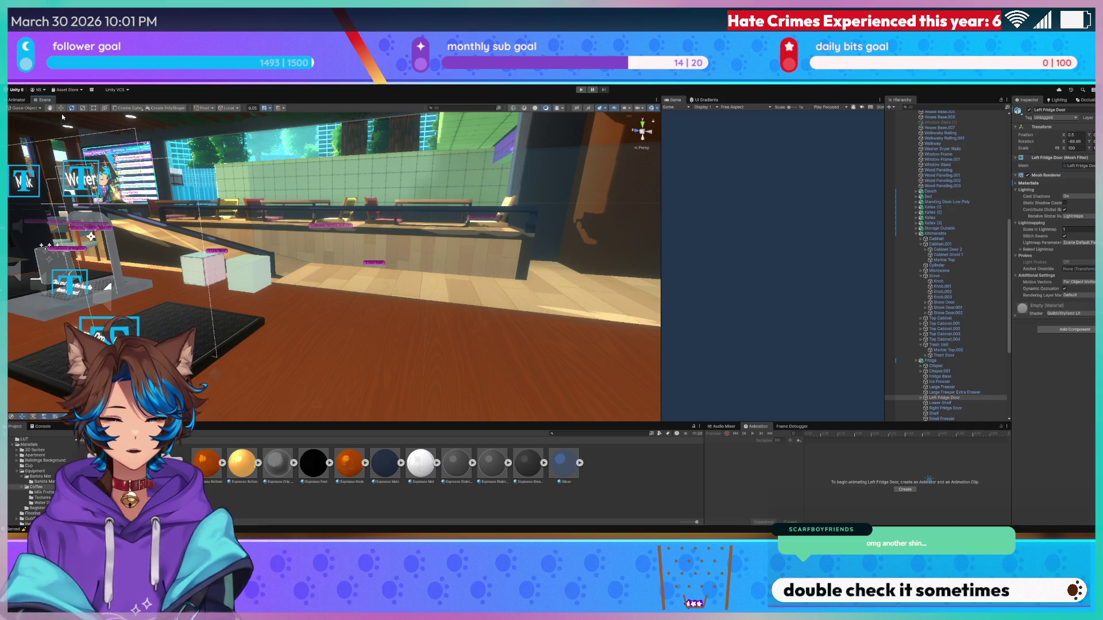
left_click(127, 108)
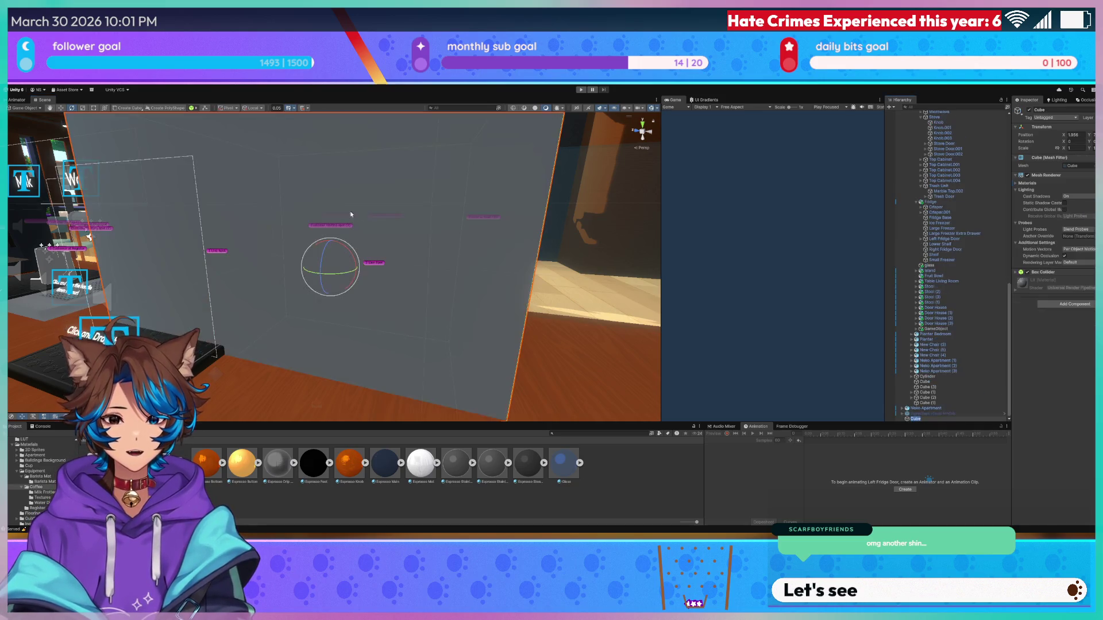
mouse_move(336, 226)
left_mouse_down()
mouse_move(349, 252)
mouse_move(338, 280)
left_mouse_up()
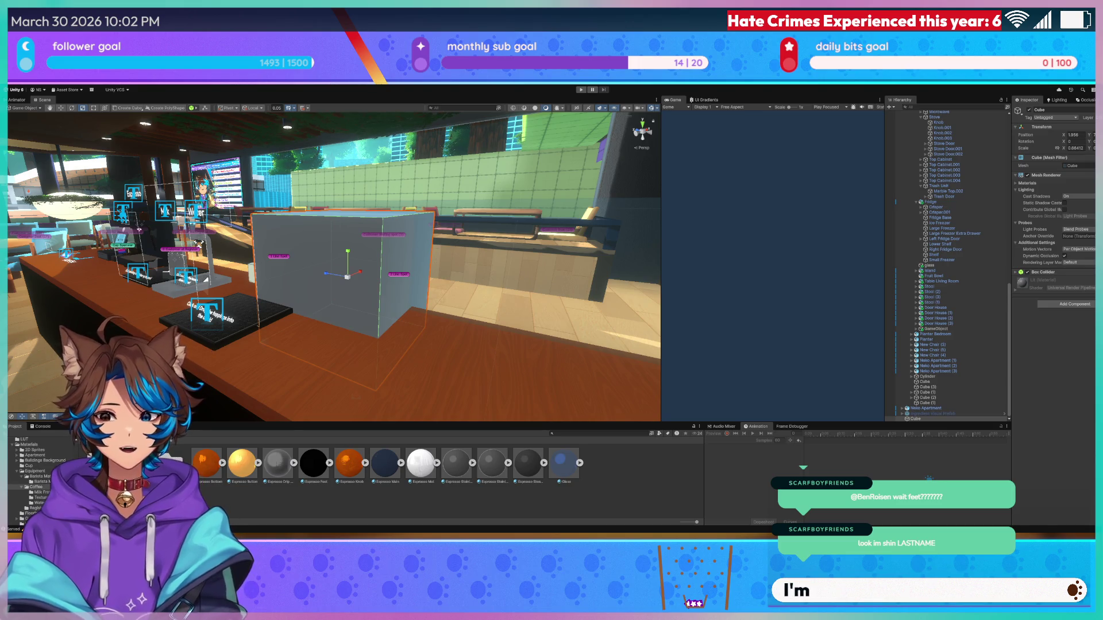
key("f")
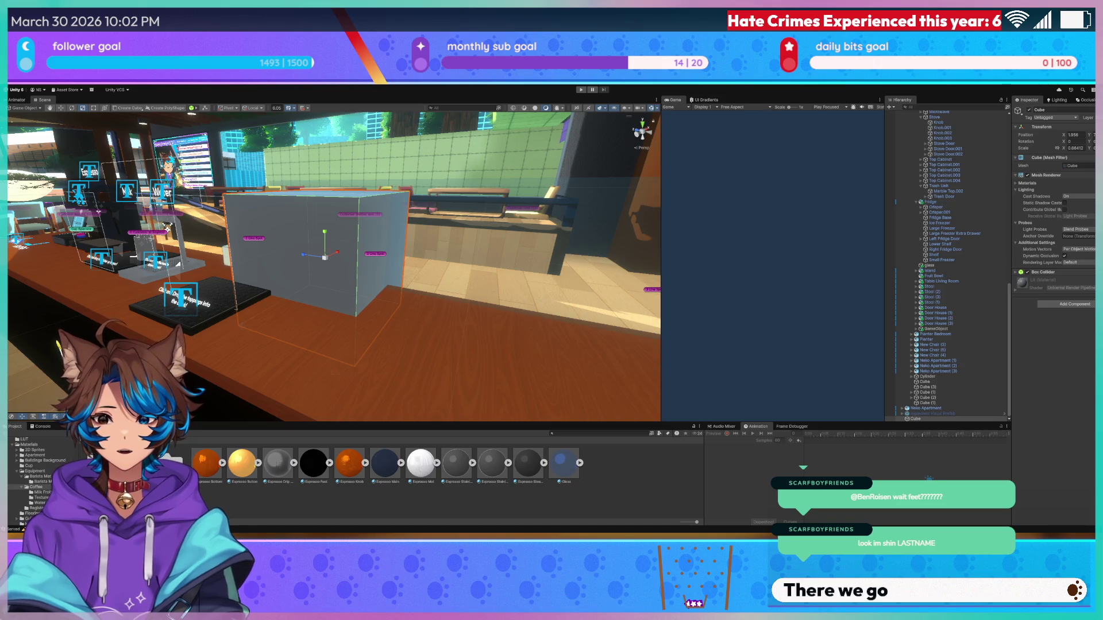
scroll(333, 264, "up", 5)
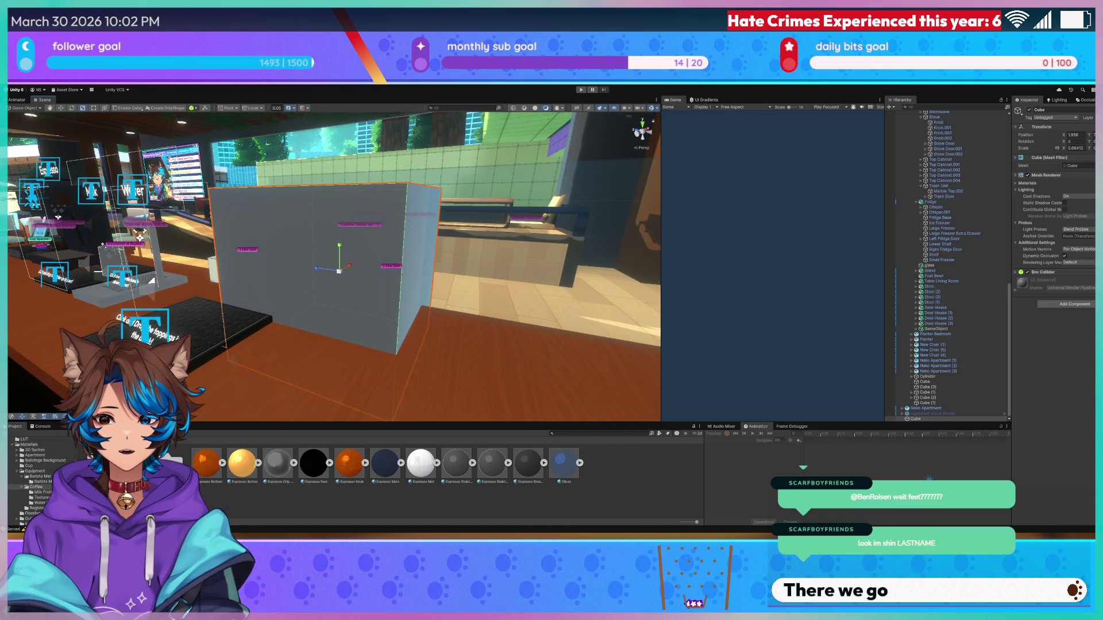
mouse_move(372, 290)
left_mouse_down()
mouse_move(287, 251)
mouse_move(301, 283)
mouse_move(353, 293)
mouse_move(332, 301)
mouse_move(329, 348)
left_mouse_up()
- Raise the cube, narrow it along X, and slide it under the Water label
key("w")
mouse_move(339, 273)
left_mouse_down()
mouse_move(339, 241)
mouse_move(379, 276)
mouse_move(470, 291)
mouse_move(459, 291)
left_mouse_up()
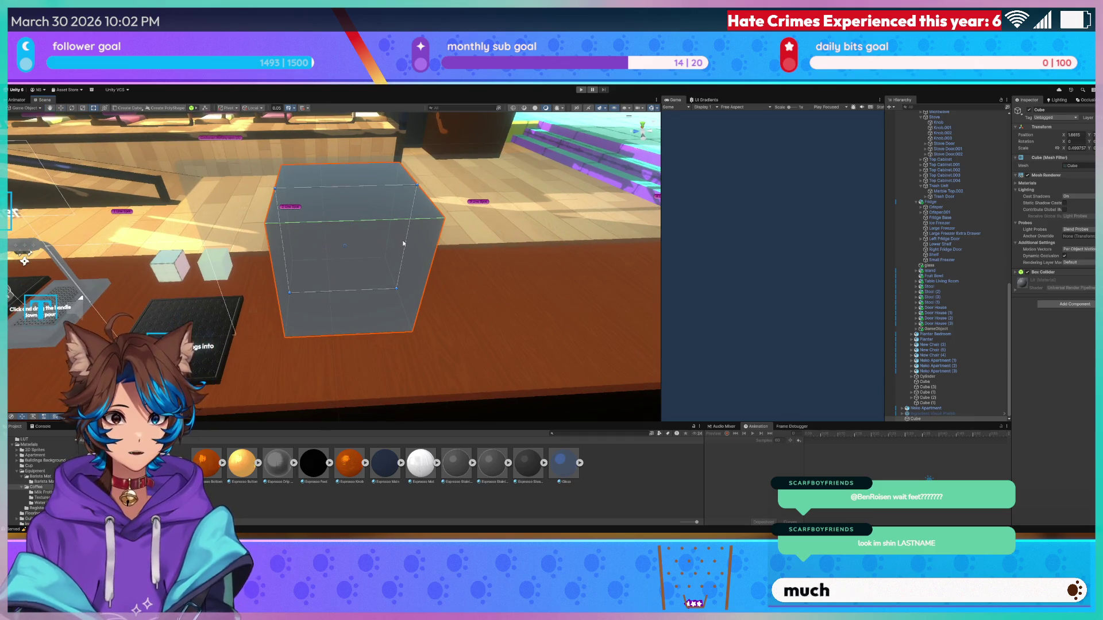
left_click_drag(407, 239, 350, 247)
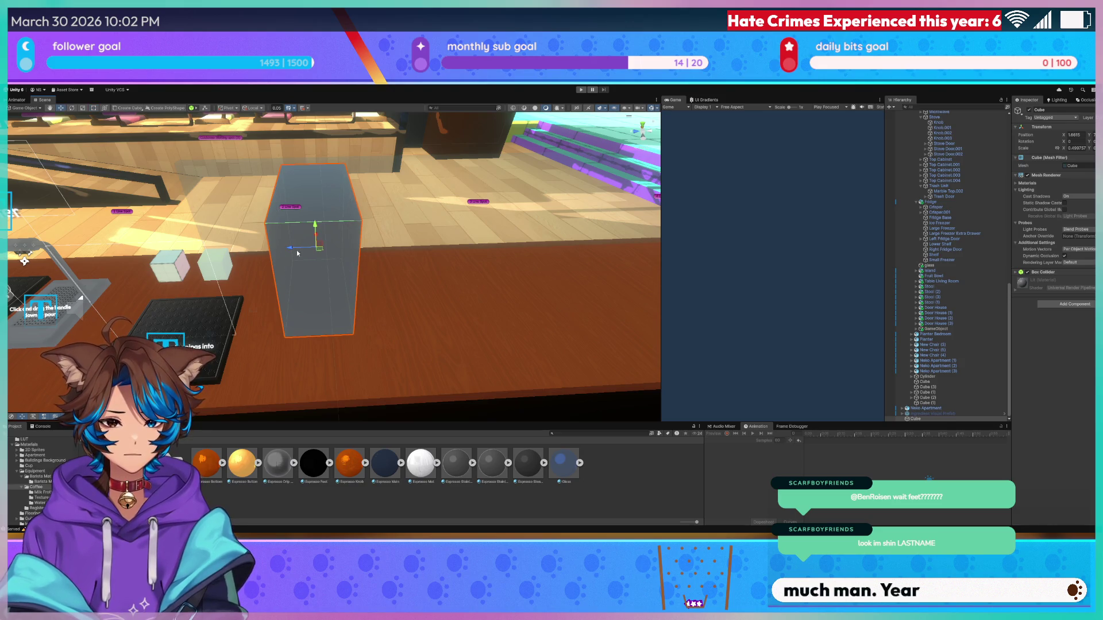
mouse_move(279, 249)
left_mouse_down()
mouse_move(266, 283)
mouse_move(402, 252)
mouse_move(197, 273)
mouse_move(322, 258)
mouse_move(438, 271)
mouse_move(281, 257)
mouse_move(285, 241)
left_mouse_up()
key("w")
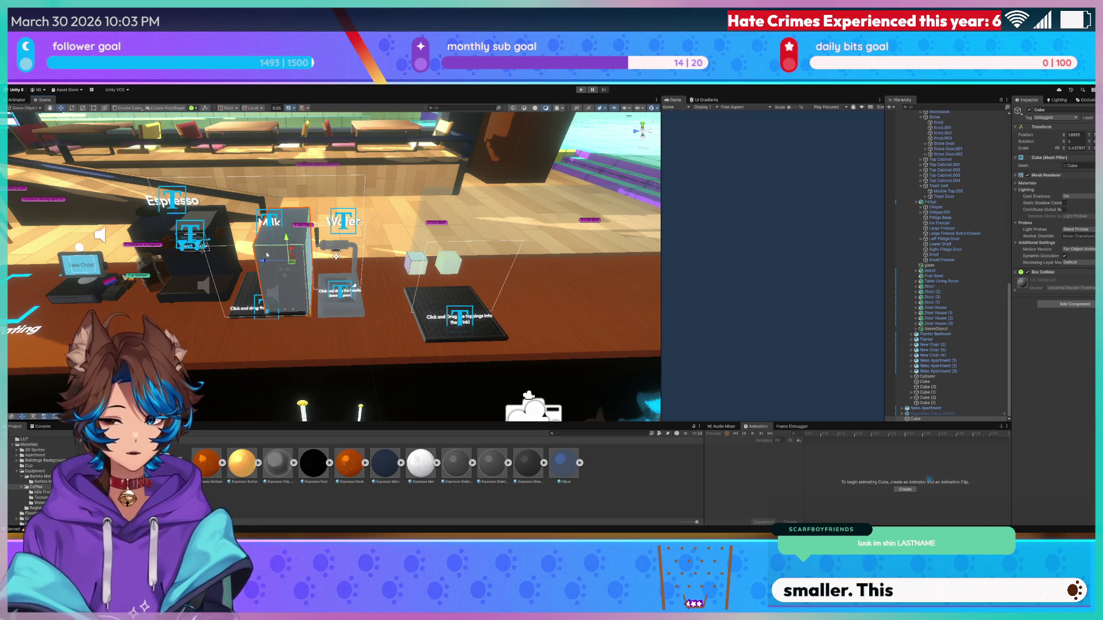
mouse_move(264, 263)
left_mouse_down()
mouse_move(396, 269)
mouse_move(337, 223)
left_mouse_up()
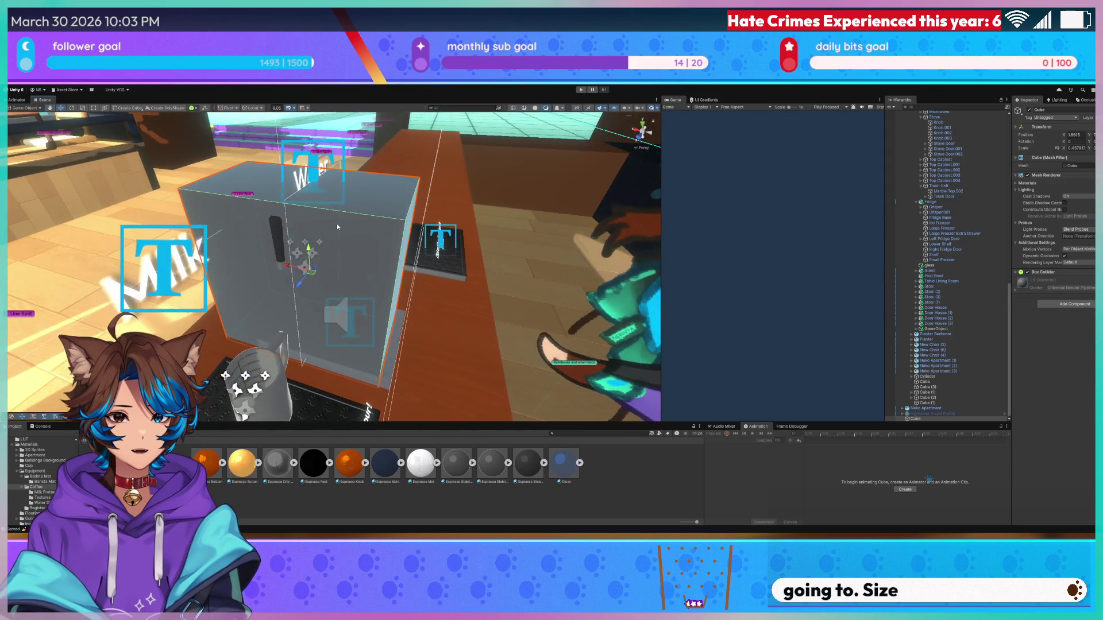
- Check placement from high and low views, lower the cube slightly, and shrink it from its corner
key("t")
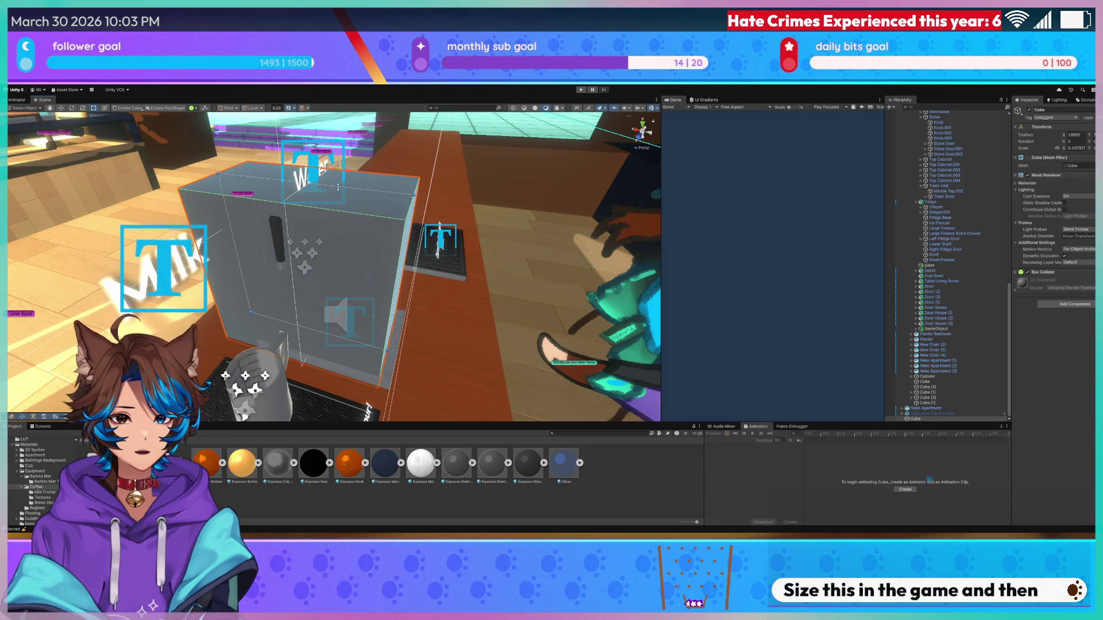
mouse_move(338, 187)
left_mouse_down()
mouse_move(303, 255)
mouse_move(347, 237)
left_mouse_up()
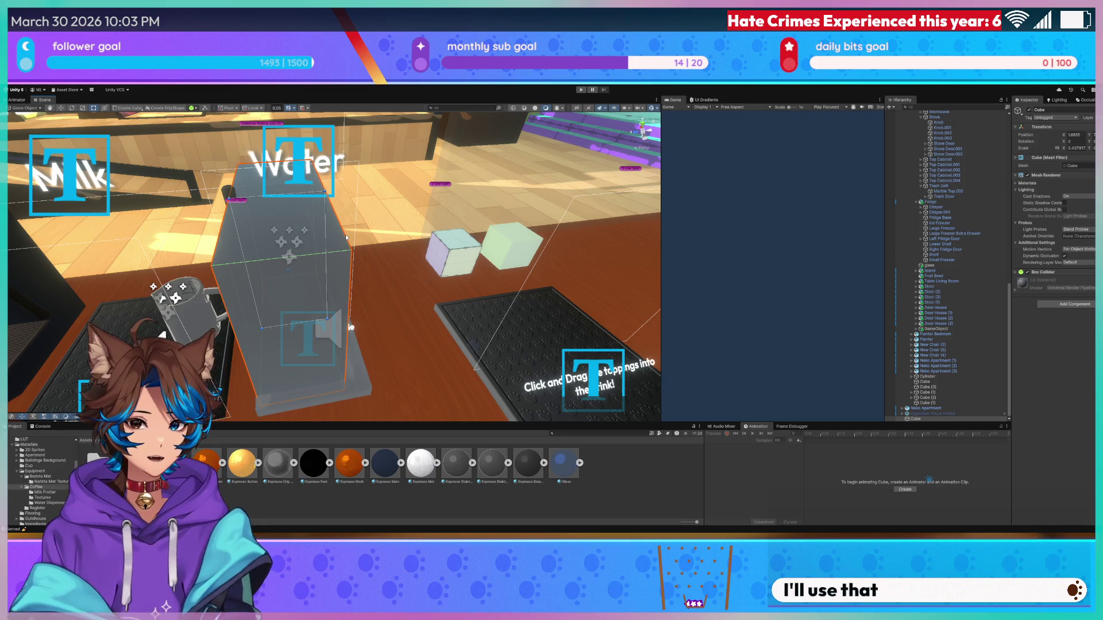
mouse_move(346, 234)
left_mouse_down()
mouse_move(313, 245)
mouse_move(297, 232)
mouse_move(322, 265)
mouse_move(303, 314)
mouse_move(319, 285)
mouse_move(341, 278)
mouse_move(395, 367)
left_mouse_up()
key("a")
left_click_drag(314, 232, 315, 239)
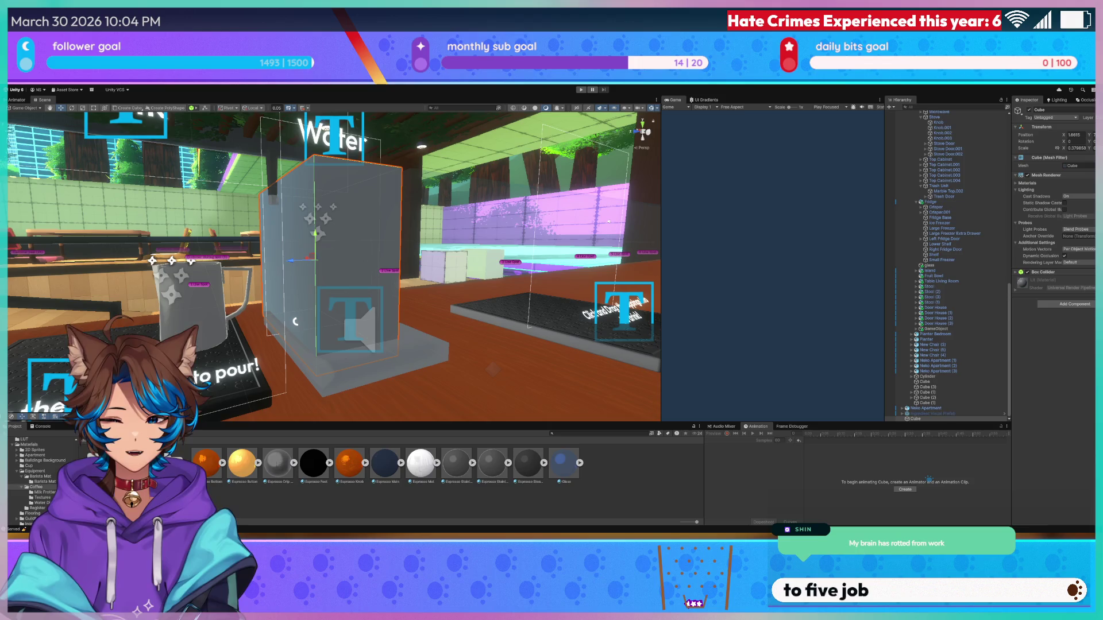
mouse_move(280, 264)
left_mouse_down()
mouse_move(322, 364)
mouse_move(236, 260)
mouse_move(374, 249)
left_mouse_up()
key("t")
mouse_move(358, 237)
left_mouse_down()
mouse_move(345, 245)
mouse_move(355, 243)
left_mouse_up()
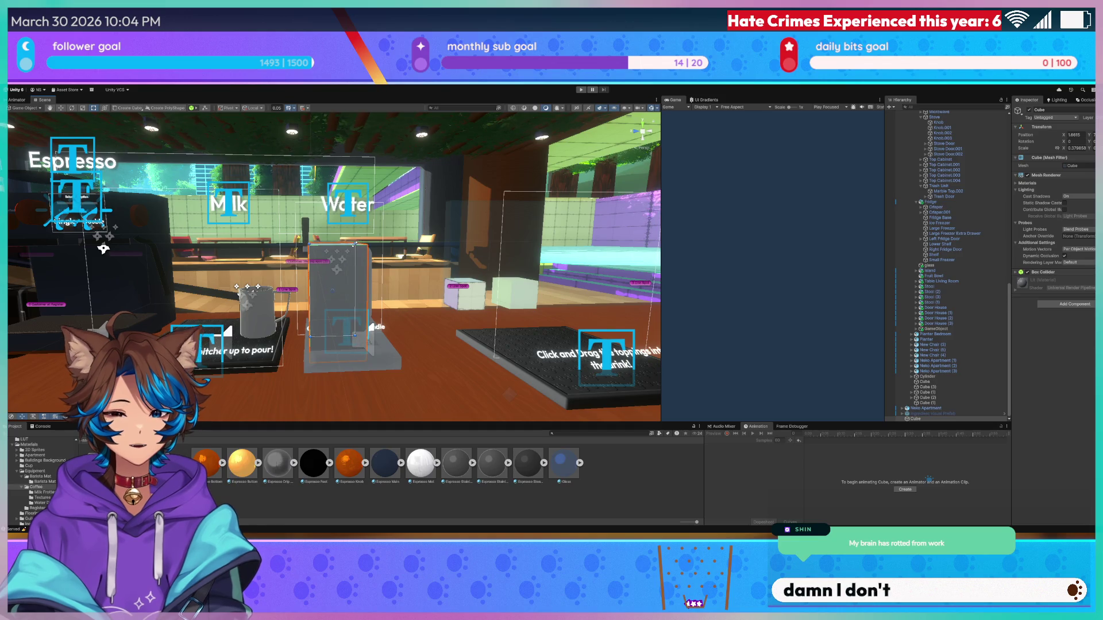
- Move the cube past the espresso machine beside the toppings mat and select Cube in the Hierarchy
scroll(354, 244, "down", 3)
left_click_drag(364, 282, 551, 281)
scroll(468, 282, "up", 3)
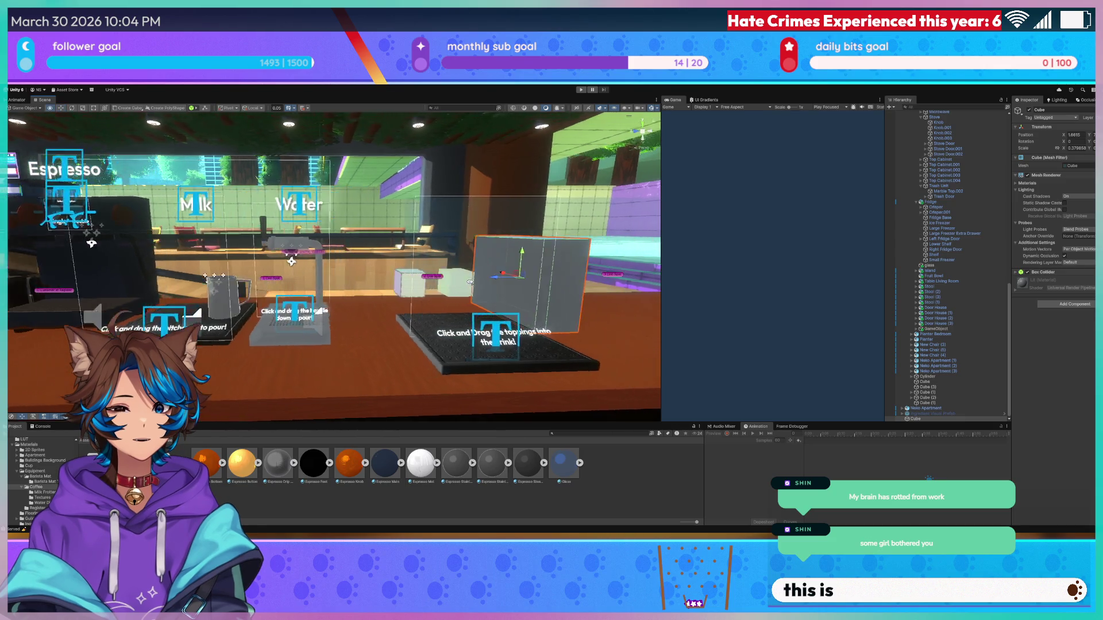
mouse_move(468, 282)
left_mouse_down()
mouse_move(399, 270)
mouse_move(323, 297)
mouse_move(285, 285)
mouse_move(333, 234)
mouse_move(379, 222)
mouse_move(385, 244)
mouse_move(426, 270)
left_mouse_up()
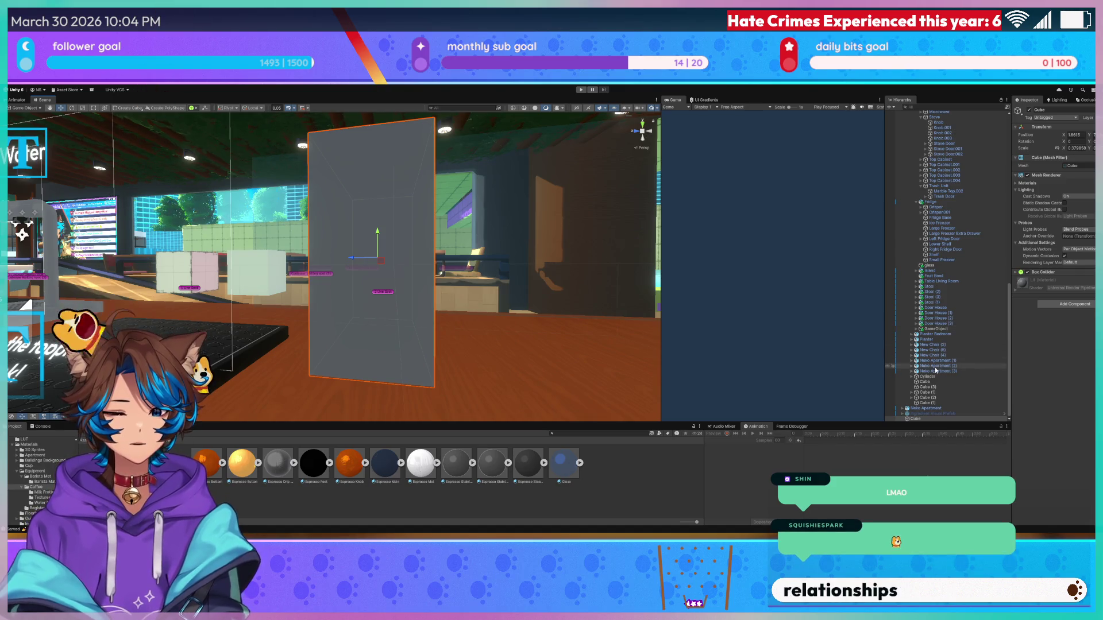
left_click(918, 419)
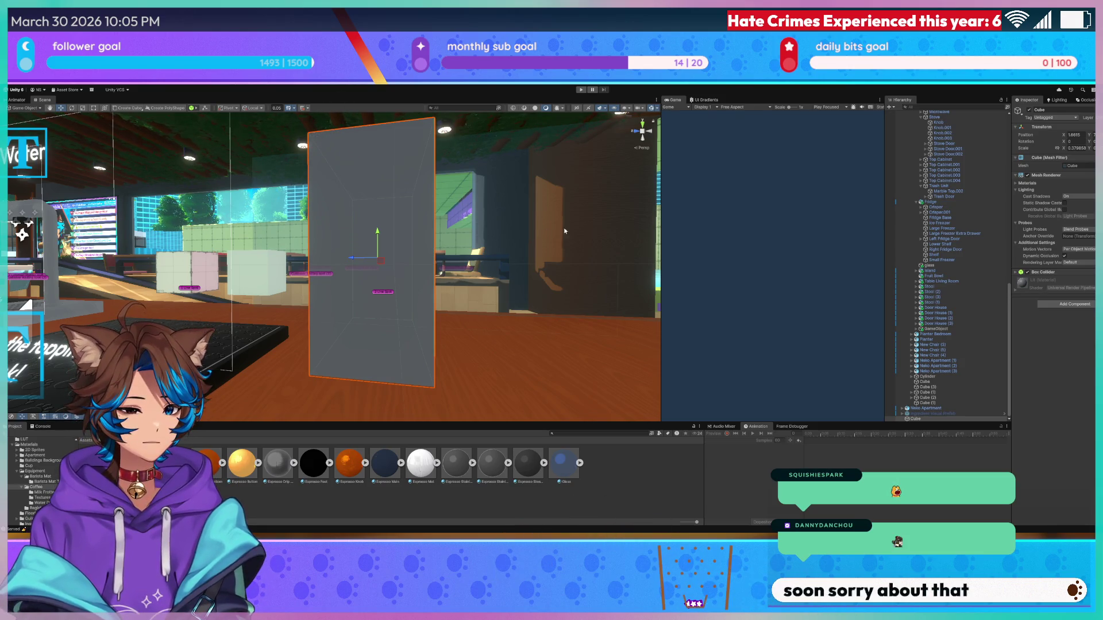
left_click_drag(424, 219, 477, 240)
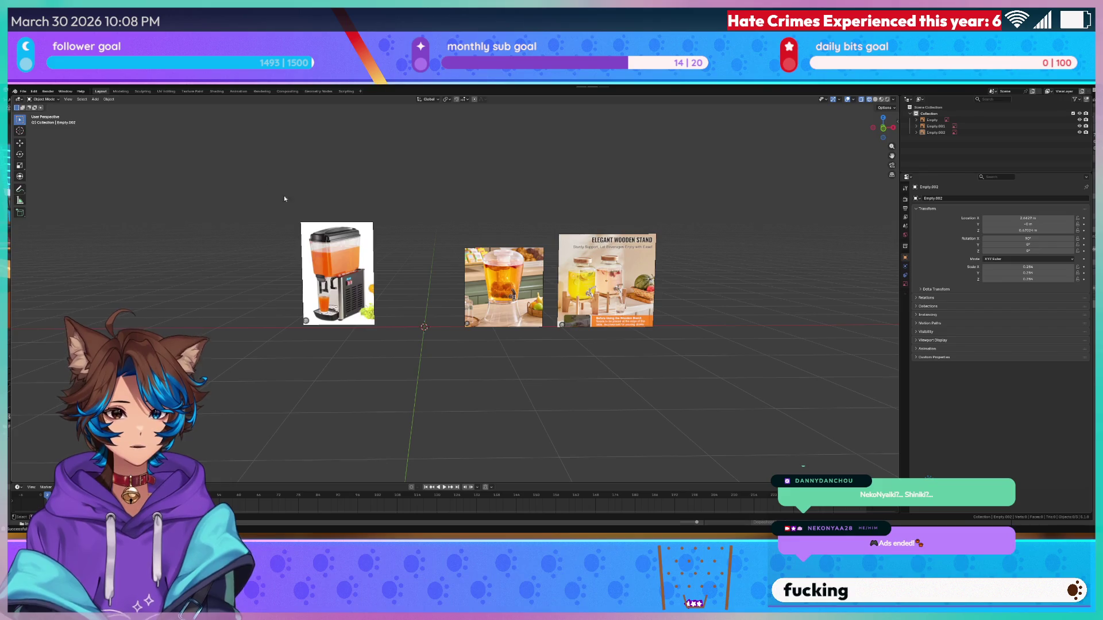
- Add a cube, clear its location to the origin, and switch to front view
key("shift+a")
left_click(430, 274)
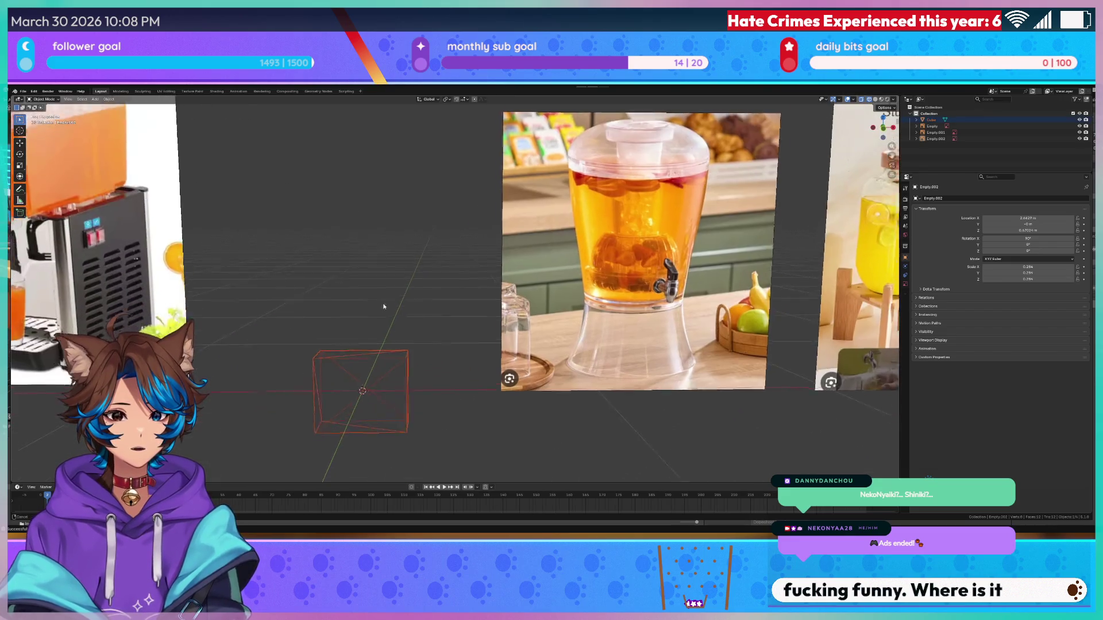
left_click_drag(411, 339, 410, 339)
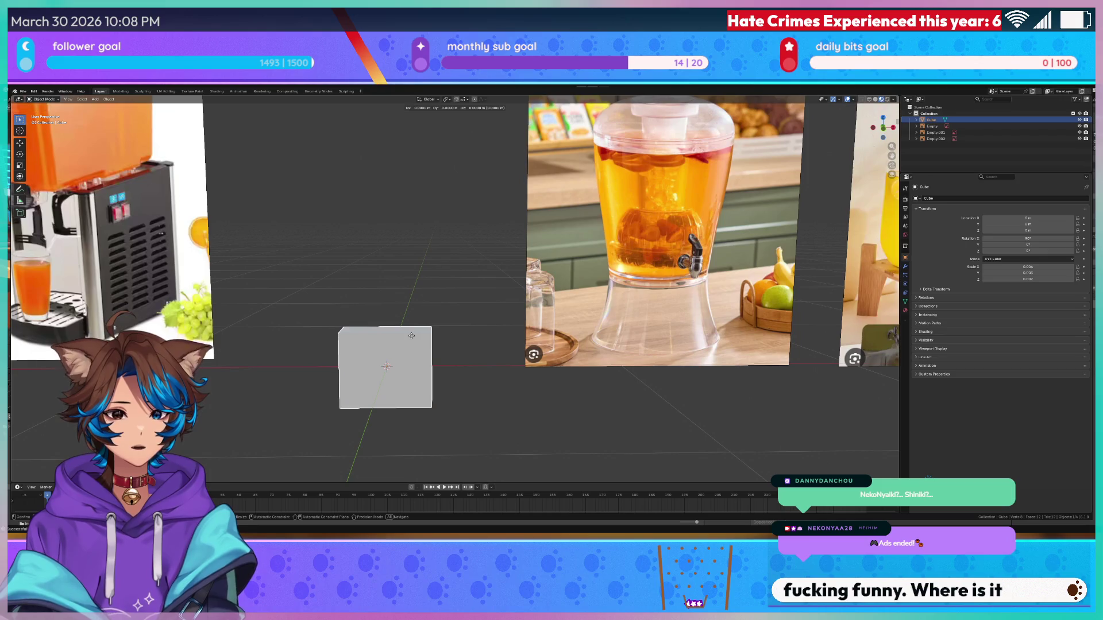
key("alt+g")
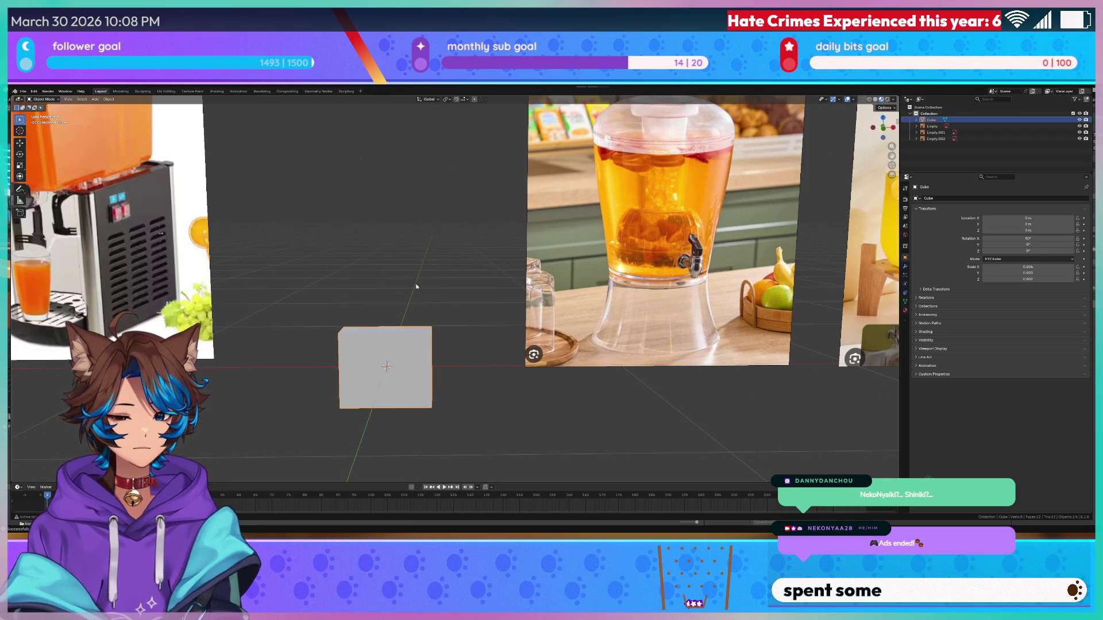
key("KP_1")
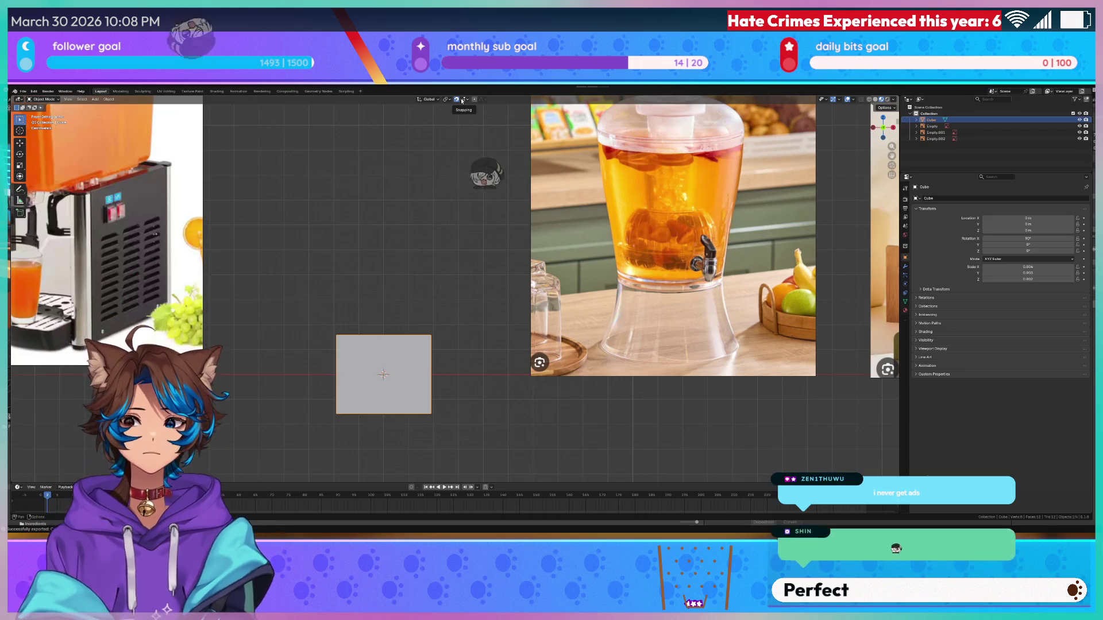
- Raise the cube along Z until its bottom sits on the ground line at about 0.158 m
left_click_drag(411, 339, 411, 299)
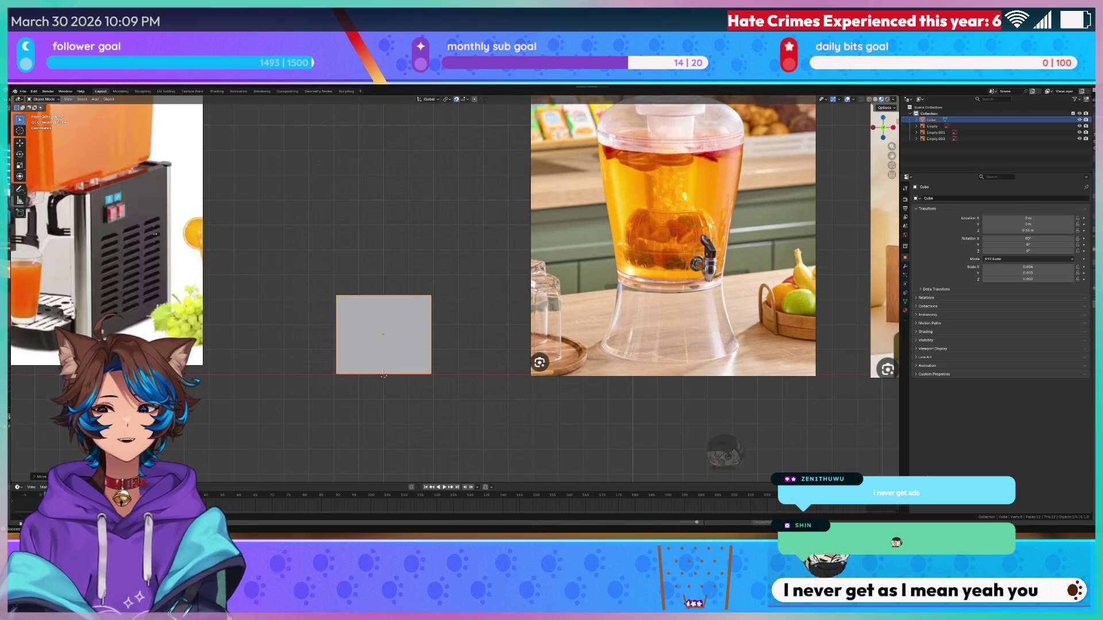
scroll(384, 277, "up", 6)
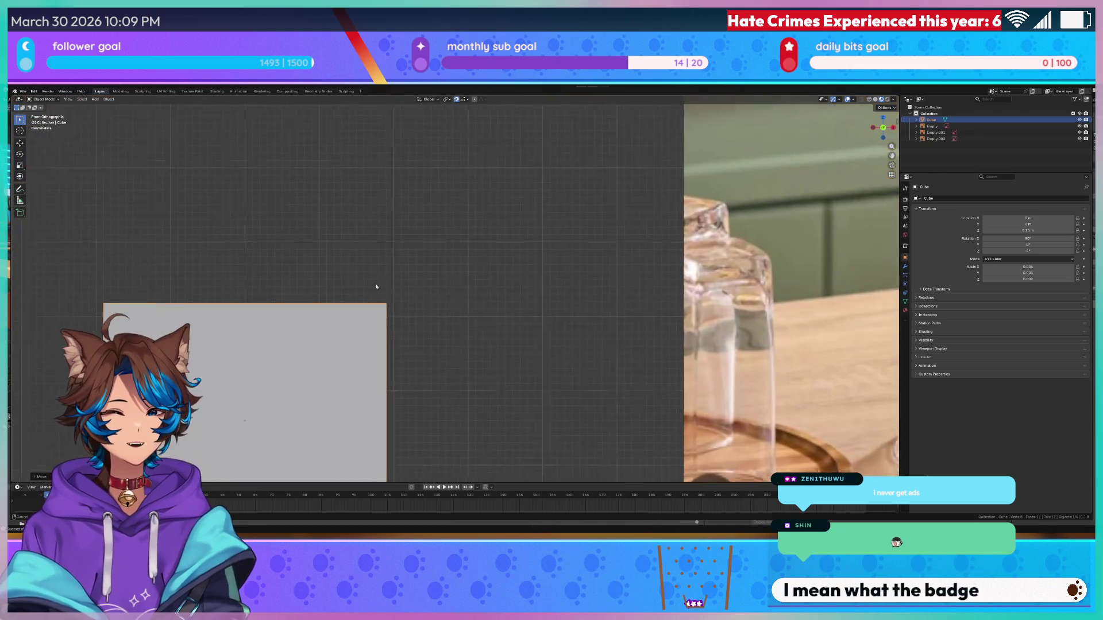
left_click_drag(374, 287, 491, 133)
left_click_drag(343, 302, 389, 269)
scroll(386, 290, "up", 3)
key("g")
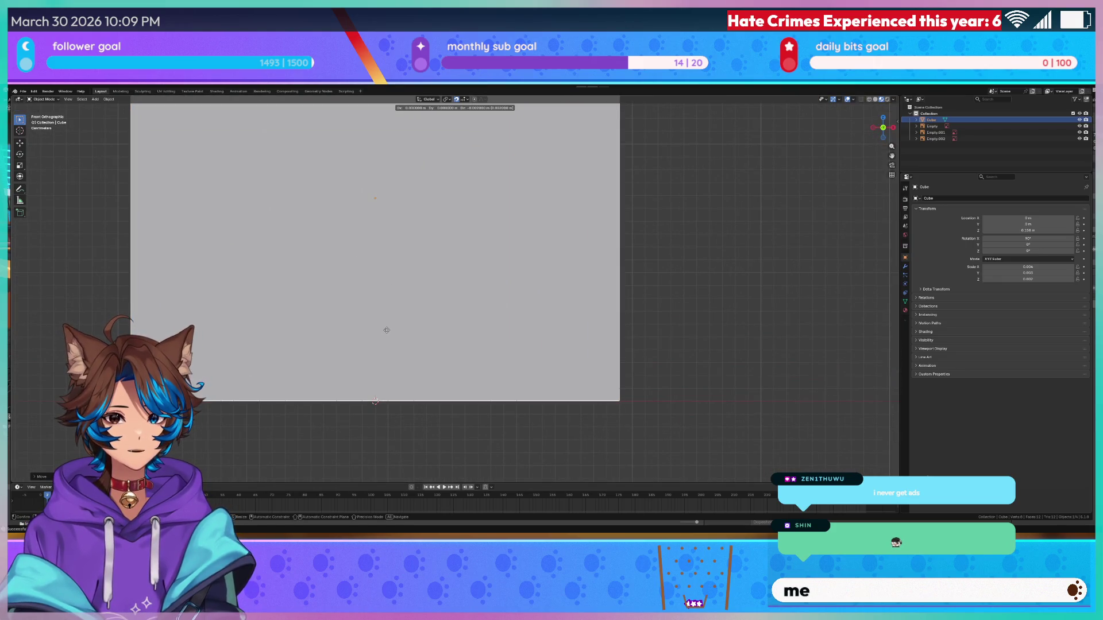
left_click(384, 337)
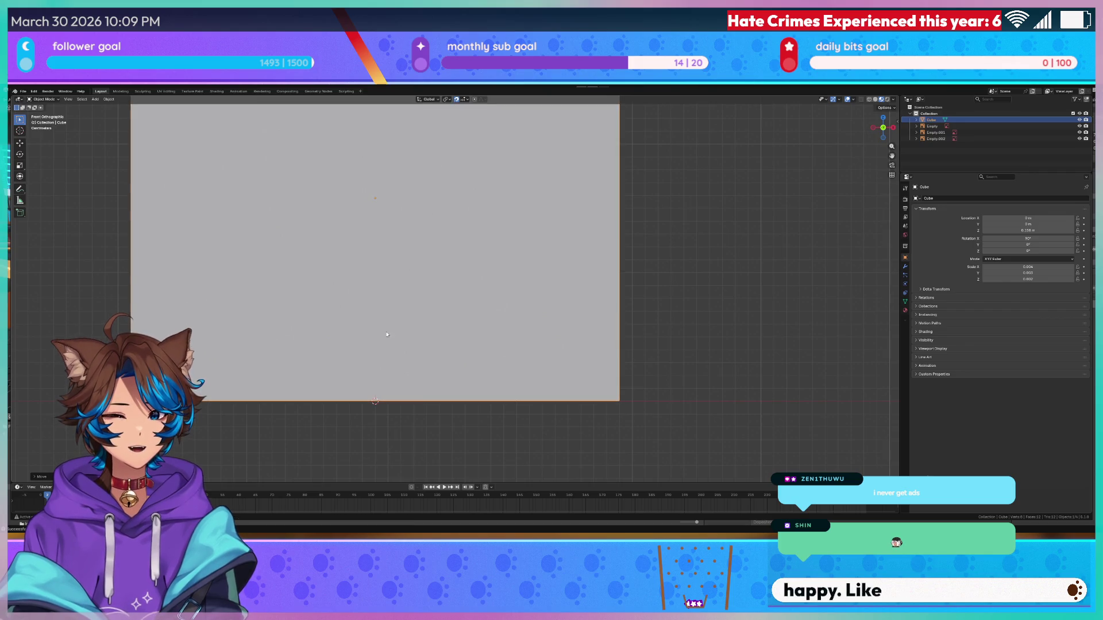
scroll(633, 247, "down", 6)
scroll(548, 265, "down", 3)
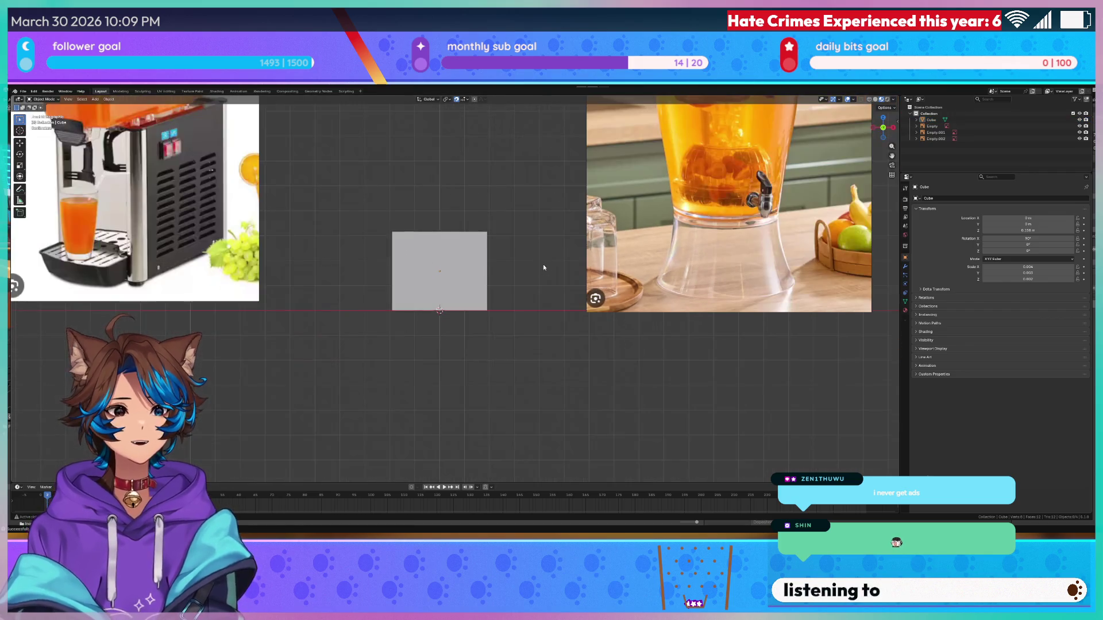
left_click(468, 267)
- Start a Z rotation in top view, cancel it, and open the snapping options
key("r")
key("z")
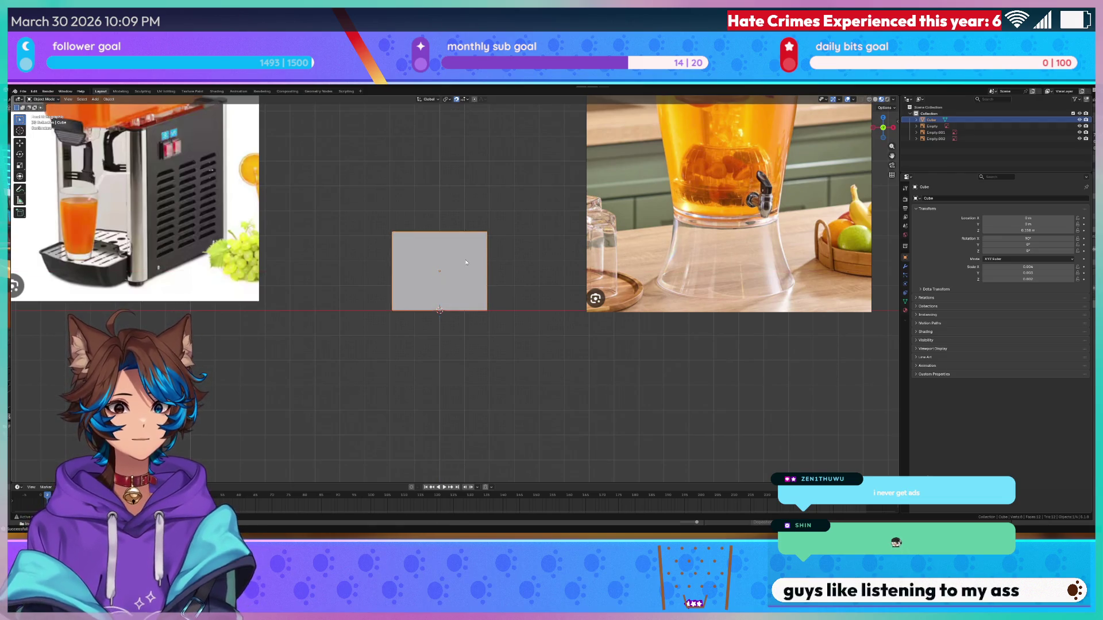
key("KP_7")
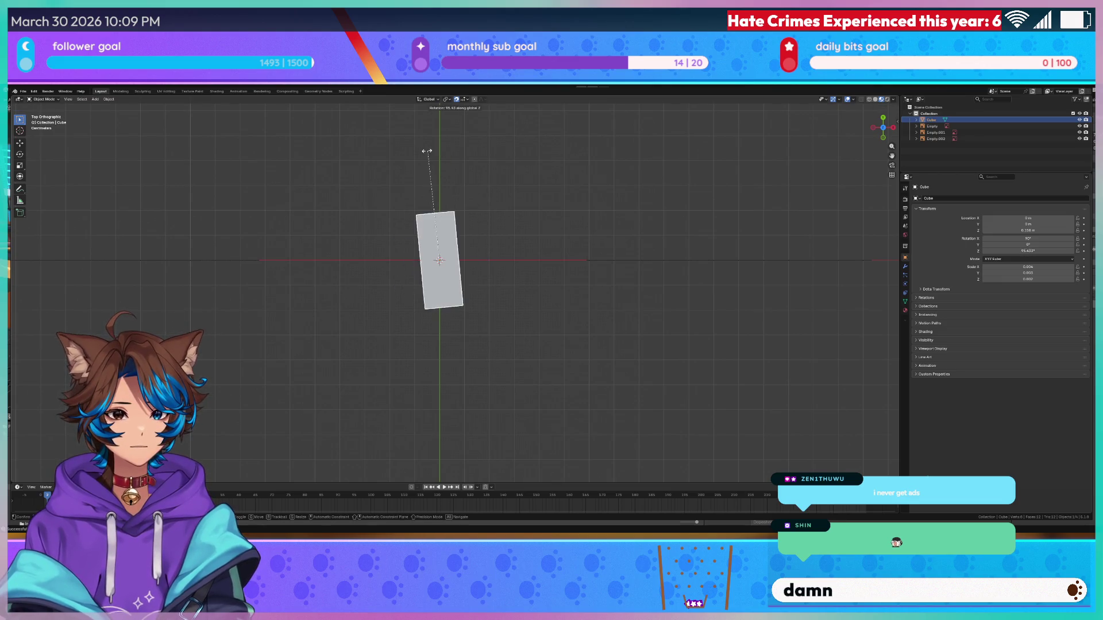
key("Escape")
left_click(467, 99)
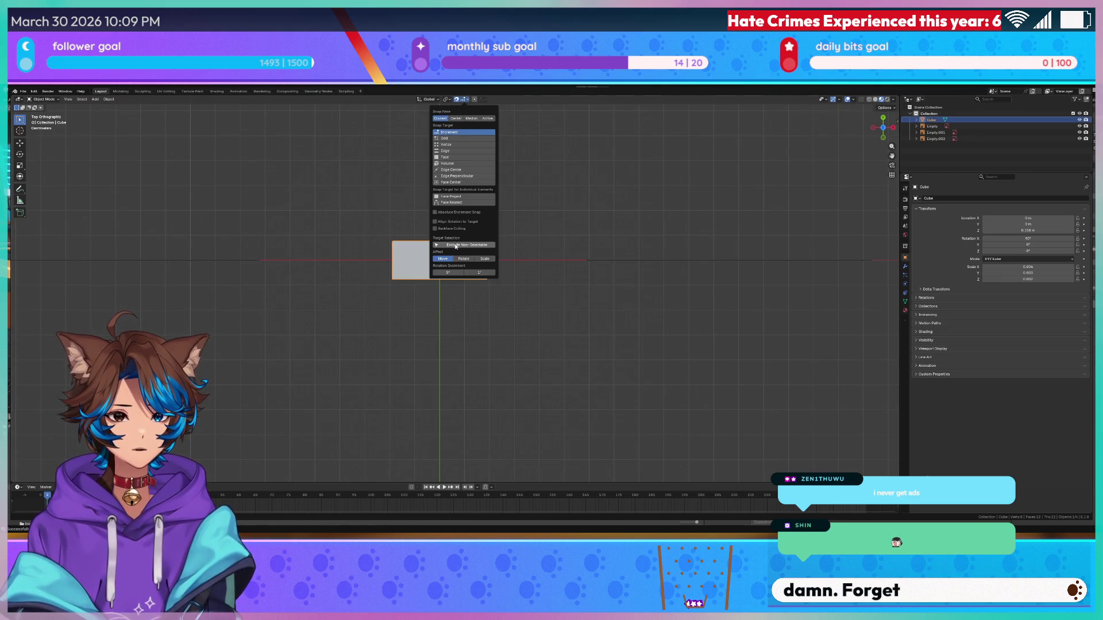
- Turn the box 90 degrees about Z, then orbit into a perspective view
key("r")
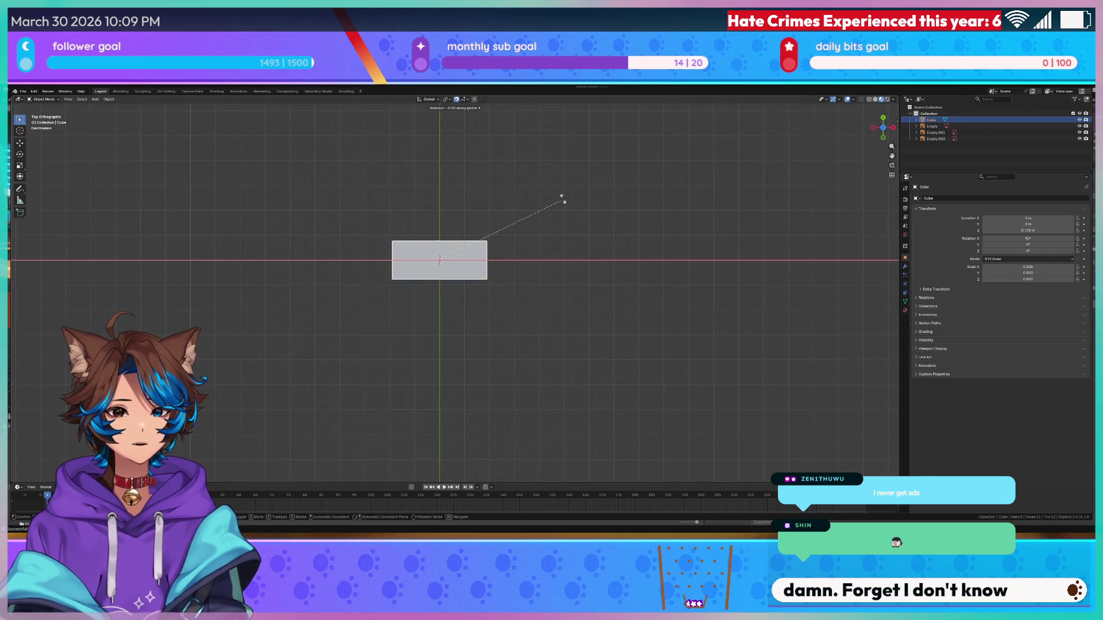
key("z")
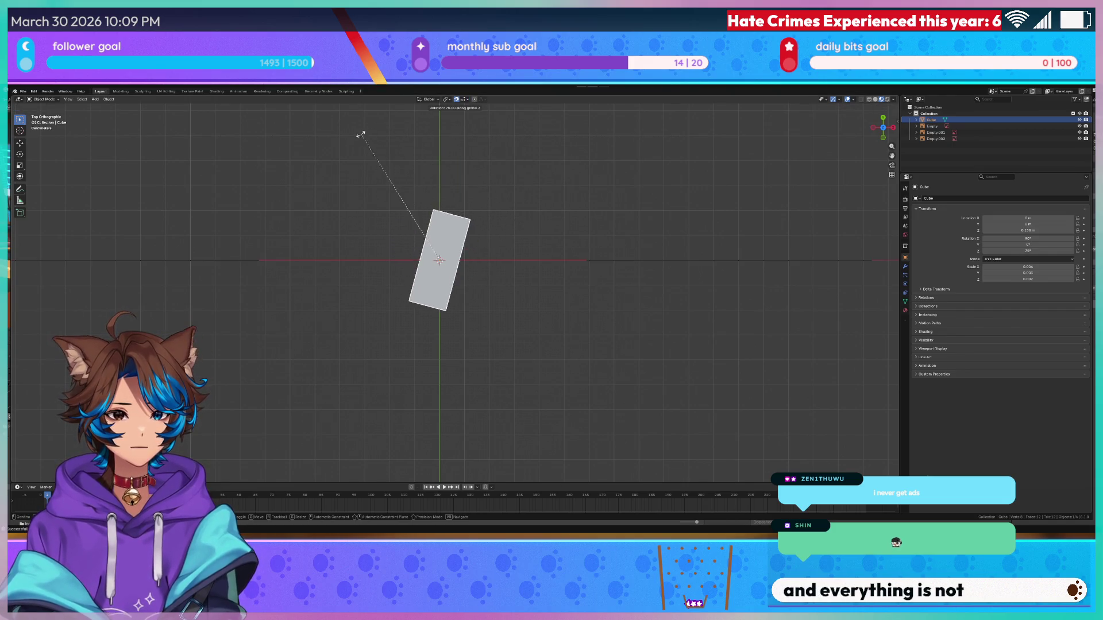
left_click(320, 157)
left_click_drag(493, 323, 484, 259)
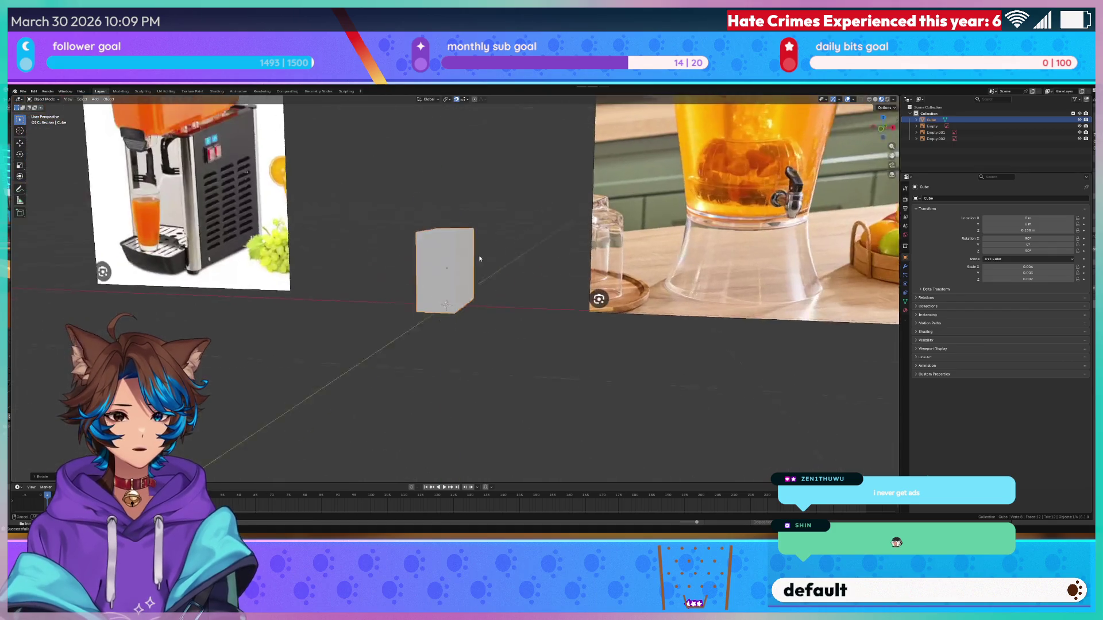
scroll(518, 256, "down", 5)
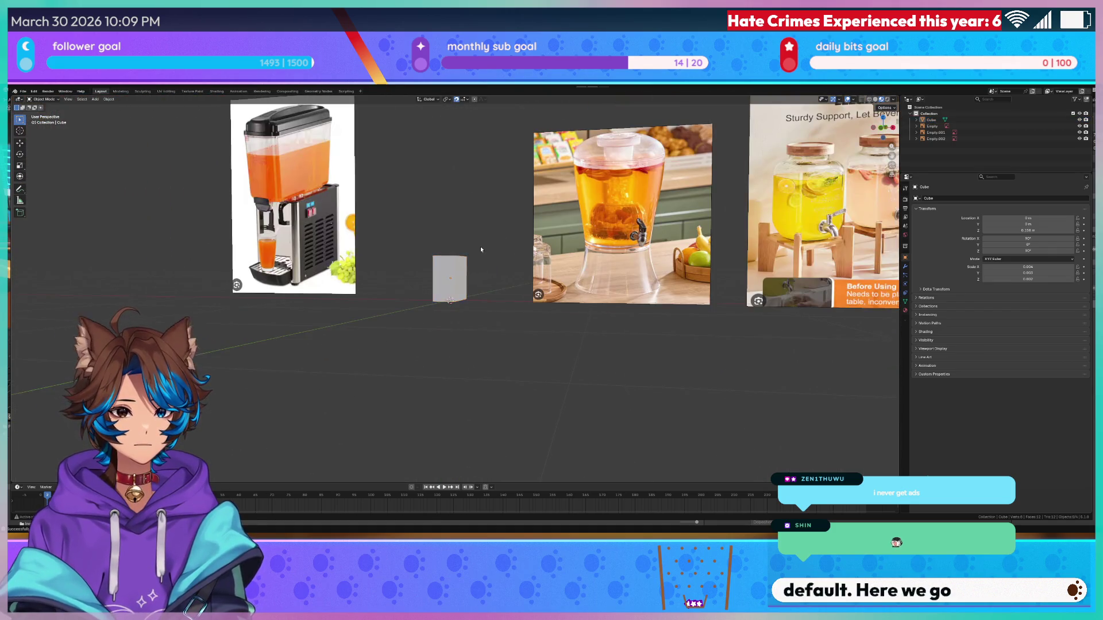
scroll(499, 248, "up", 5)
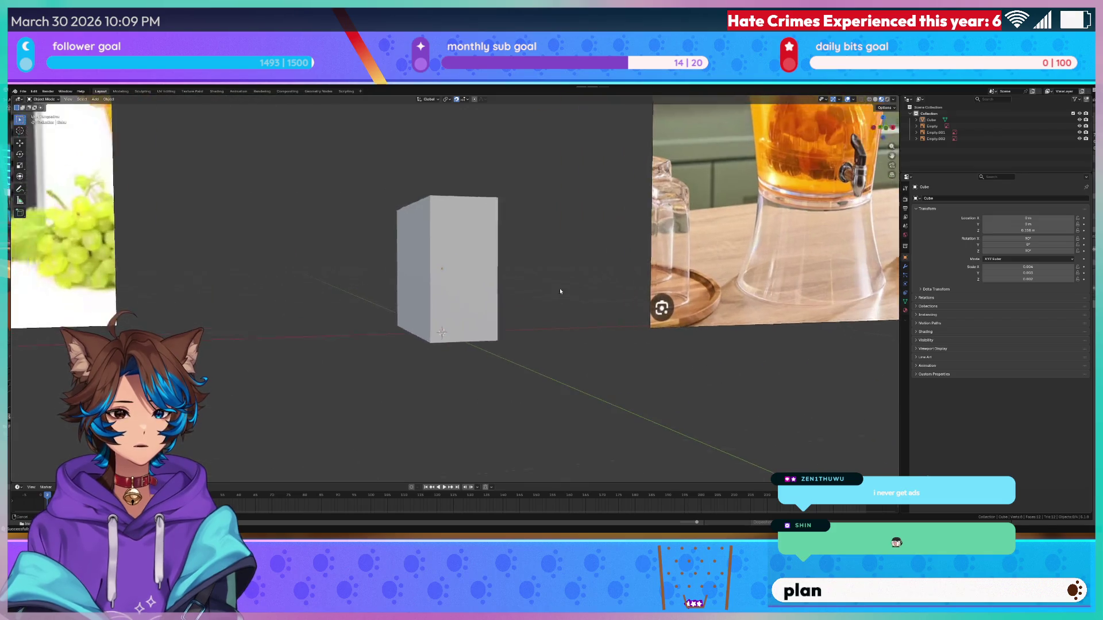
scroll(562, 308, "down", 3)
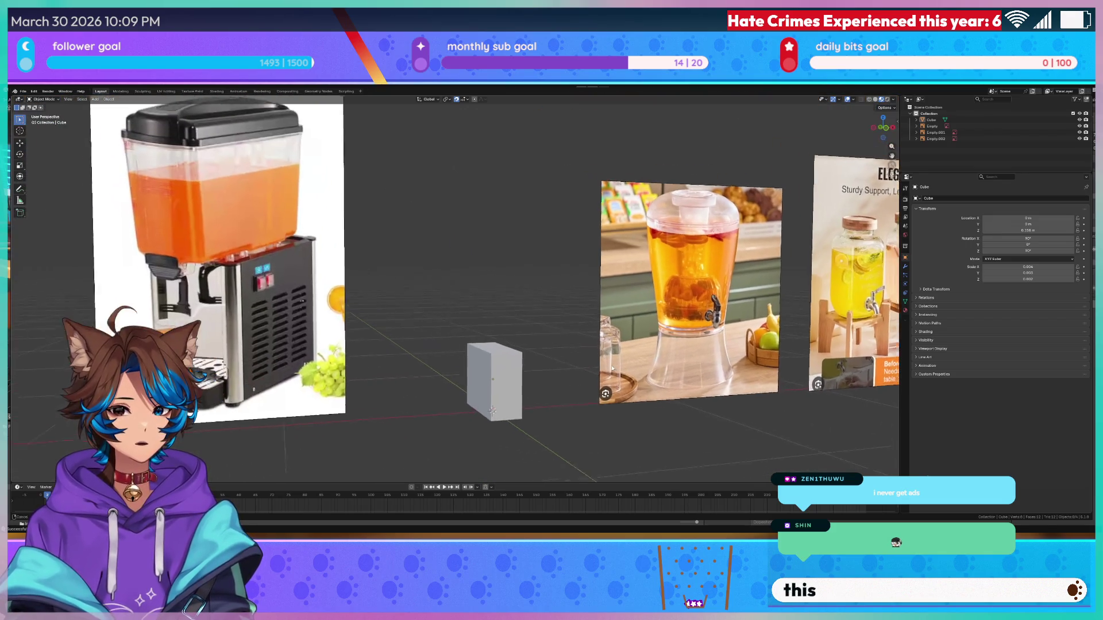
scroll(360, 270, "up", 1)
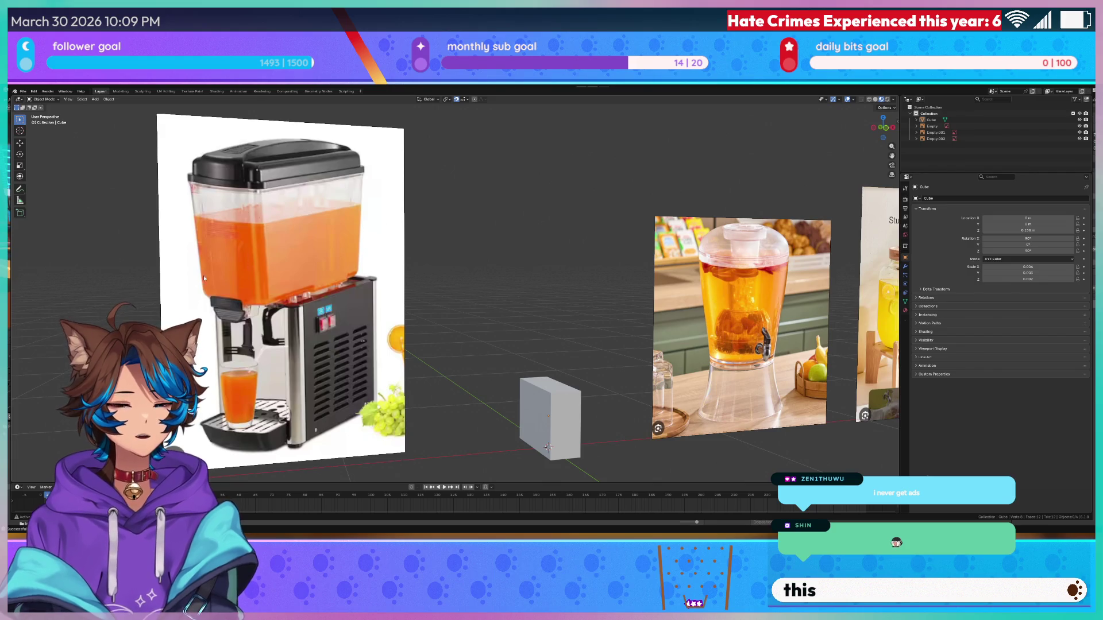
scroll(204, 280, "right", 5)
scroll(195, 244, "up", 2)
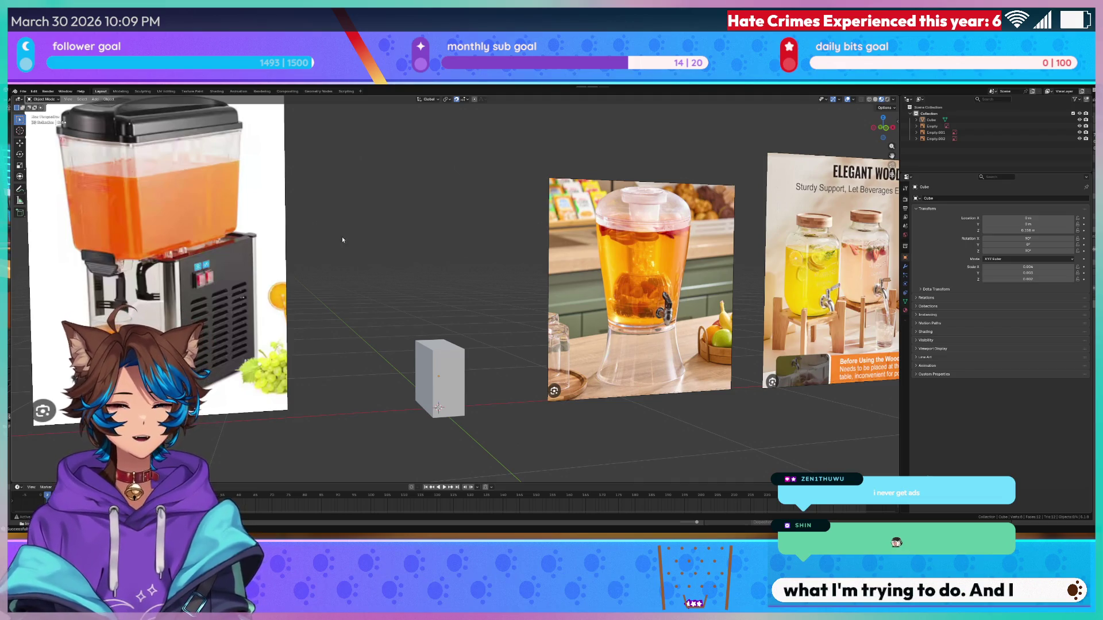
scroll(316, 223, "up", 5)
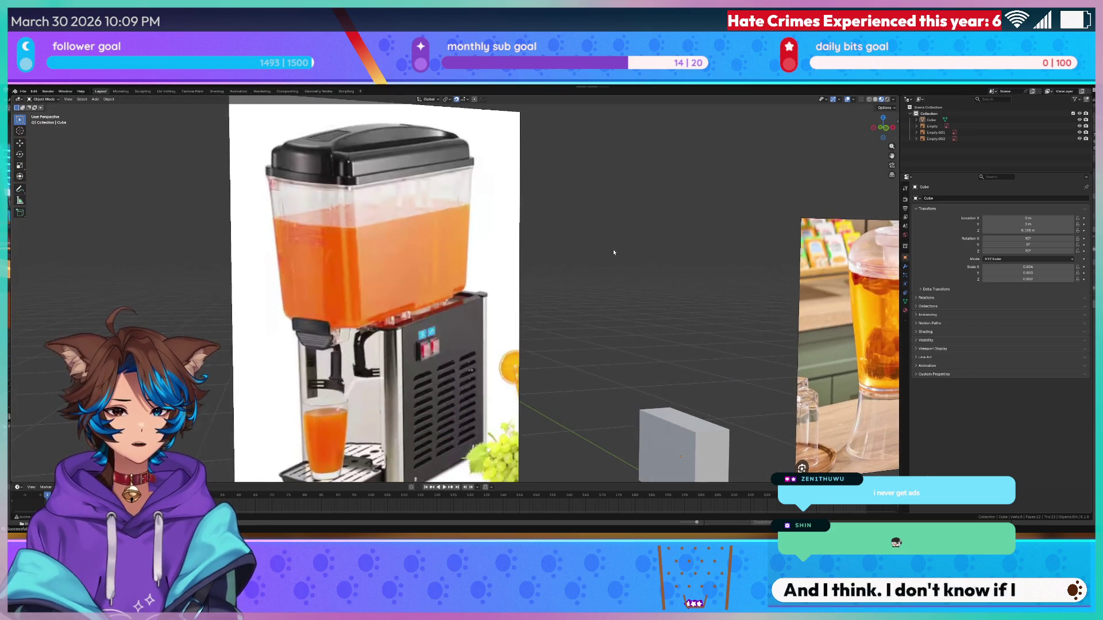
mouse_move(355, 103)
left_mouse_down()
mouse_move(790, 238)
mouse_move(743, 238)
left_mouse_up()
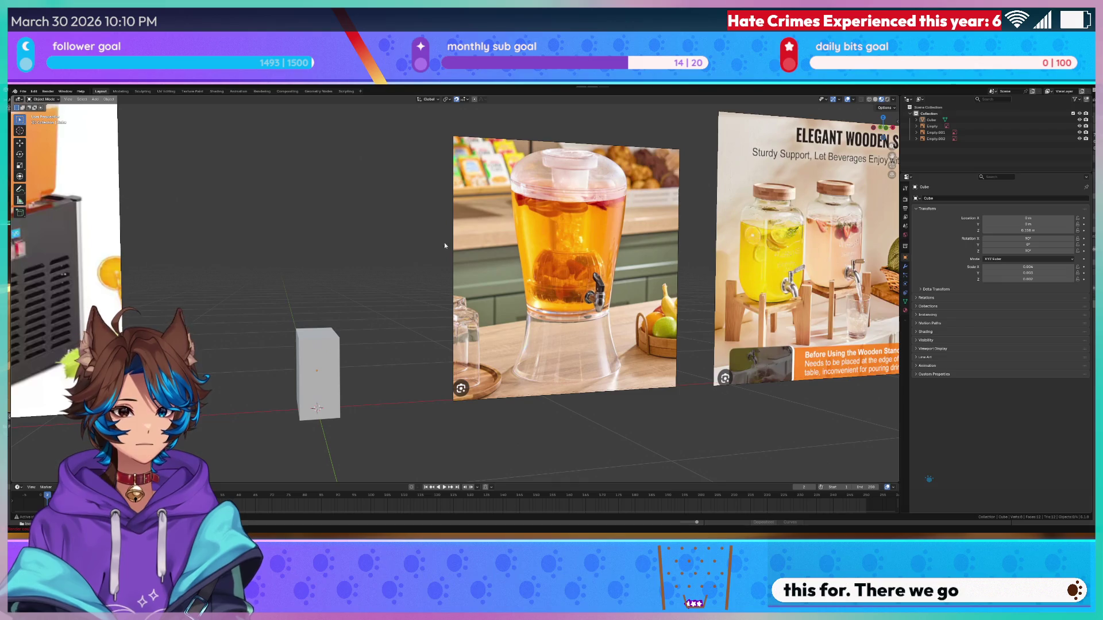
left_click_drag(309, 346, 95, 129)
left_click(412, 338)
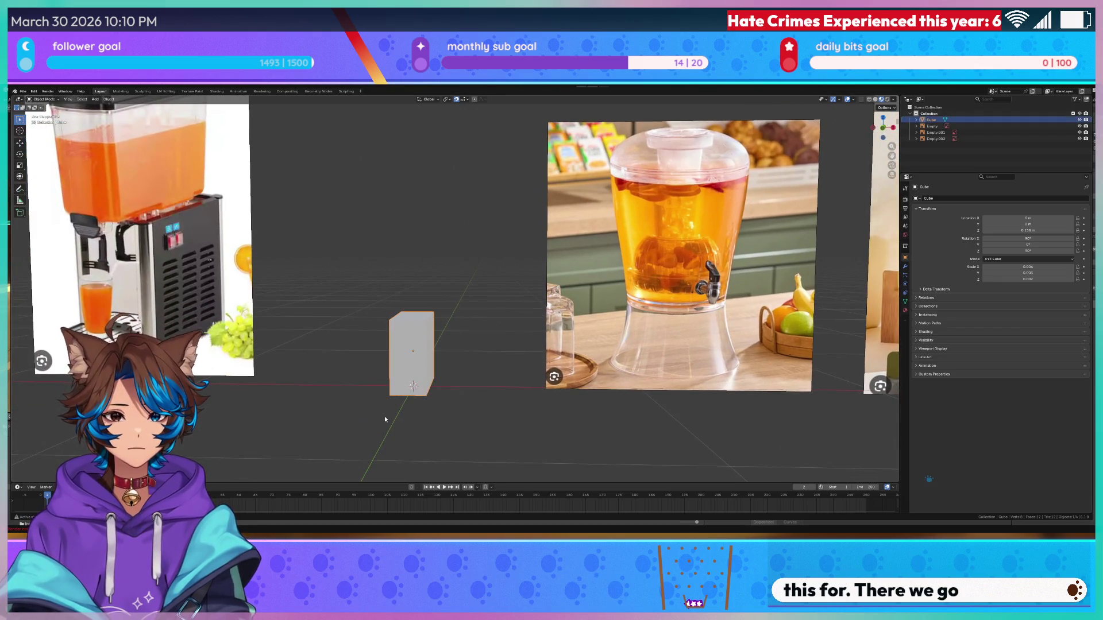
- Delete the old box, save Tea Dispenser.blend, then paste in the cup, box and canvas objects
key("Delete")
key("ctrl+s")
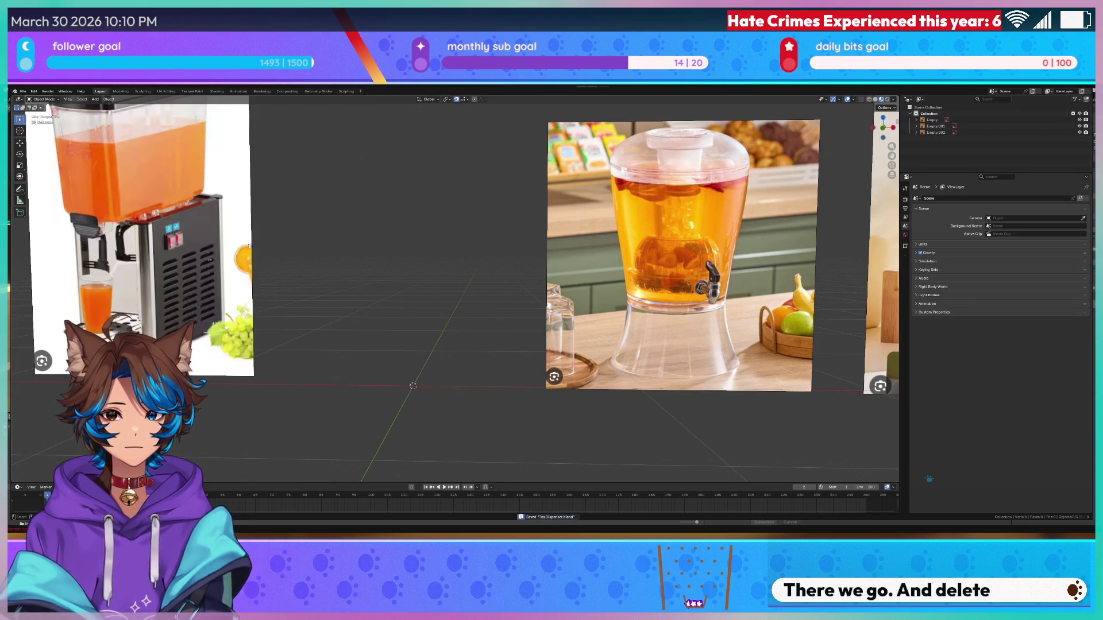
left_click(24, 92)
mouse_move(34, 181)
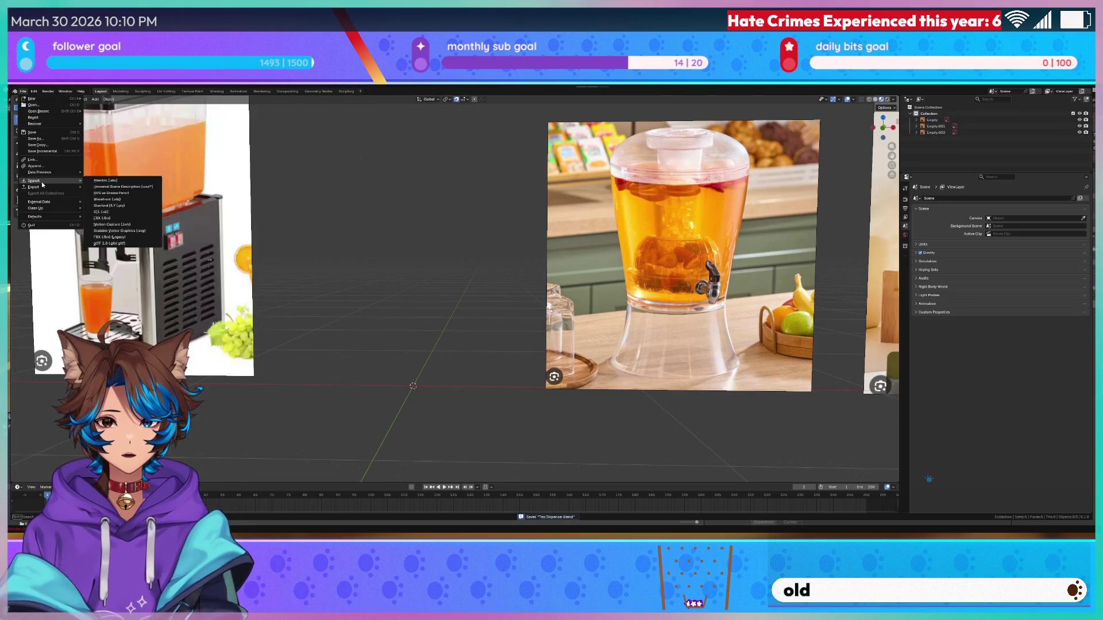
left_click(135, 219)
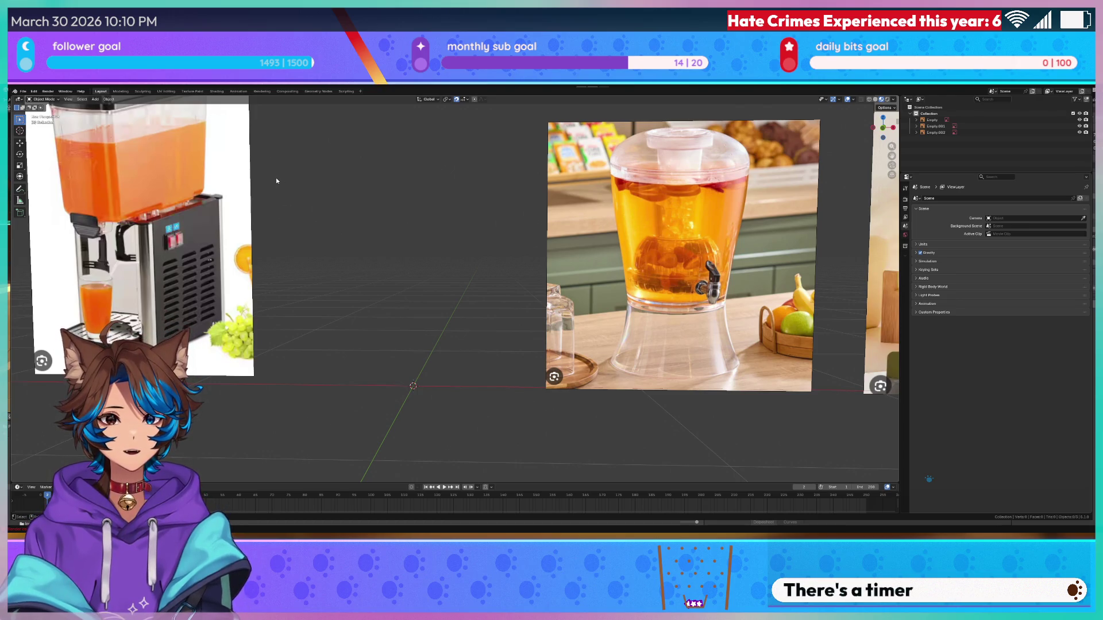
key("ctrl+v")
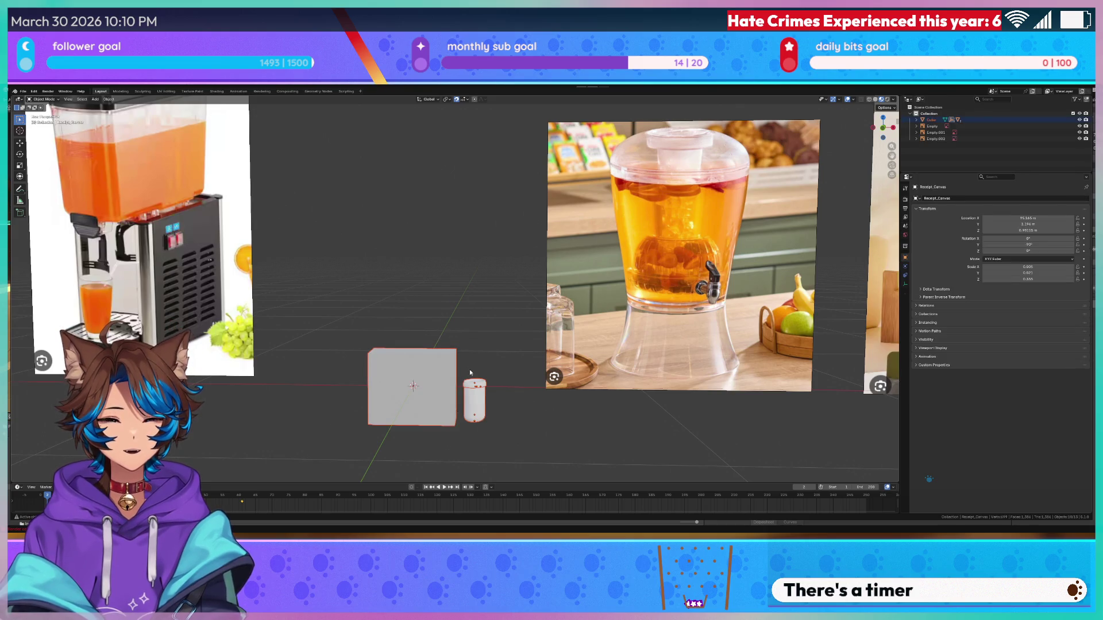
- Lift the large box along Z in front view, settling it at 0.108 m
left_click(433, 370)
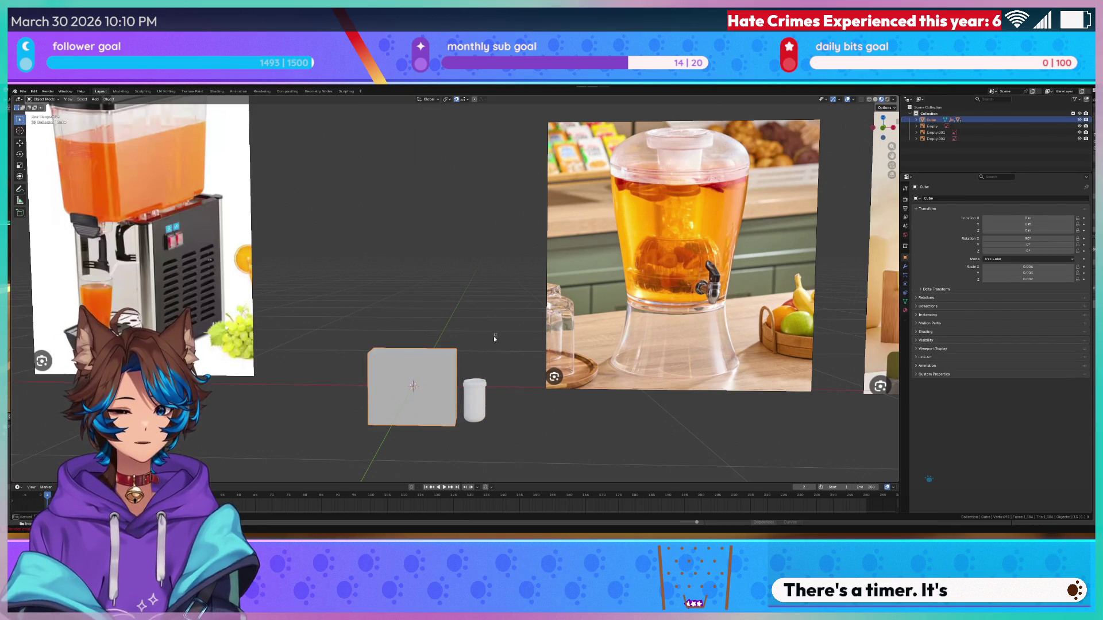
key("KP_1")
key("g")
key("z")
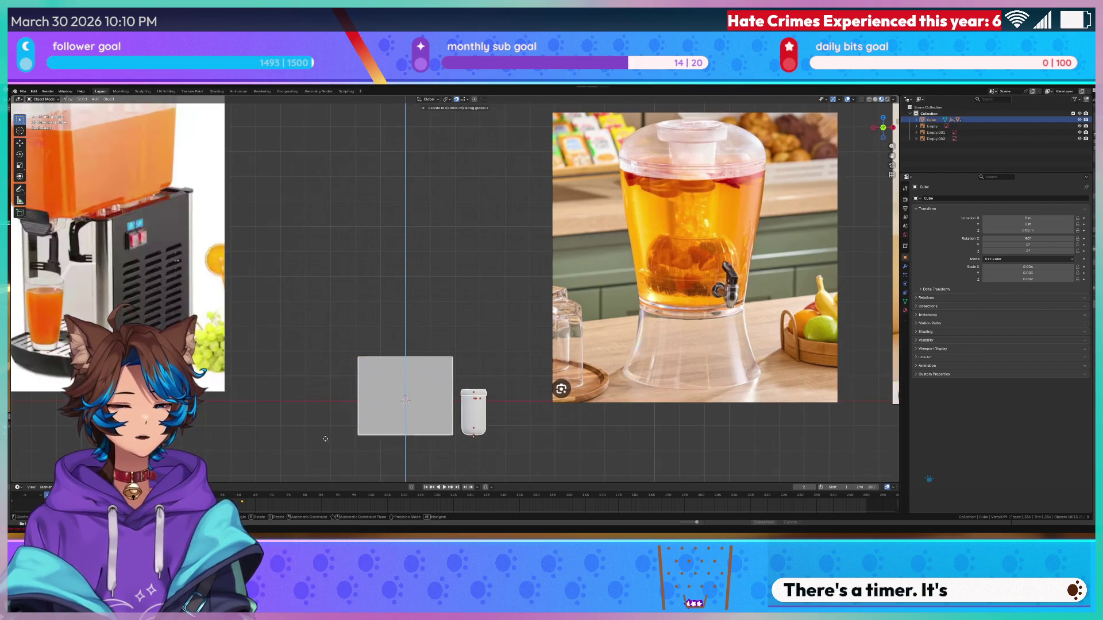
left_click(433, 445)
scroll(444, 426, "up", 6)
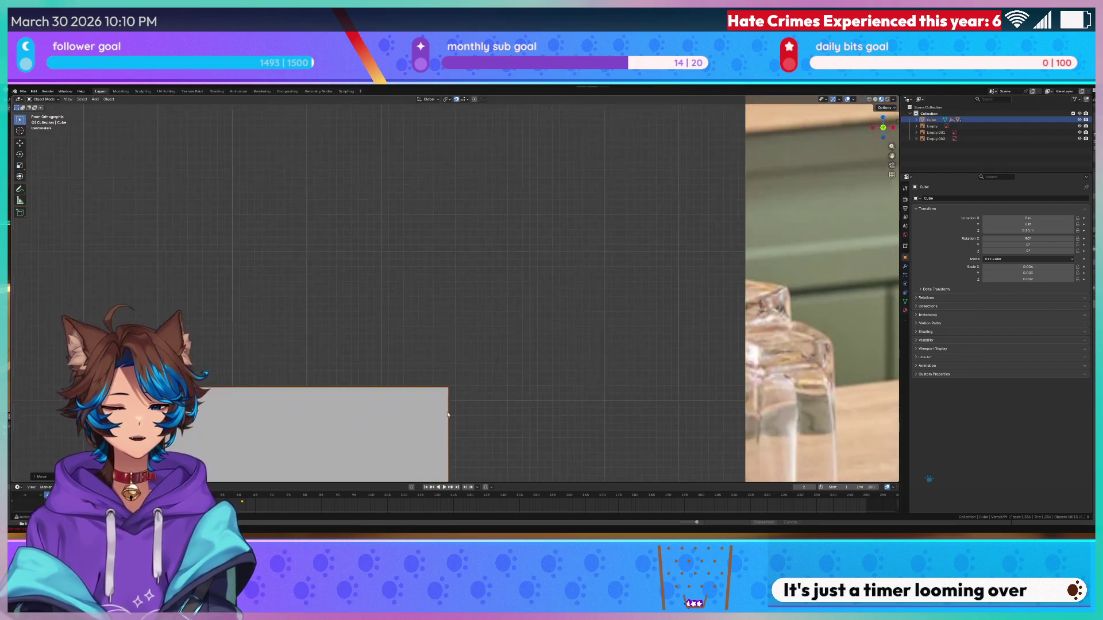
scroll(444, 426, "down", 5)
scroll(481, 329, "up", 2)
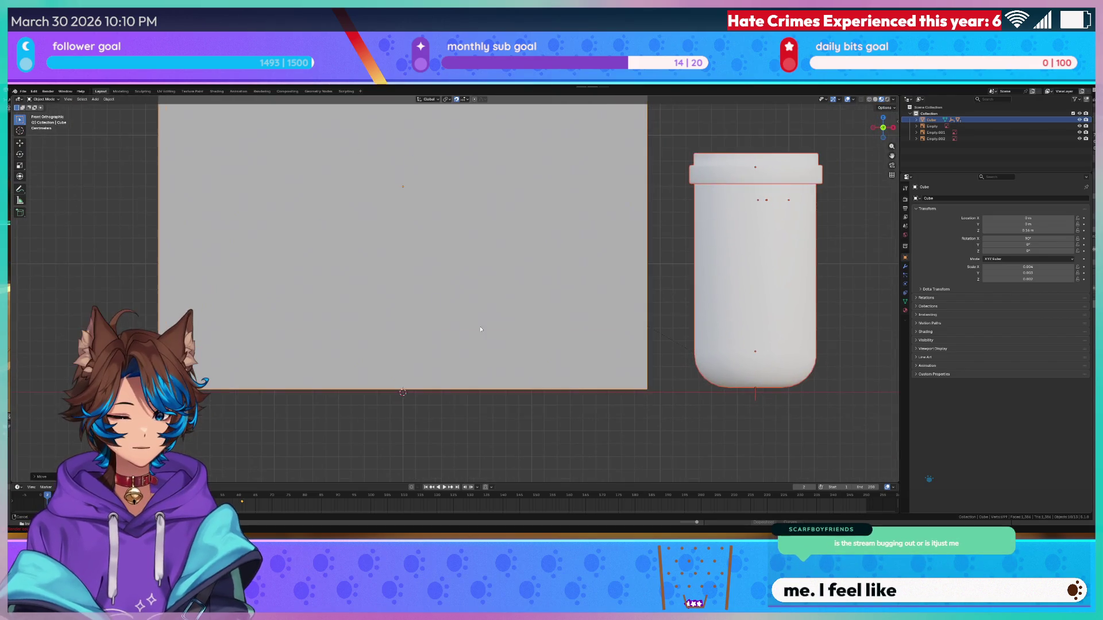
key("g")
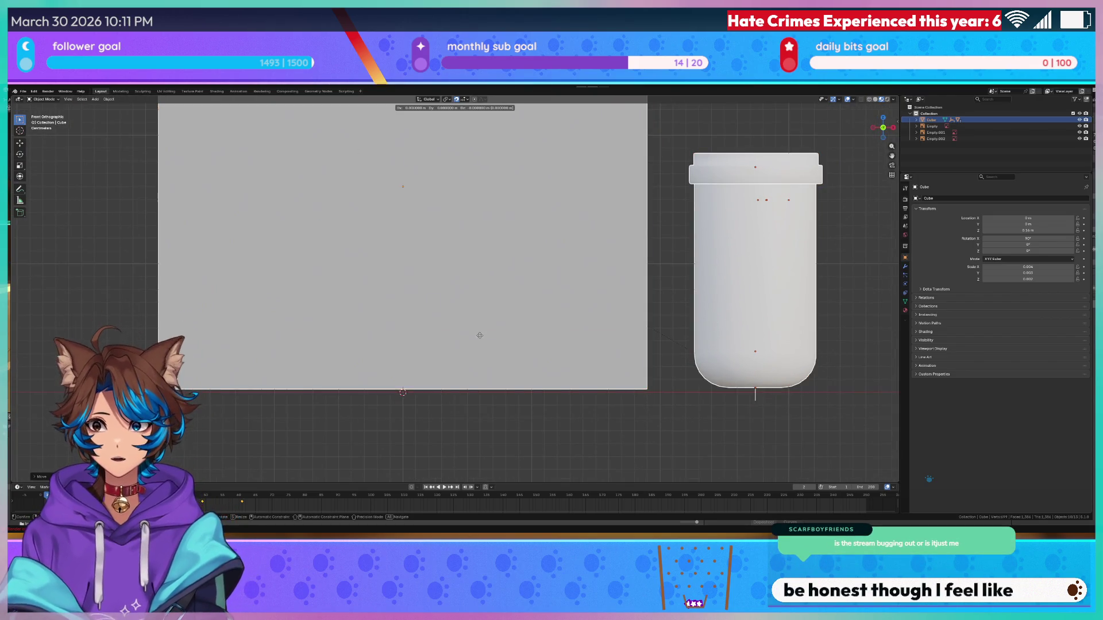
left_click(484, 366)
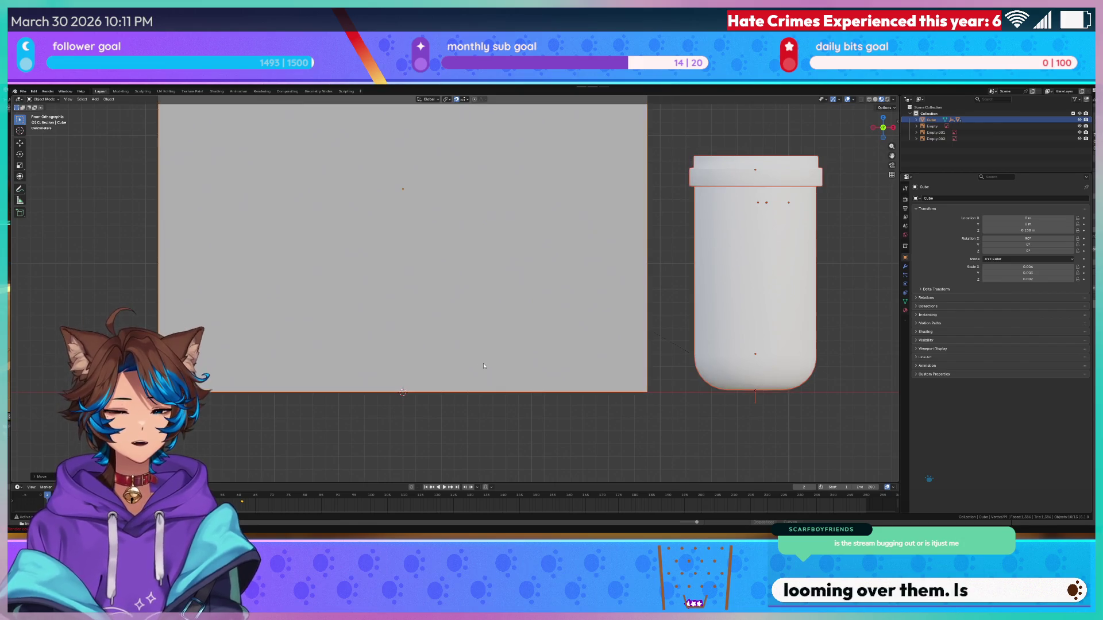
scroll(518, 354, "down", 5)
- Turn the box 90 degrees about the vertical axis from top view
key("KP_7")
key("r")
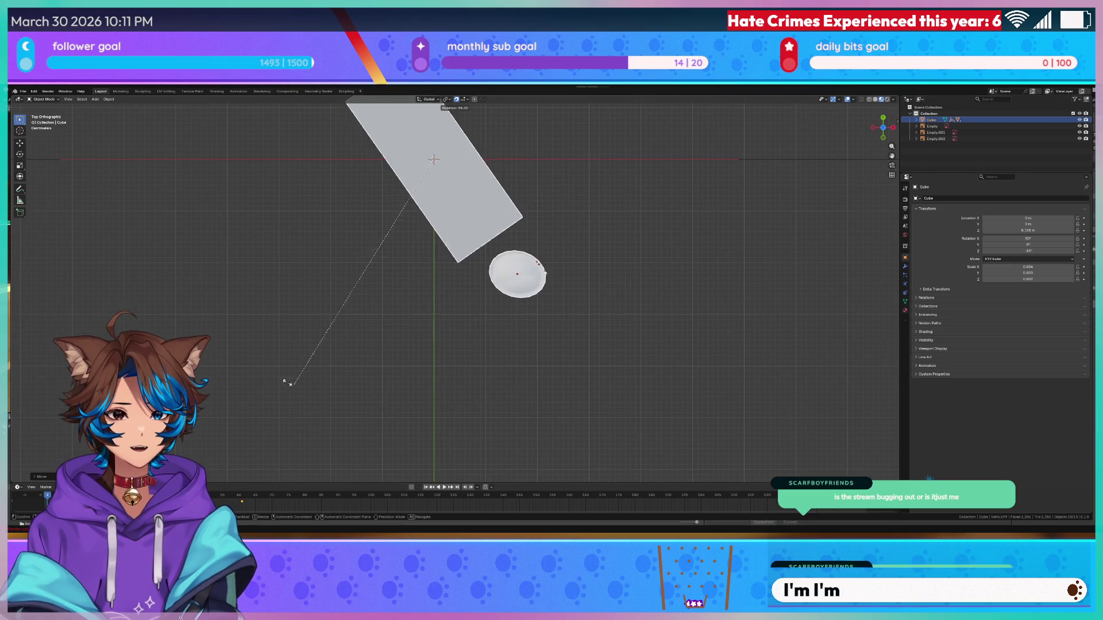
left_click(171, 283)
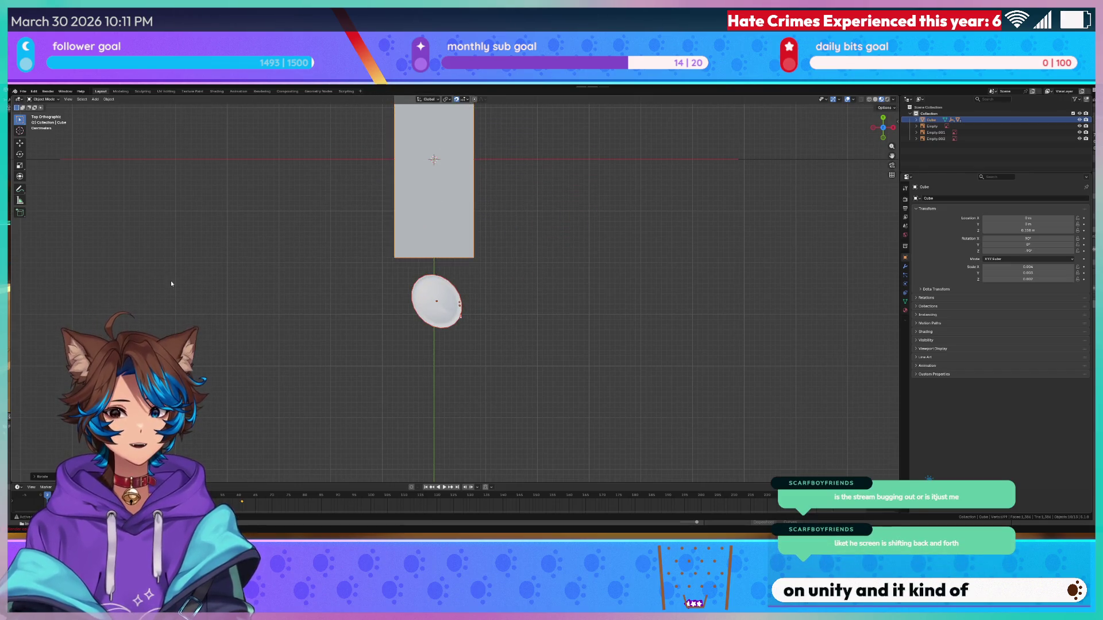
mouse_move(394, 407)
left_mouse_down()
mouse_move(425, 339)
mouse_move(393, 407)
mouse_move(382, 395)
mouse_move(490, 411)
mouse_move(475, 405)
mouse_move(488, 418)
mouse_move(434, 432)
mouse_move(446, 382)
mouse_move(432, 272)
left_mouse_up()
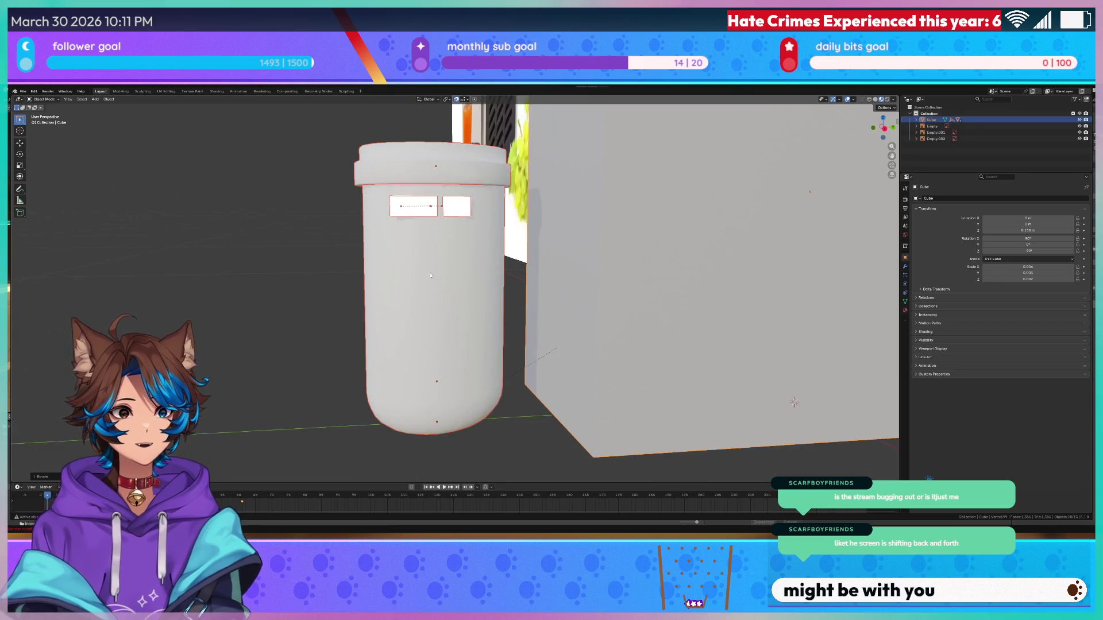
scroll(432, 272, "down", 6)
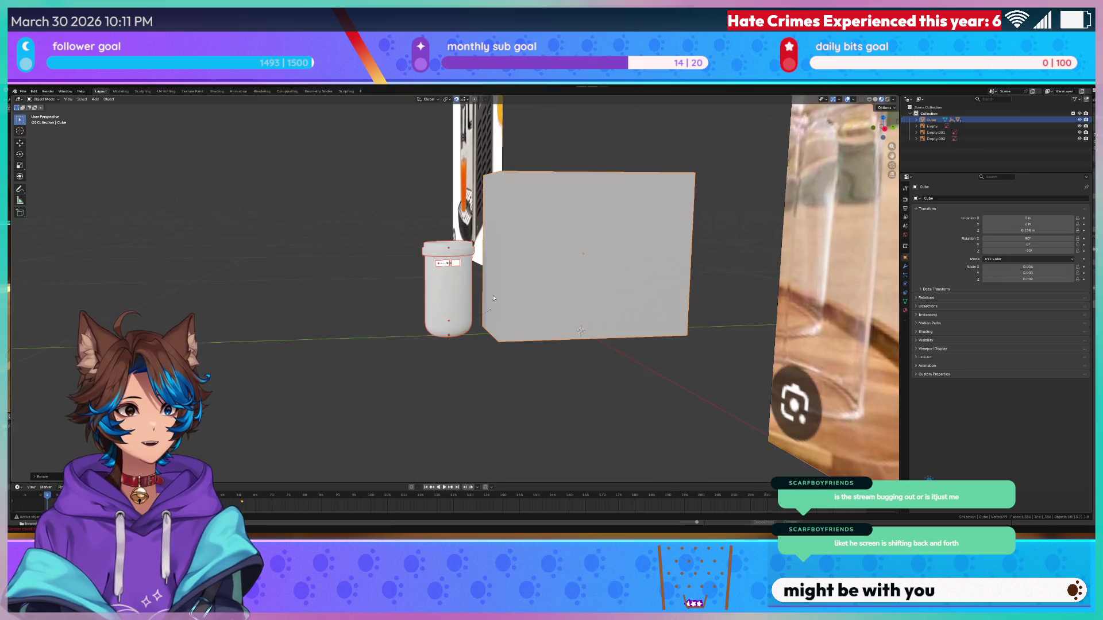
- Rename the box object to 'Reference' in the Outliner and deselect everything
double_click(933, 120)
type("Reference")
key("Return")
mouse_move(436, 394)
left_mouse_down()
mouse_move(513, 391)
mouse_move(640, 310)
mouse_move(657, 388)
mouse_move(586, 383)
left_mouse_up()
scroll(632, 387, "up", 5)
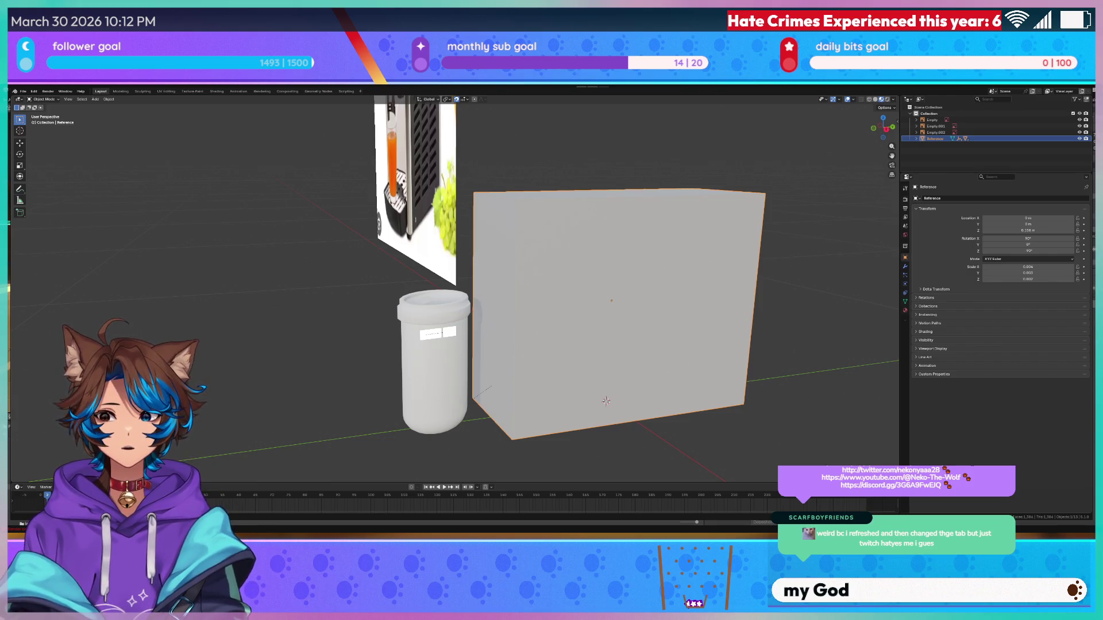
key("alt+a")
- Hide the cup lid to see into the cup
scroll(454, 288, "down", 3)
scroll(454, 288, "down", 1)
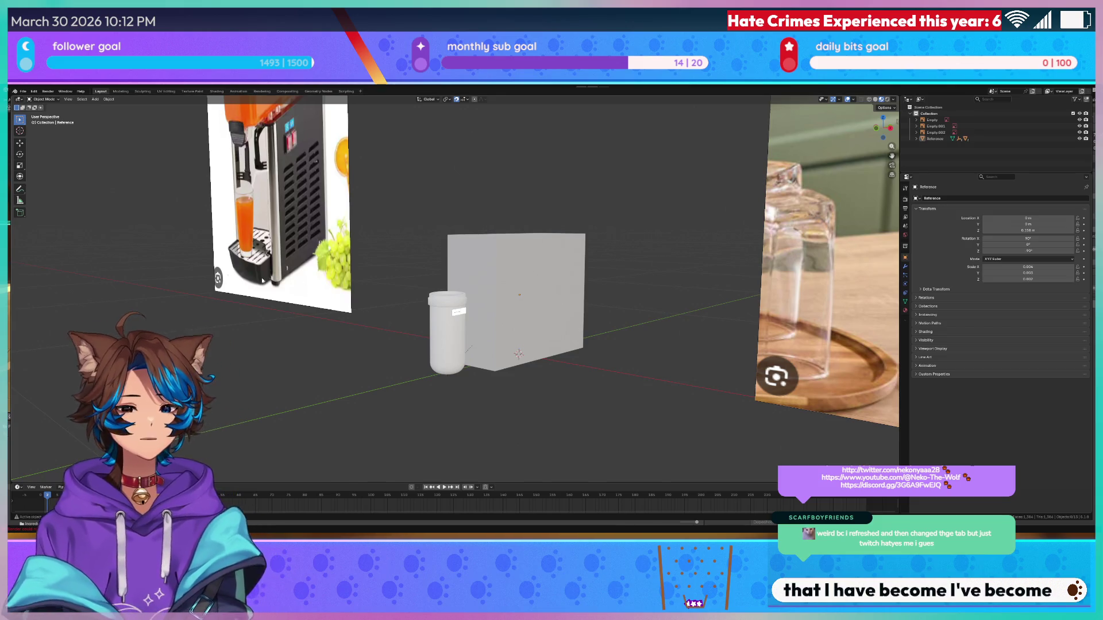
scroll(464, 311, "up", 2)
scroll(464, 310, "up", 1)
left_click(464, 311)
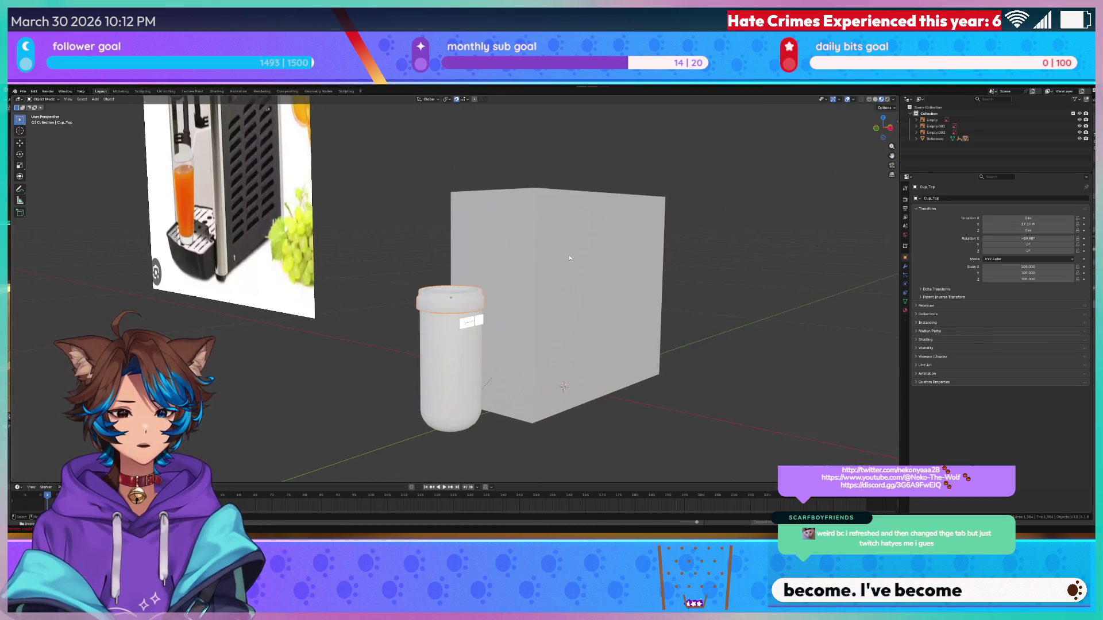
scroll(422, 303, "up", 2)
key("h")
mouse_move(423, 303)
left_mouse_down()
mouse_move(404, 321)
mouse_move(425, 313)
mouse_move(416, 381)
left_mouse_up()
- Move the cup body along the Y axis
left_click(417, 381)
key("g")
key("y")
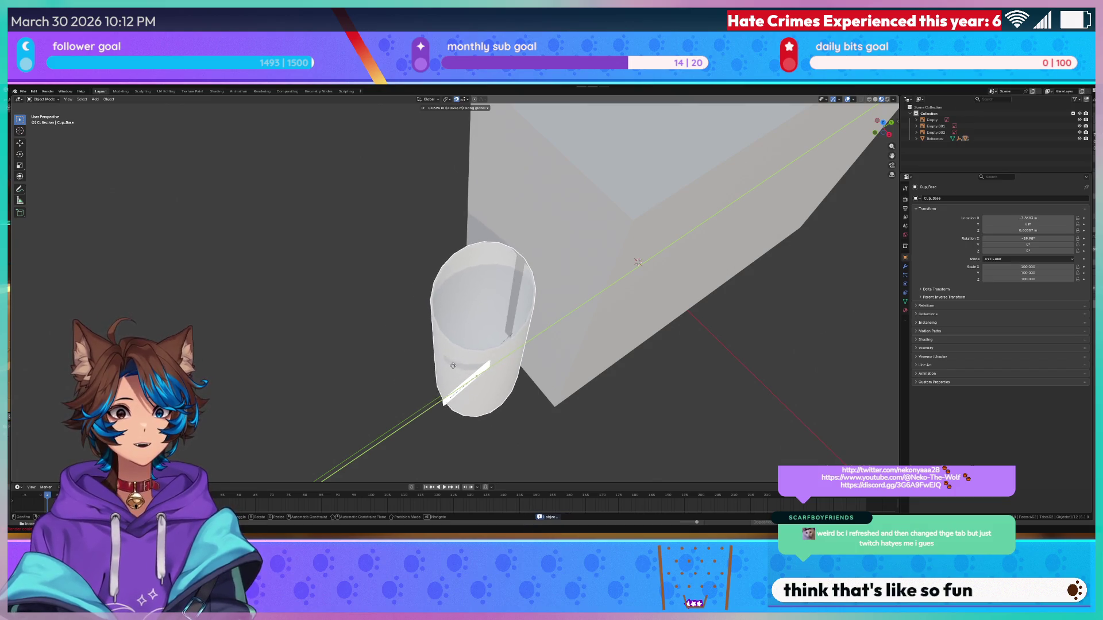
left_click(406, 352)
mouse_move(406, 352)
left_mouse_down()
mouse_move(401, 315)
mouse_move(534, 327)
left_mouse_up()
scroll(402, 315, "down", 8)
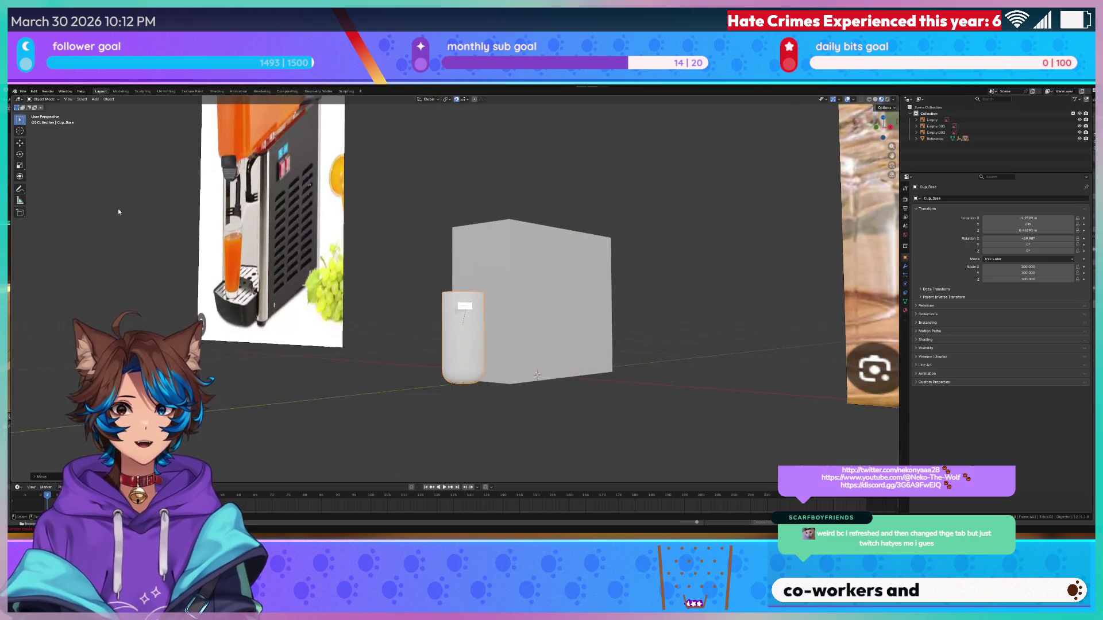
- Browse the Add mesh list without adding anything, then hide the receipt reference plane
left_click(101, 101)
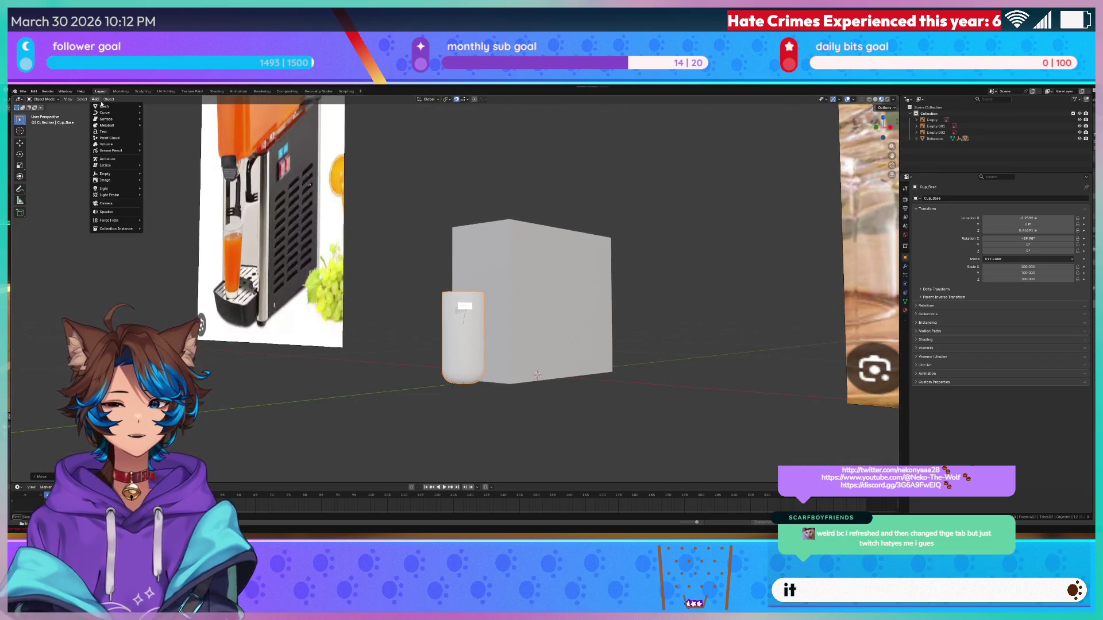
mouse_move(115, 106)
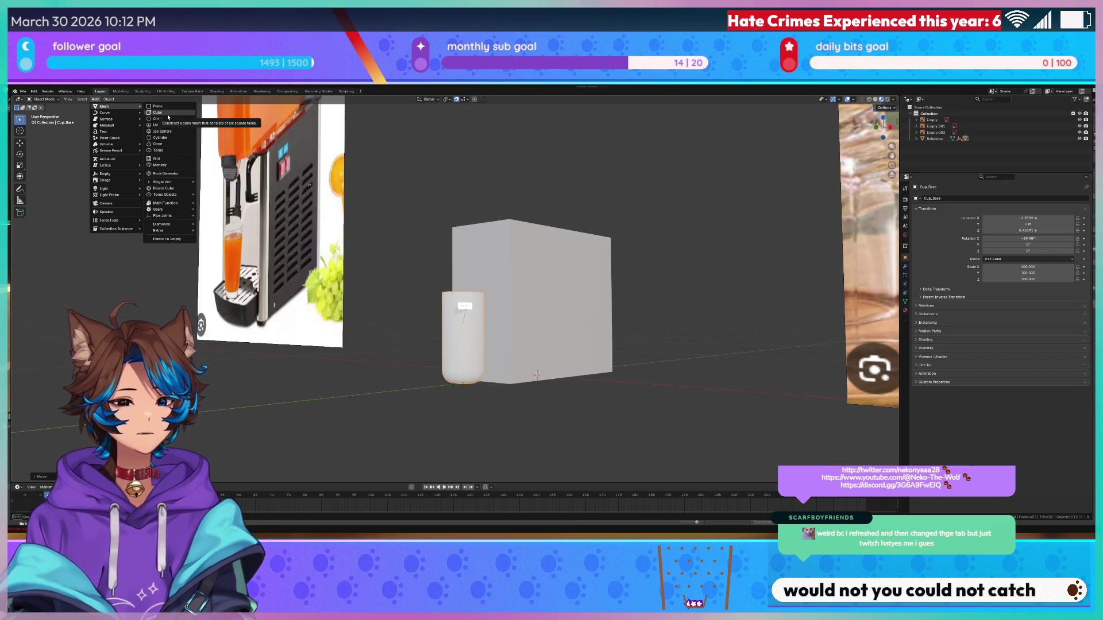
key("Escape")
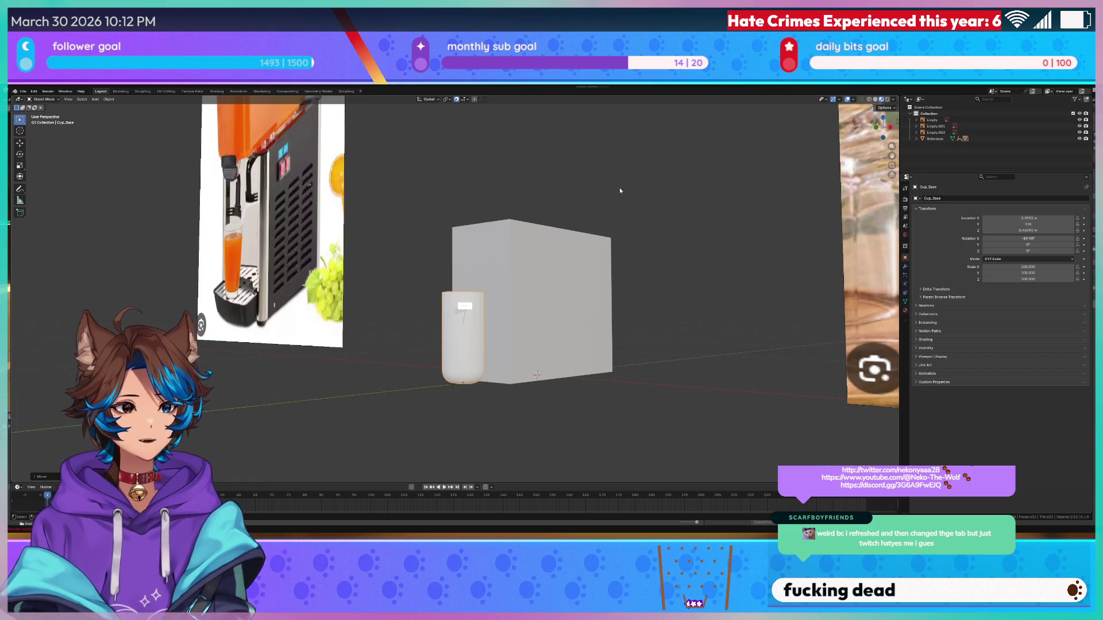
scroll(450, 363, "up", 5)
left_click(485, 341)
key("h")
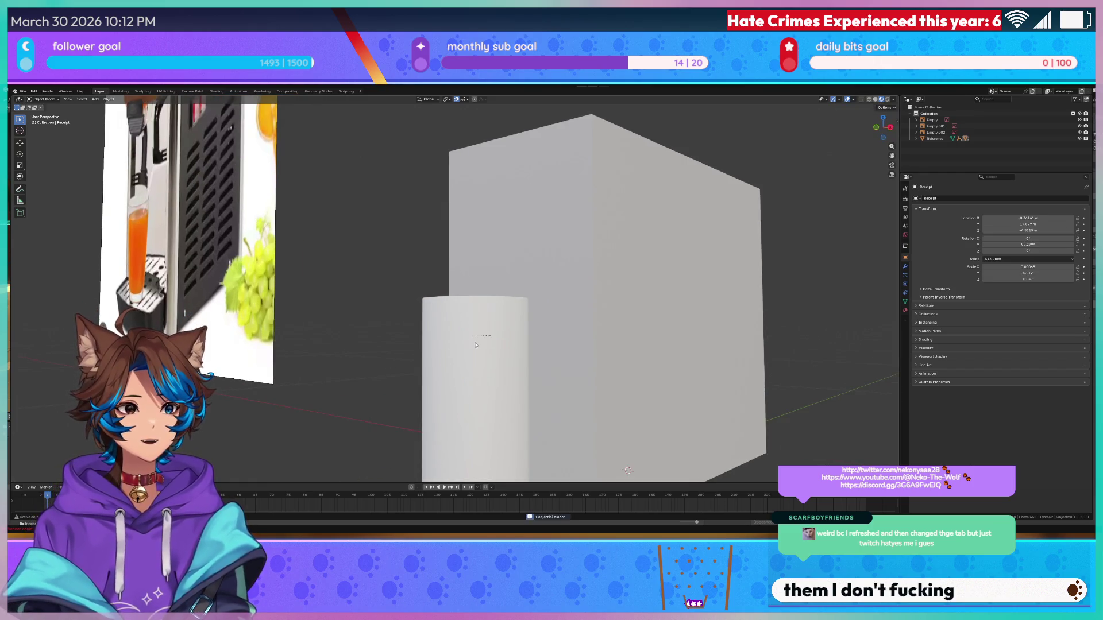
left_click(474, 345)
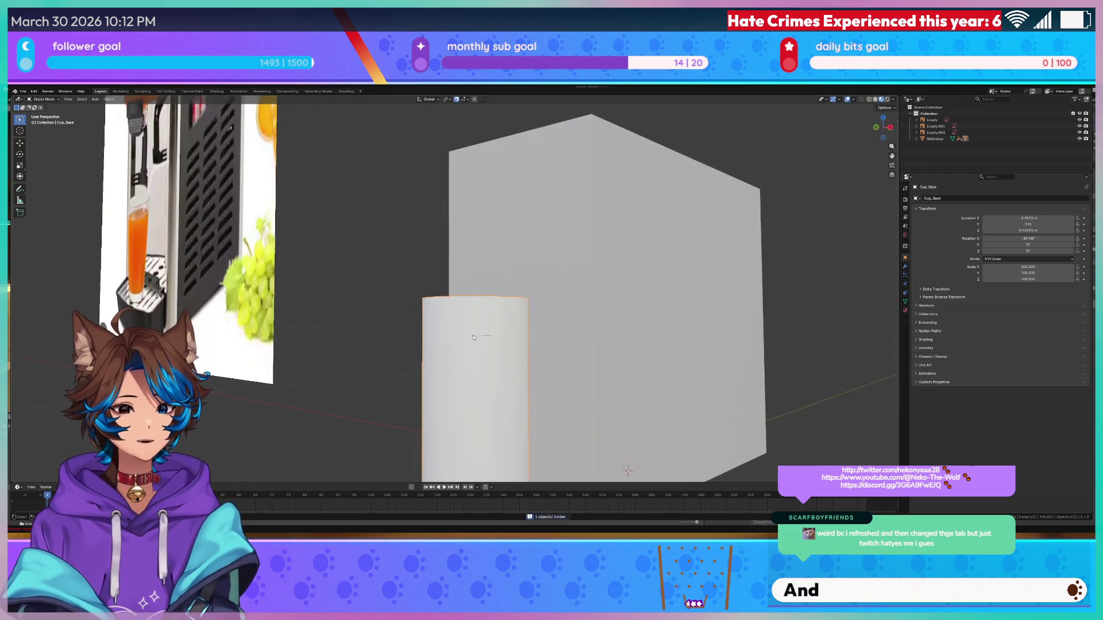
- Expand the Reference group in the Outliner and make Ingredients the active object
left_click(916, 138)
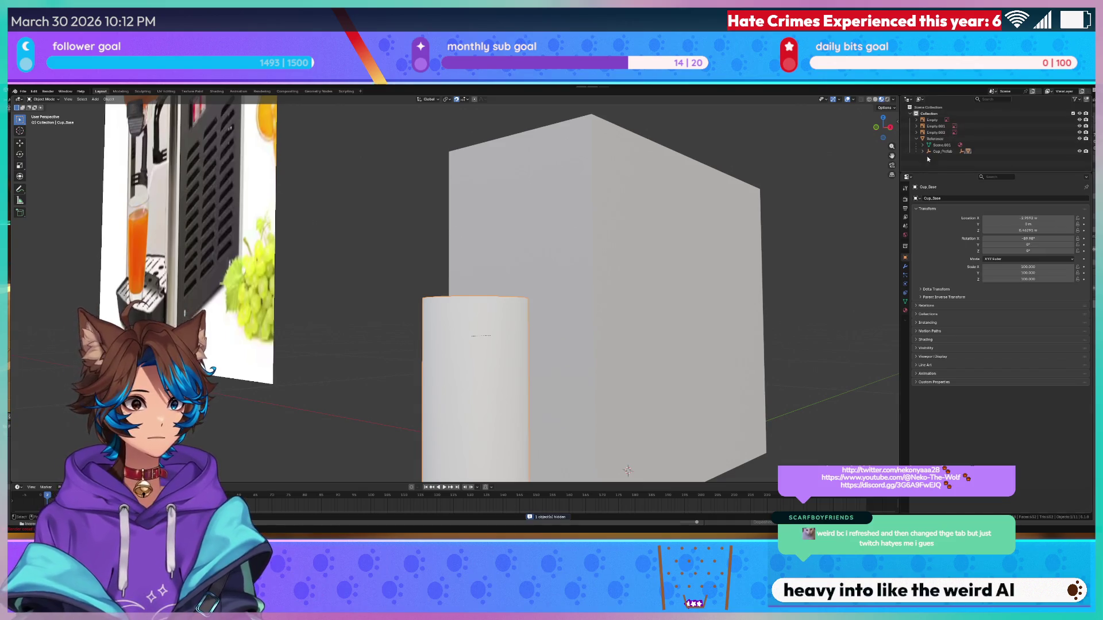
scroll(924, 155, "down", 1)
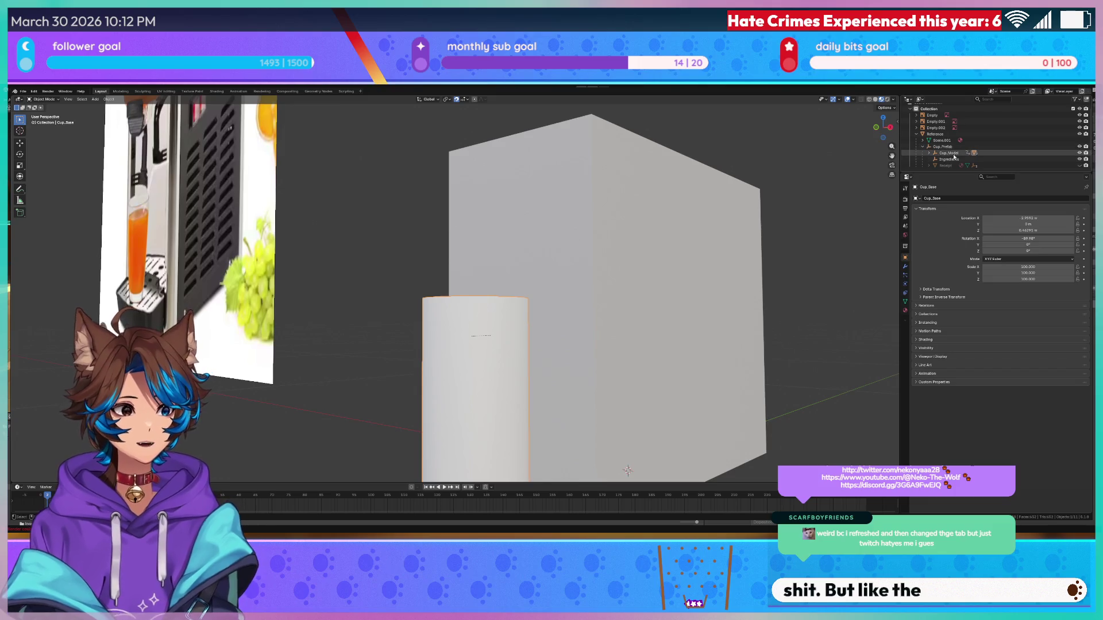
left_click(947, 153)
left_click(949, 160)
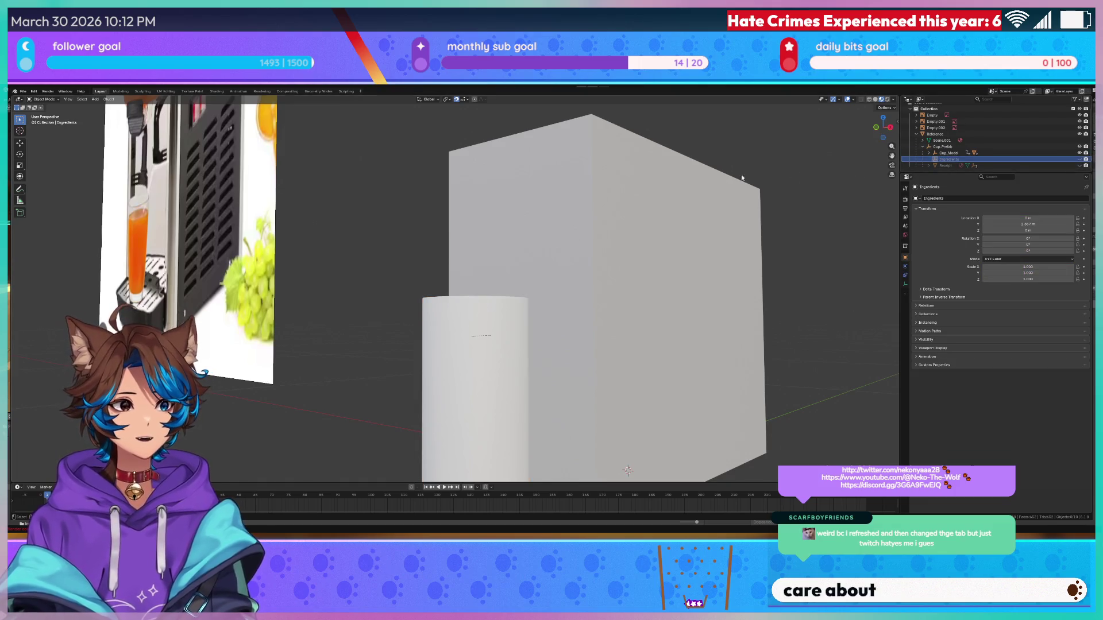
scroll(710, 216, "down", 3)
left_click_drag(712, 216, 729, 229)
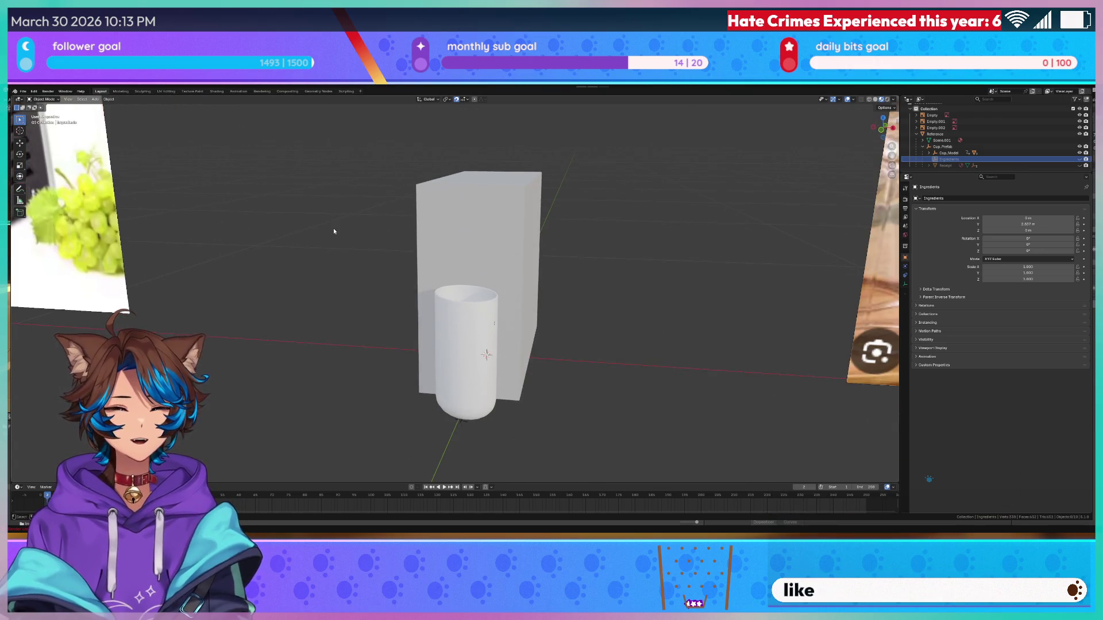
- Save the scene as Tea Dispenser.blend
scroll(333, 229, "up", 3)
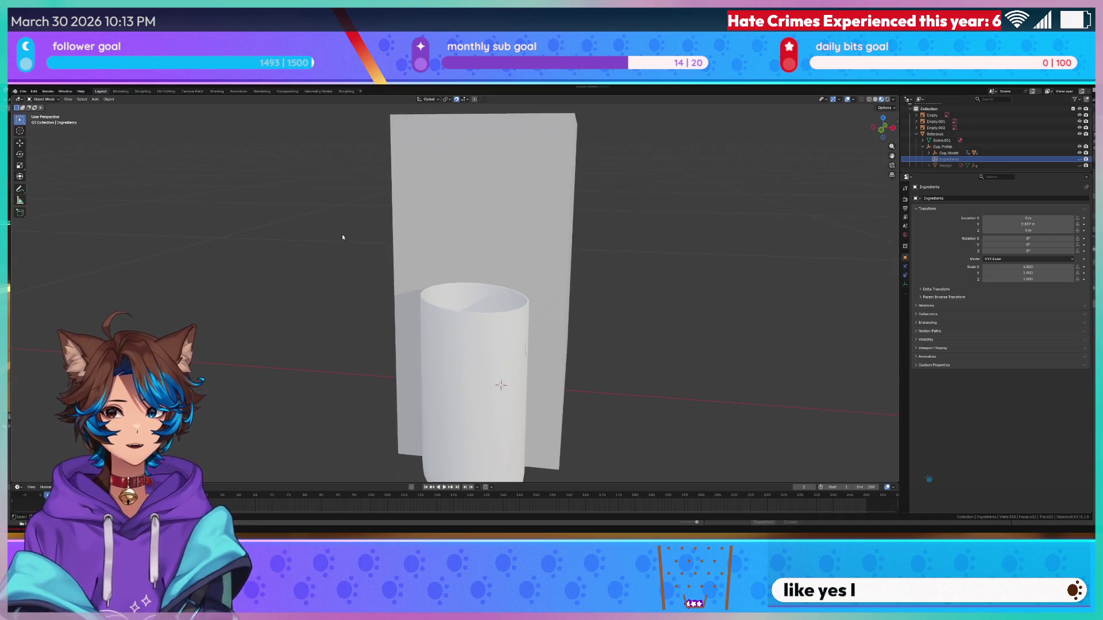
key("ctrl+s")
scroll(341, 236, "down", 5)
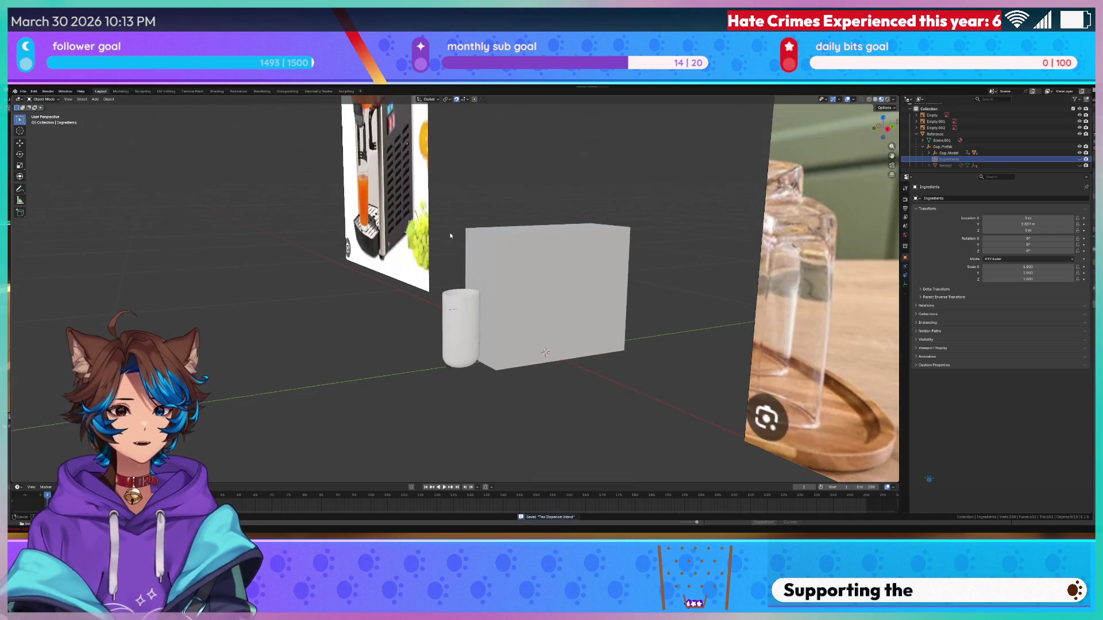
scroll(376, 270, "up", 3)
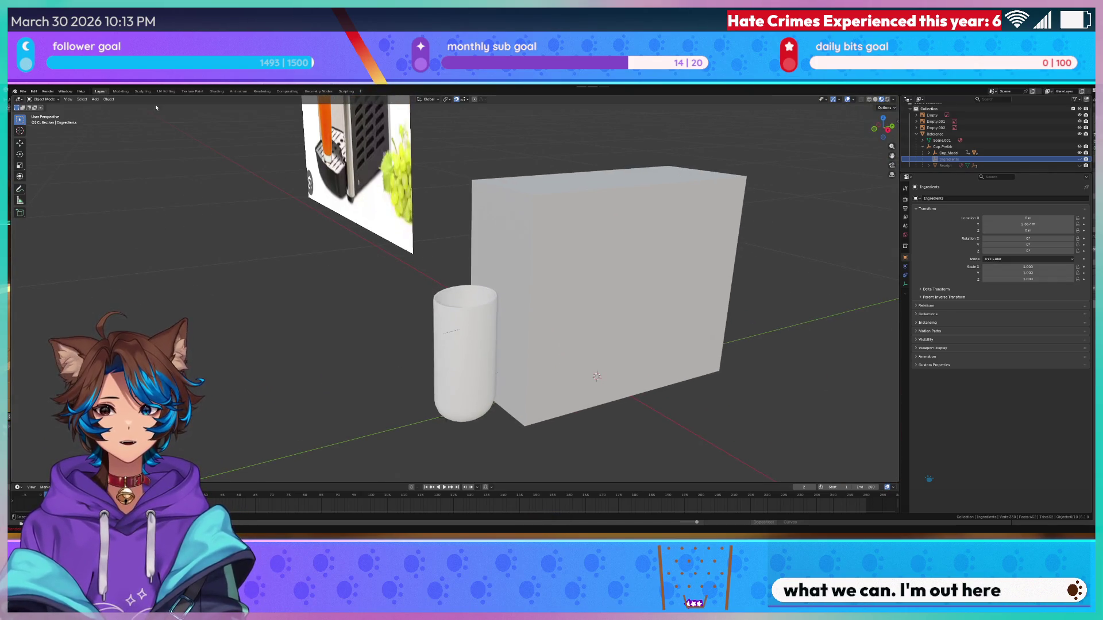
- Look through the Add mesh list, then pan and zoom across the dispenser reference images
left_click(96, 98)
mouse_move(115, 106)
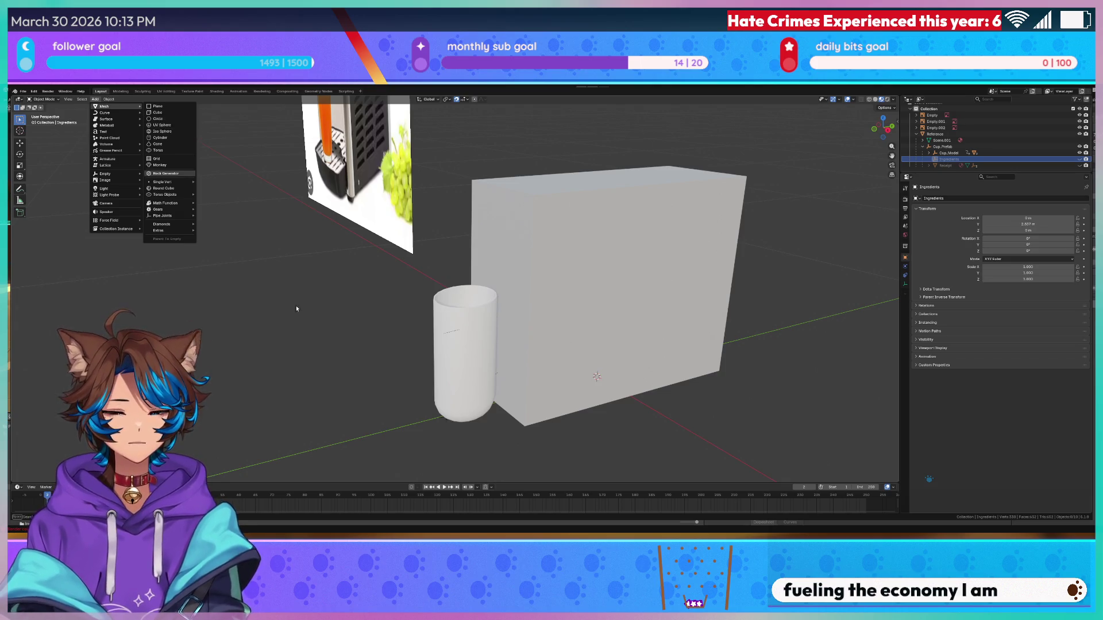
scroll(635, 285, "down", 3)
scroll(635, 284, "up", 6)
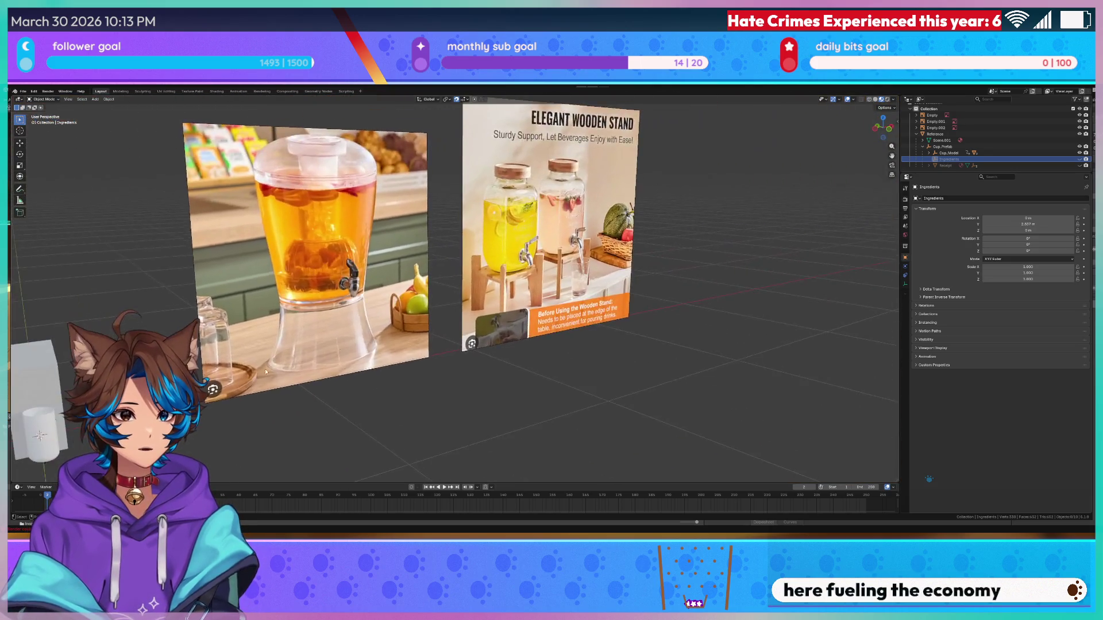
scroll(530, 282, "left", 3)
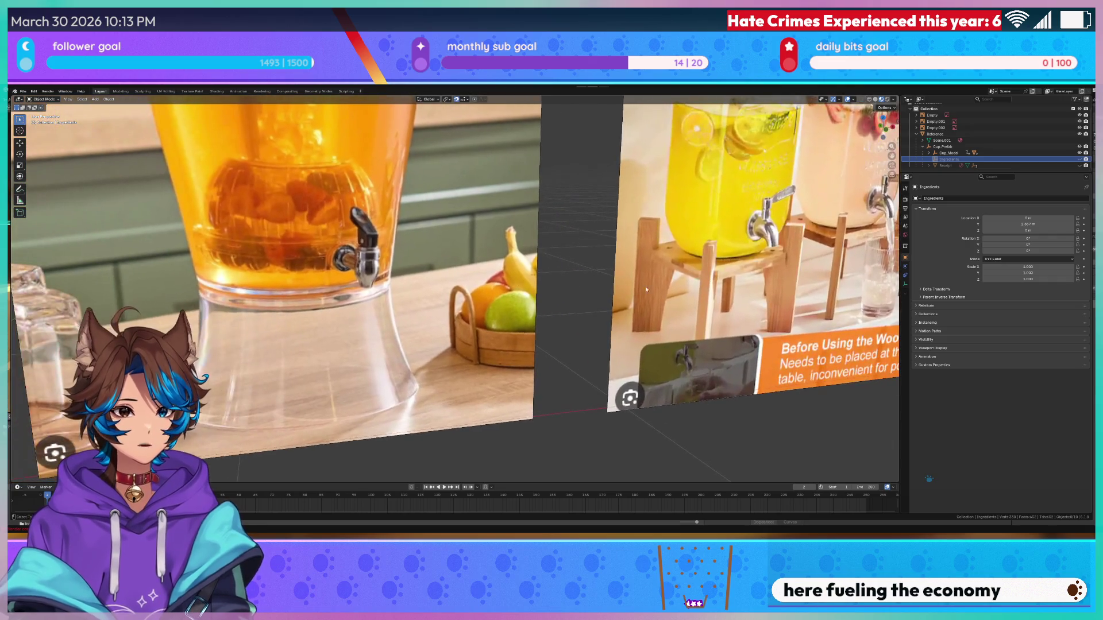
scroll(299, 280, "left", 10)
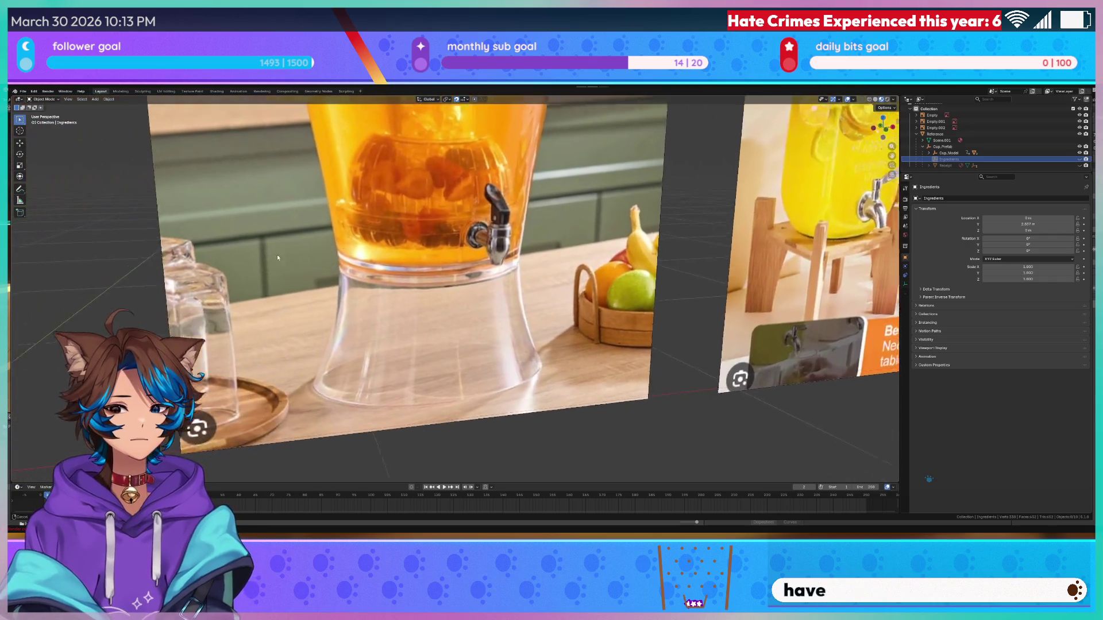
scroll(549, 157, "left", 10)
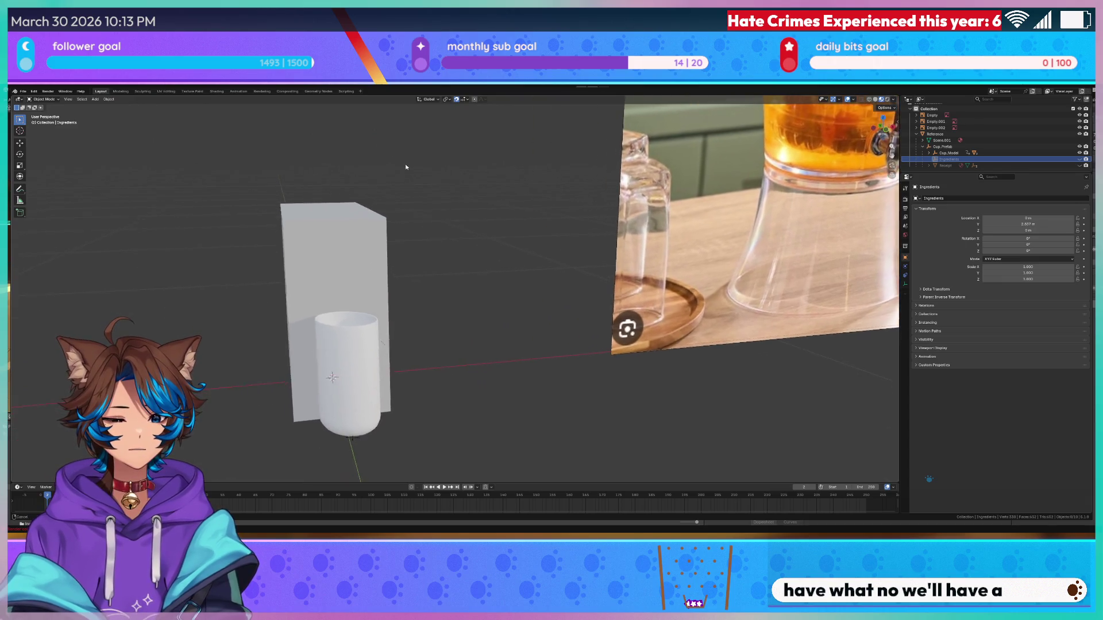
scroll(282, 212, "right", 5)
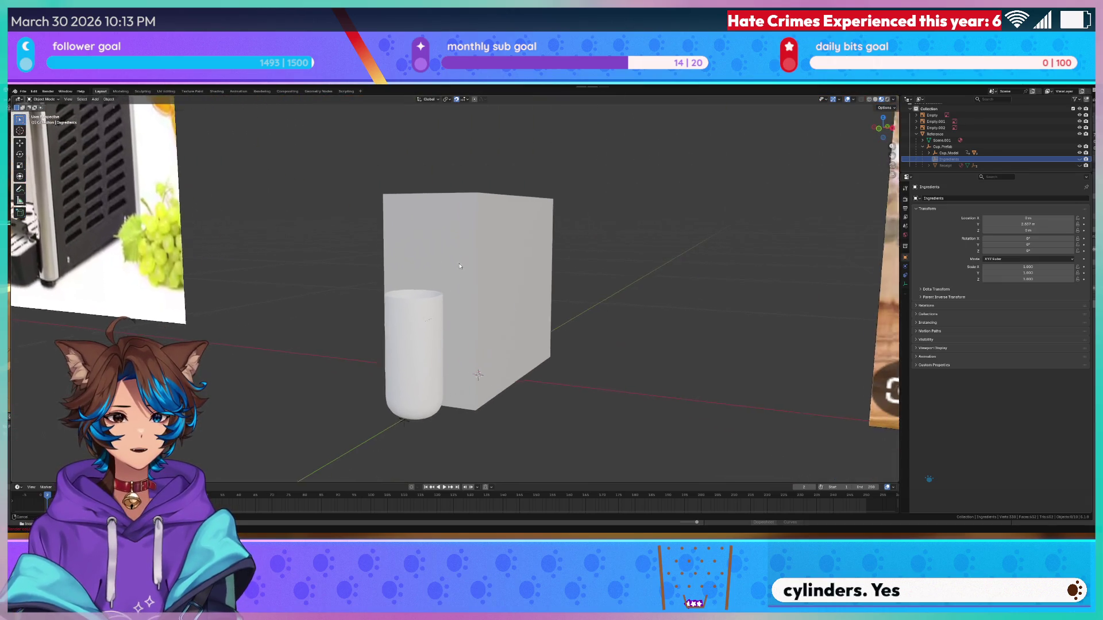
- Add a cylinder and reduce its radius in the Add Cylinder panel into a thin pole
left_click(96, 101)
key("shift+a")
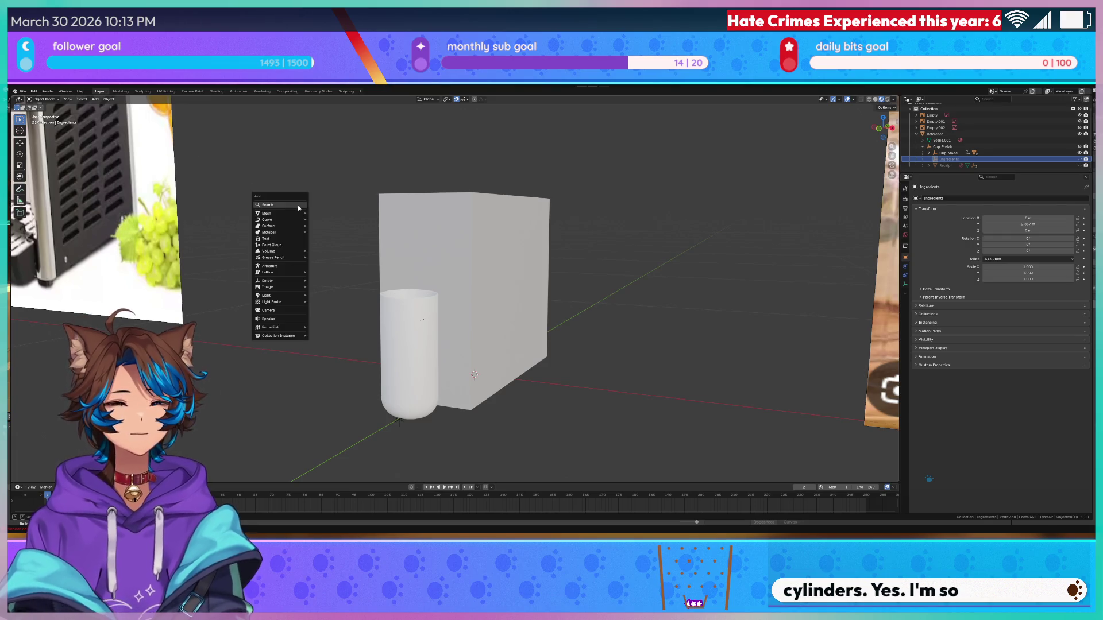
mouse_move(298, 216)
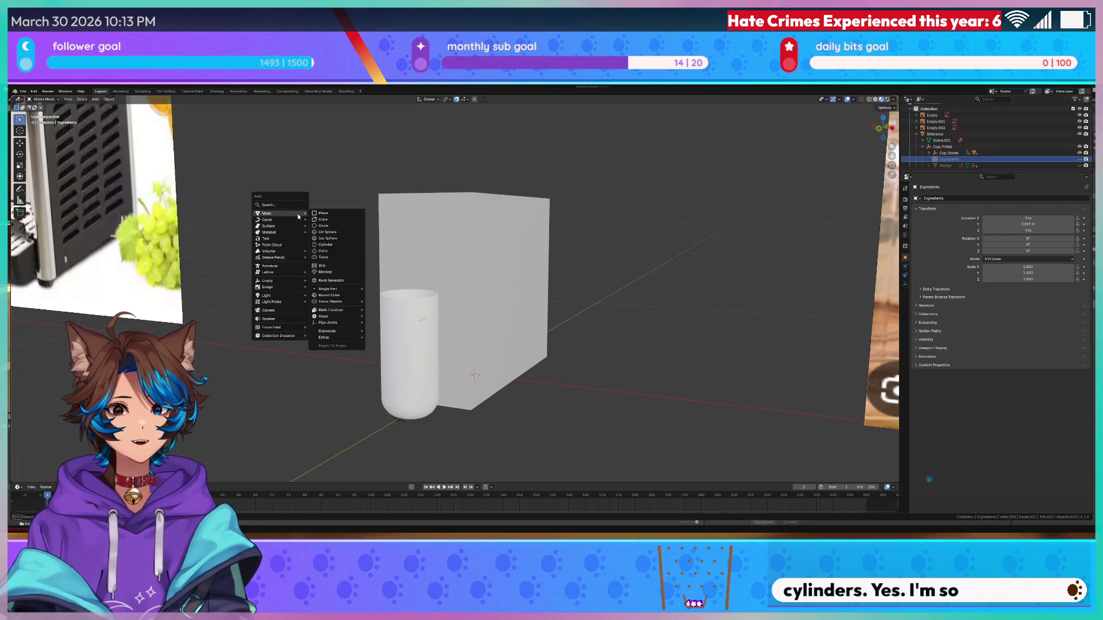
left_click(325, 245)
scroll(504, 234, "down", 5)
scroll(330, 303, "up", 2)
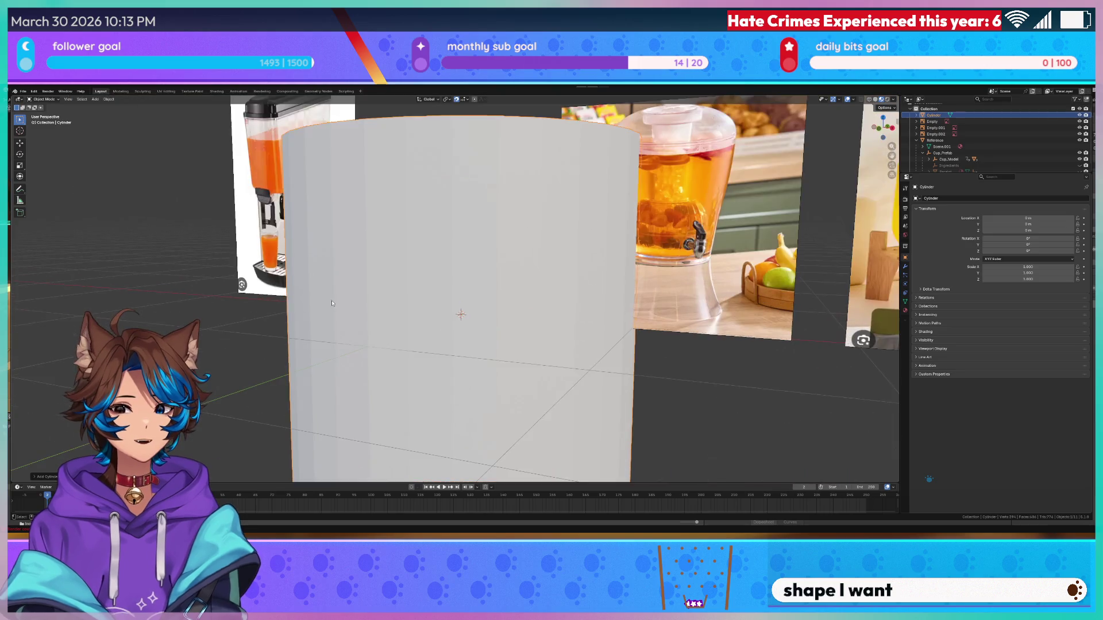
left_click(41, 477)
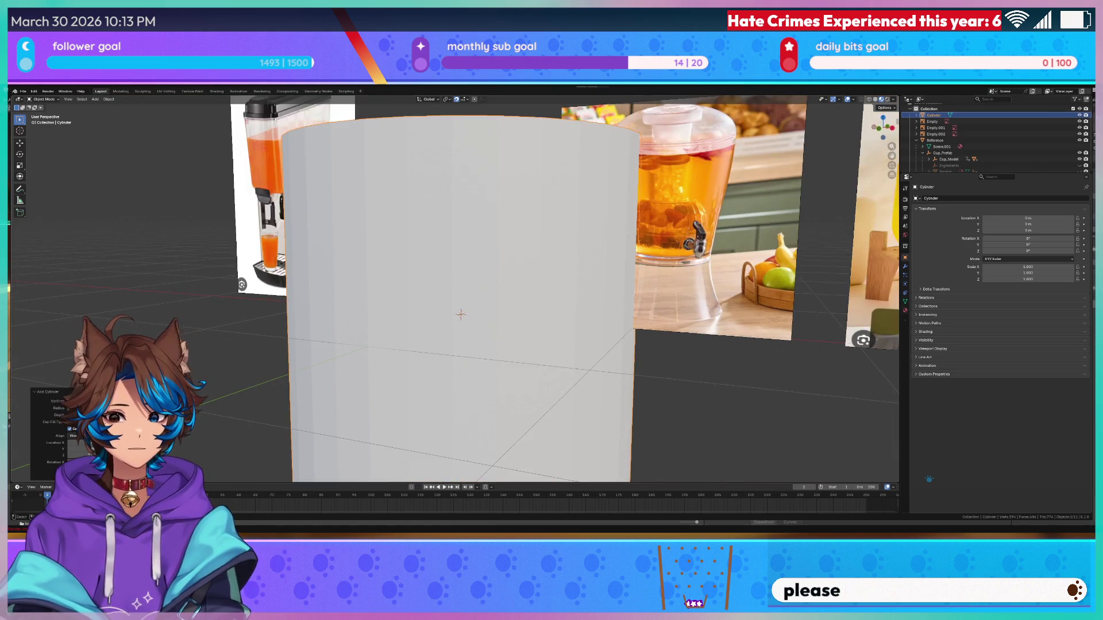
left_click_drag(86, 408, 55, 408)
scroll(434, 255, "up", 4)
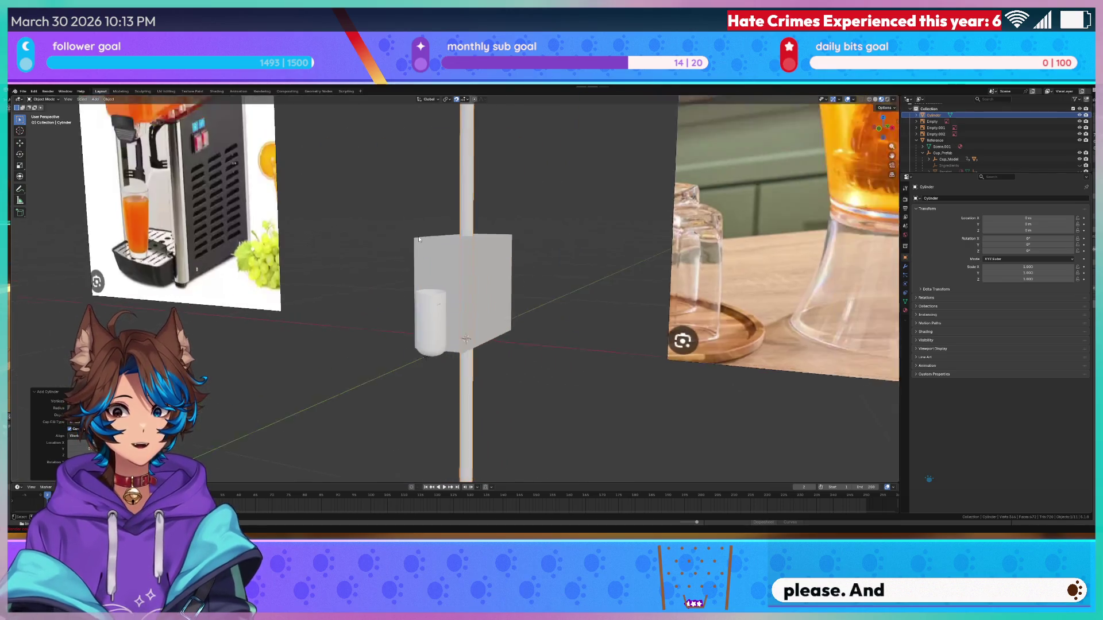
- Scale the pole down toward the origin
mouse_move(434, 255)
left_mouse_down()
mouse_move(453, 278)
mouse_move(450, 293)
left_mouse_up()
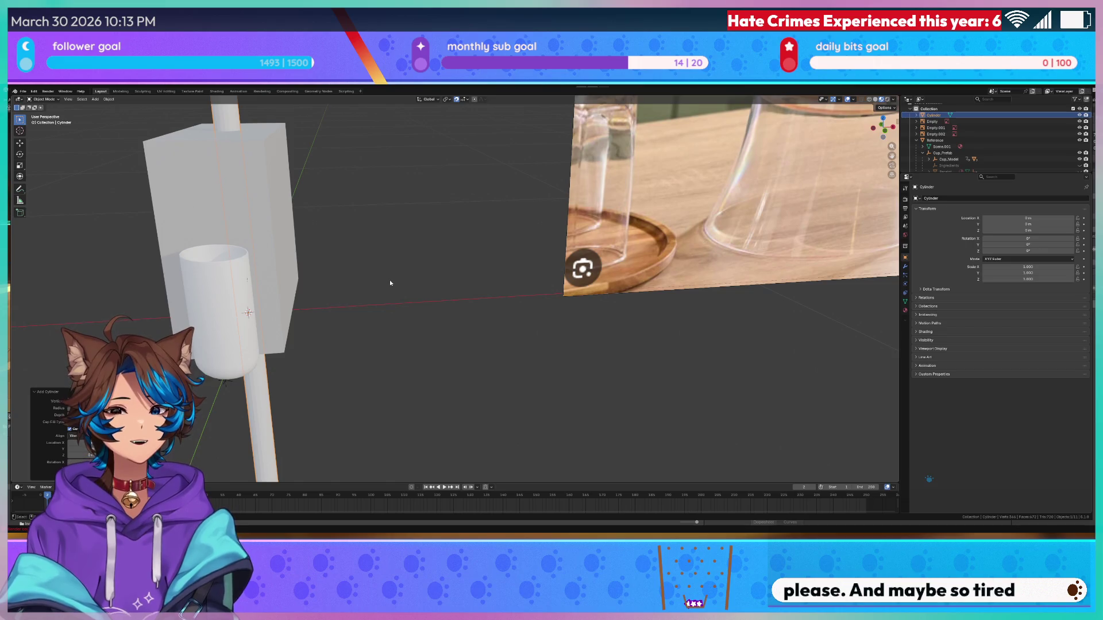
mouse_move(373, 264)
left_mouse_down()
mouse_move(389, 243)
mouse_move(458, 287)
mouse_move(464, 317)
mouse_move(425, 281)
left_mouse_up()
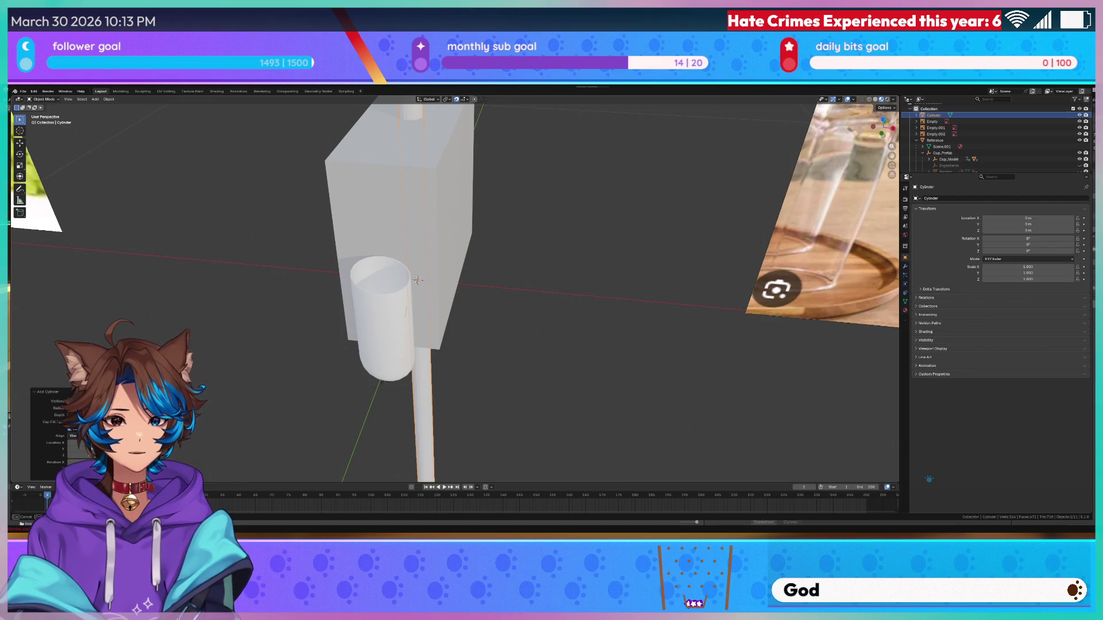
key("s")
key("z")
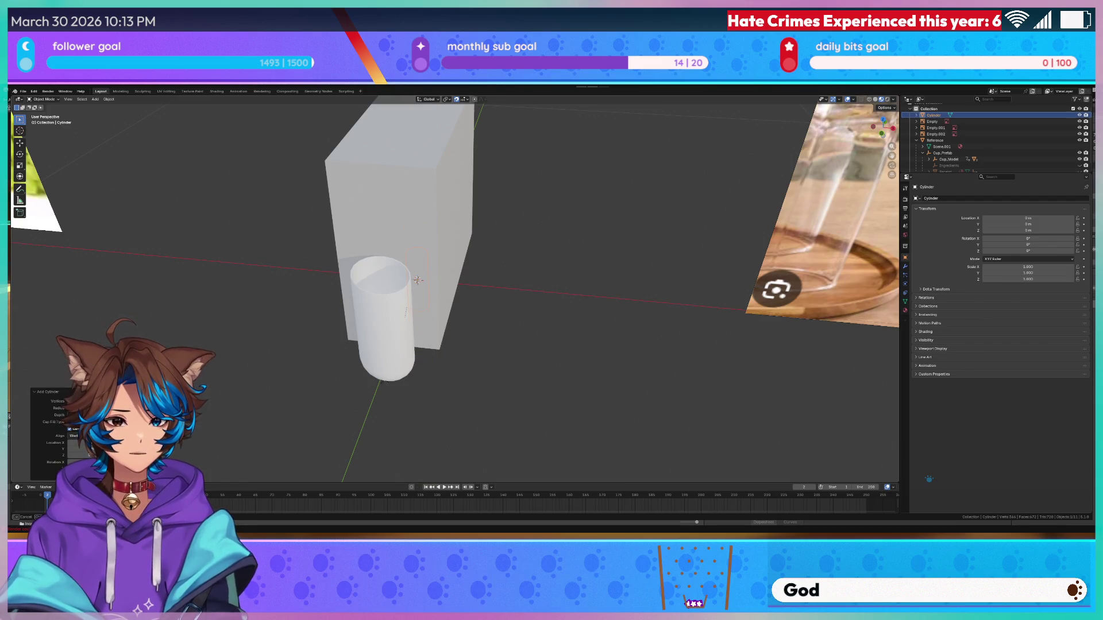
- Switch to wireframe shading and frame the cylinder from the top view
key("z")
left_click(563, 296)
mouse_move(563, 296)
left_mouse_down()
mouse_move(524, 302)
mouse_move(532, 306)
left_mouse_up()
key("KP_7")
scroll(456, 352, "up", 4)
left_click_drag(424, 323, 517, 370)
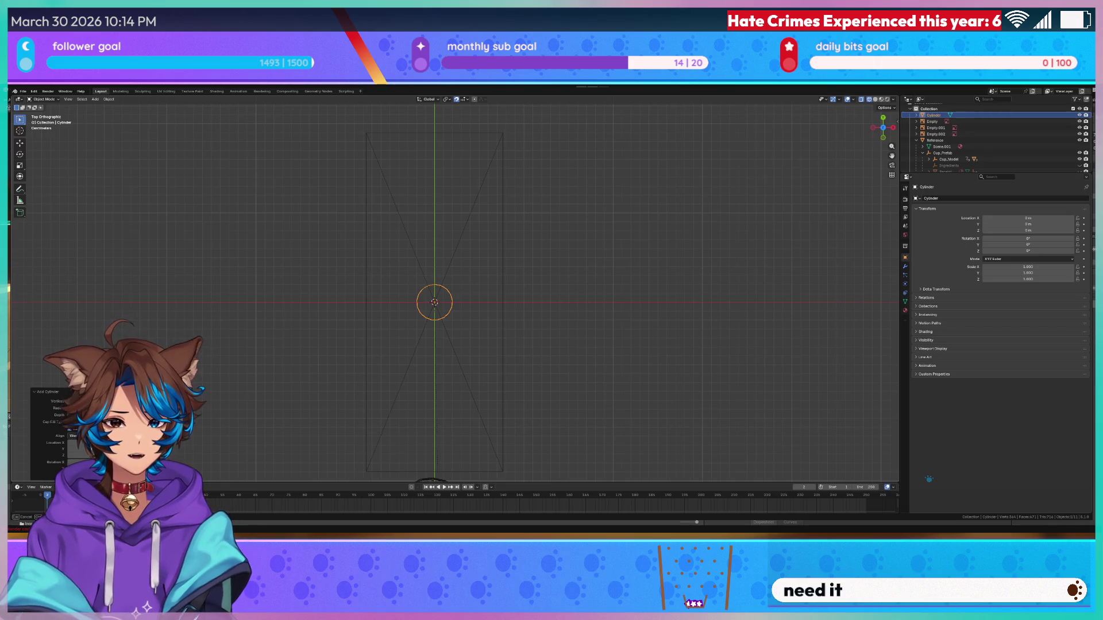
- Orbit back to perspective and swing the view over to the dispenser reference photos
scroll(337, 335, "up", 5)
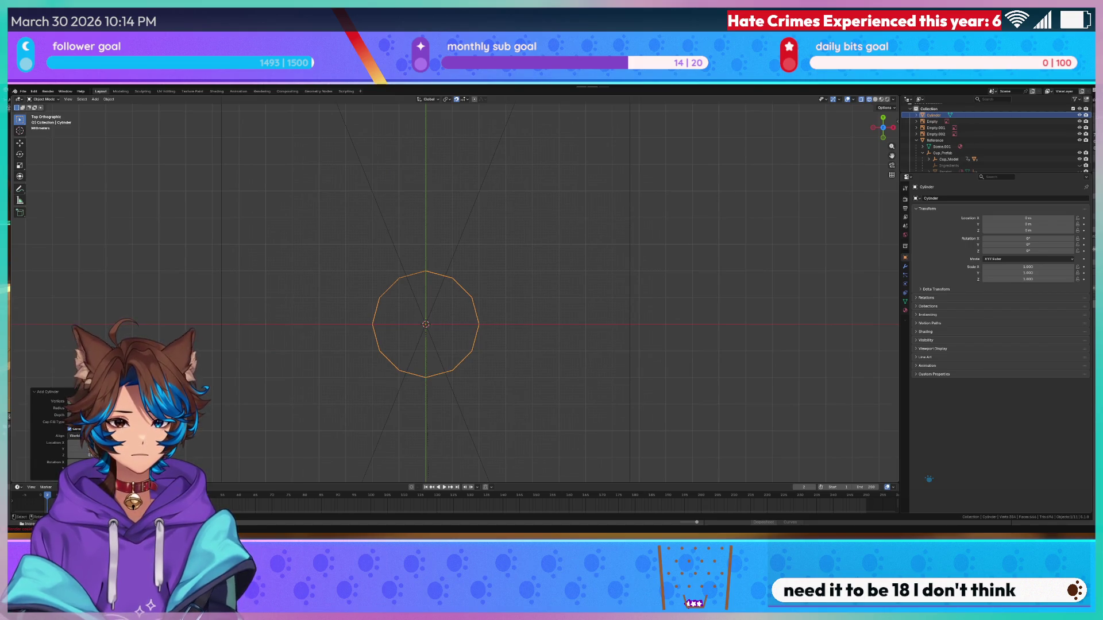
scroll(343, 307, "down", 5)
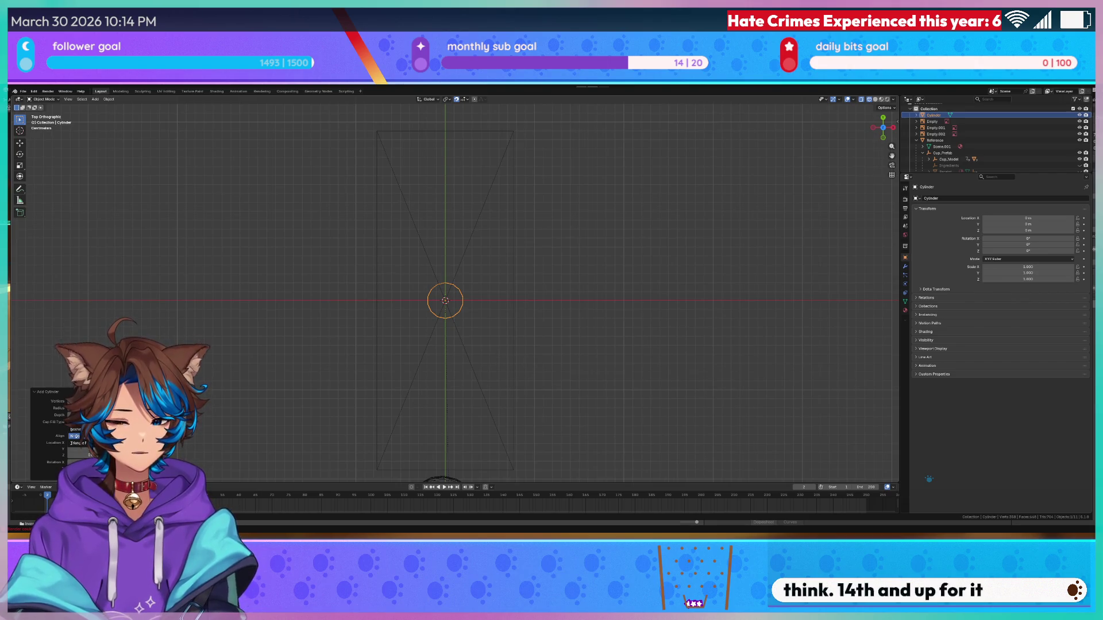
mouse_move(470, 344)
left_mouse_down()
mouse_move(559, 308)
mouse_move(532, 381)
mouse_move(514, 376)
mouse_move(494, 421)
mouse_move(480, 229)
left_mouse_up()
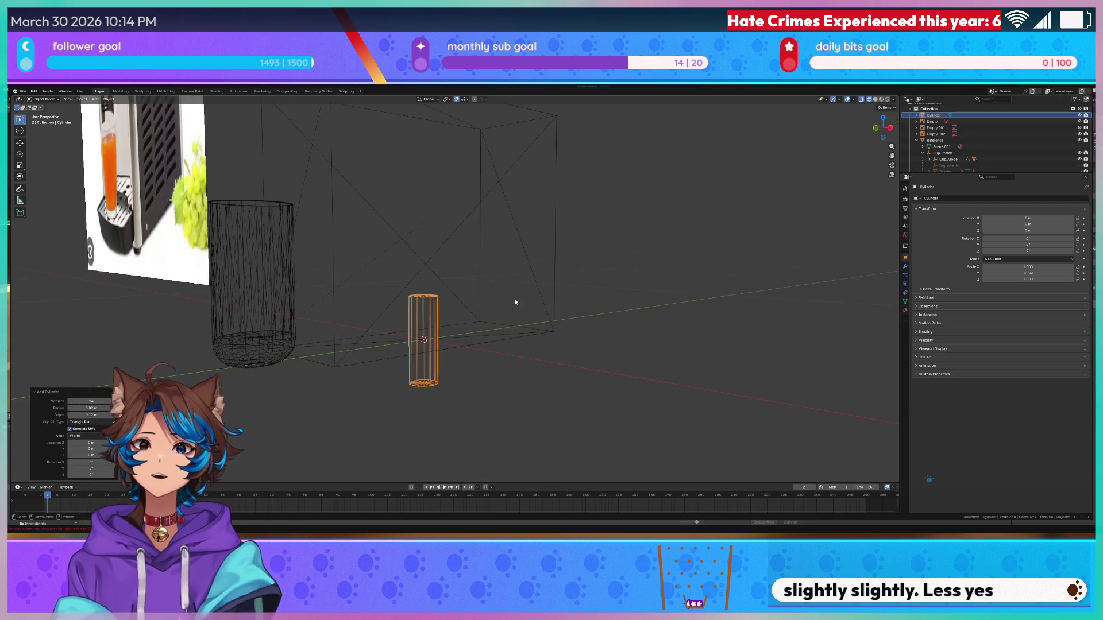
mouse_move(522, 294)
left_mouse_down()
mouse_move(549, 304)
mouse_move(525, 311)
mouse_move(669, 360)
mouse_move(367, 402)
mouse_move(328, 419)
left_mouse_up()
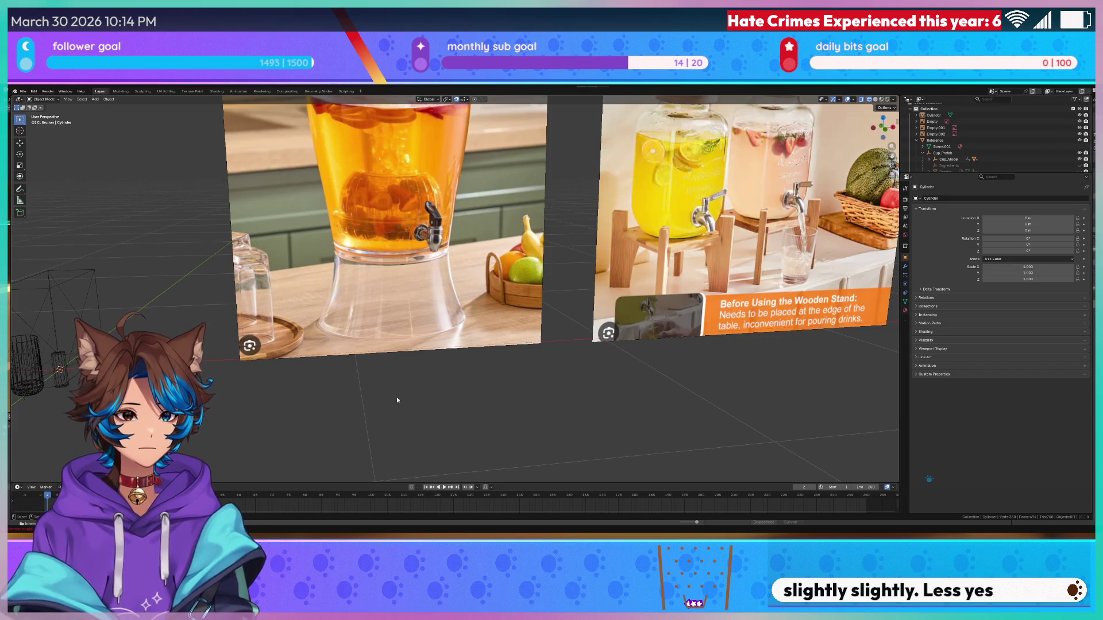
- Orbit, zoom and pan to study the wooden-stand reference image up close
scroll(332, 368, "down", 6)
scroll(402, 396, "up", 5)
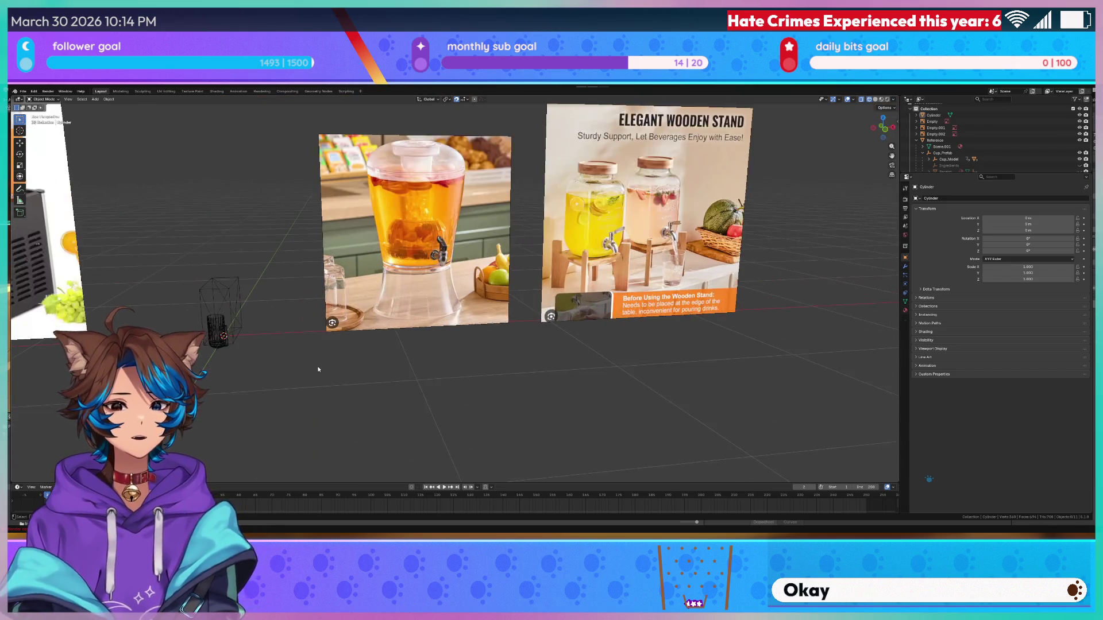
left_click_drag(477, 410, 643, 432)
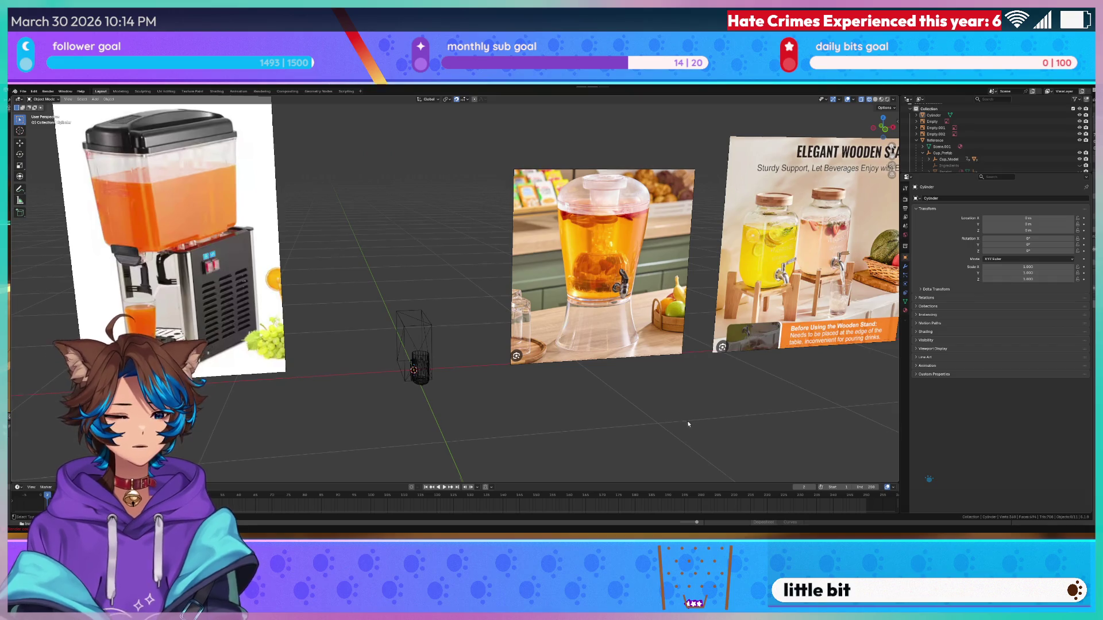
scroll(640, 393, "up", 2)
left_click_drag(274, 263, 400, 329)
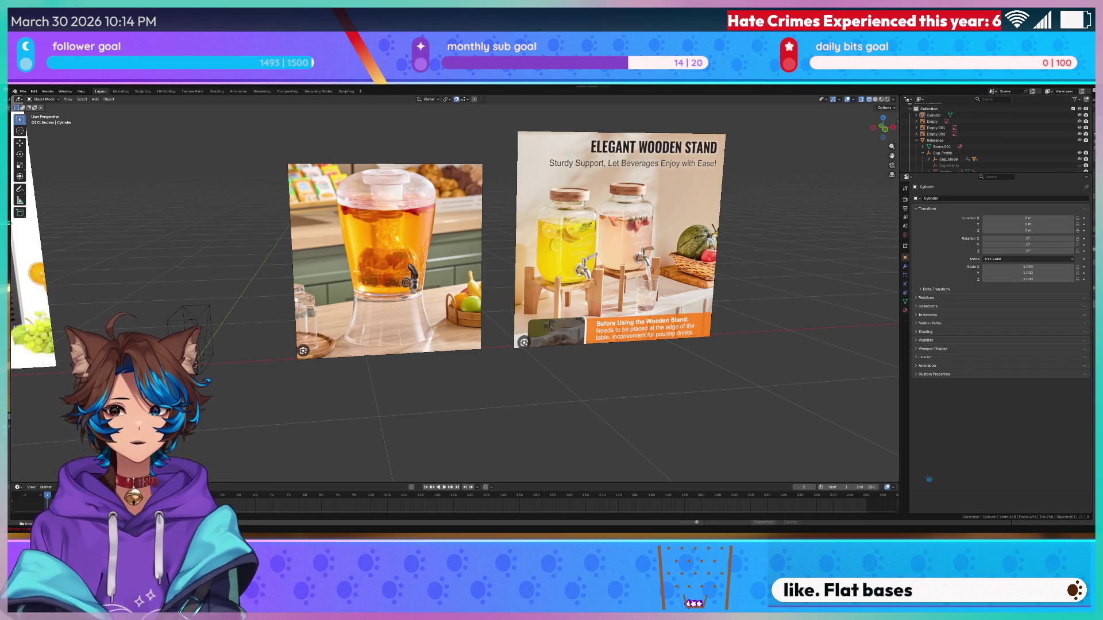
scroll(336, 283, "up", 10)
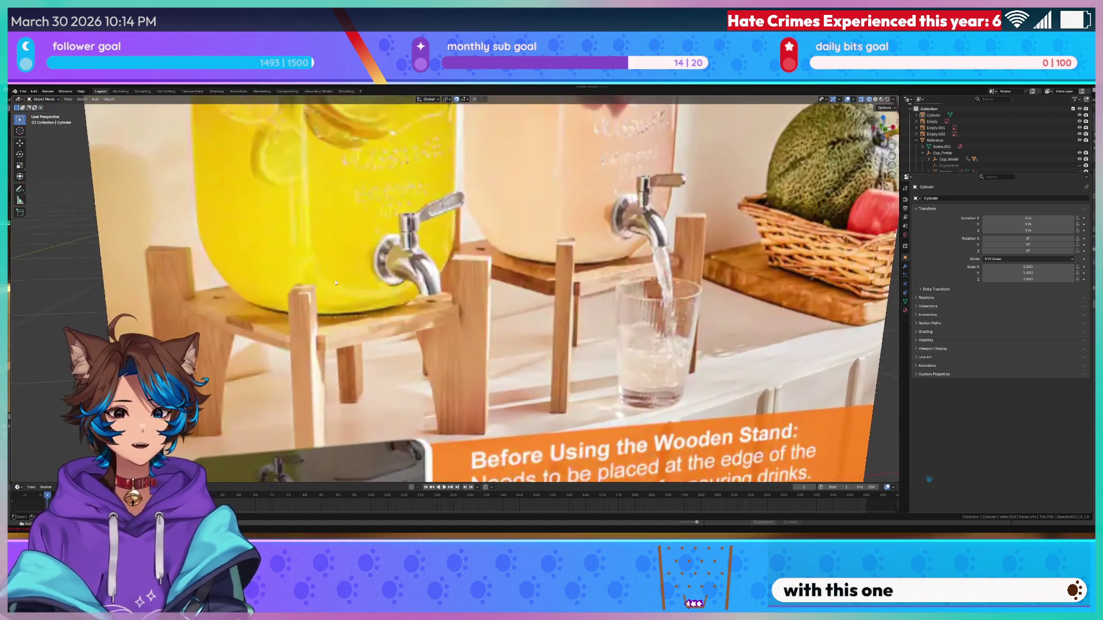
left_click_drag(336, 282, 579, 253)
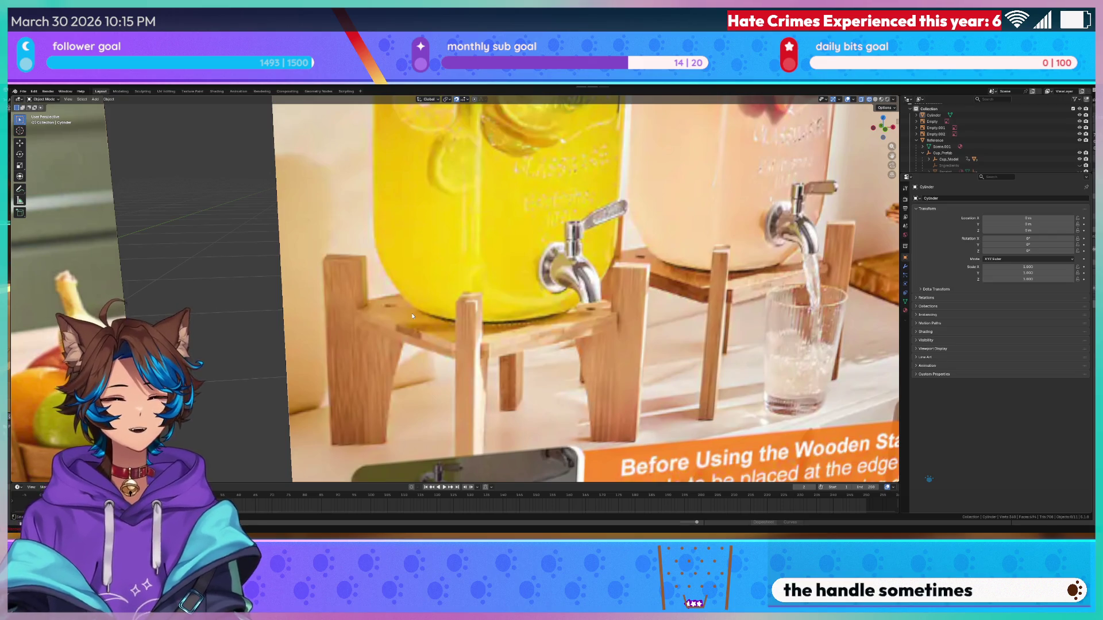
scroll(394, 310, "down", 4)
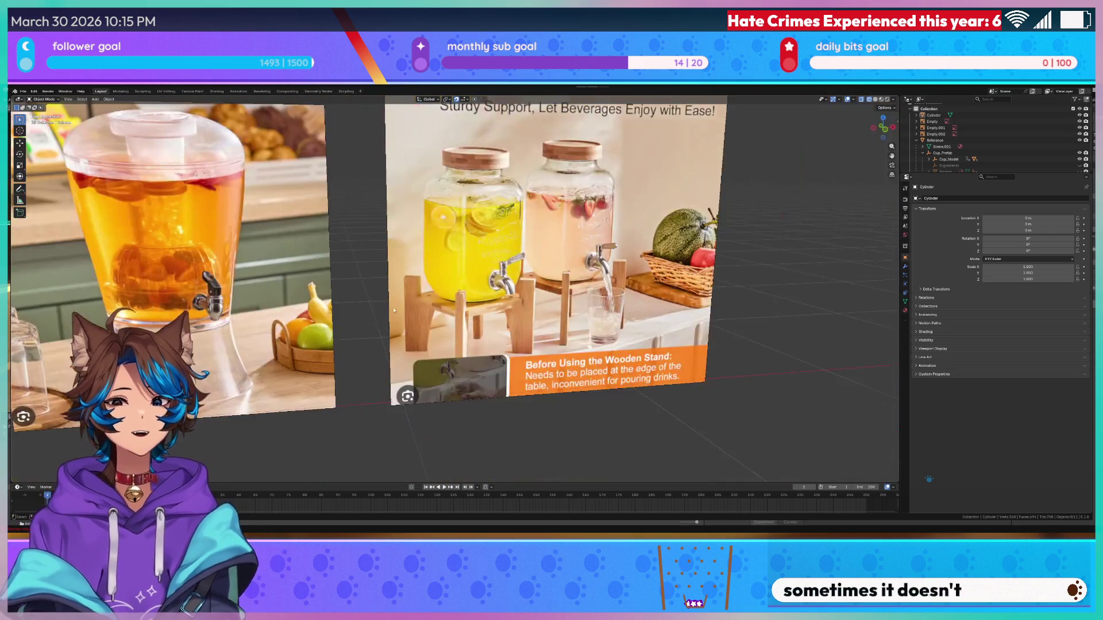
scroll(394, 310, "down", 4)
mouse_move(301, 377)
left_mouse_down()
mouse_move(407, 387)
mouse_move(458, 375)
mouse_move(295, 344)
mouse_move(480, 368)
left_mouse_up()
scroll(457, 375, "up", 3)
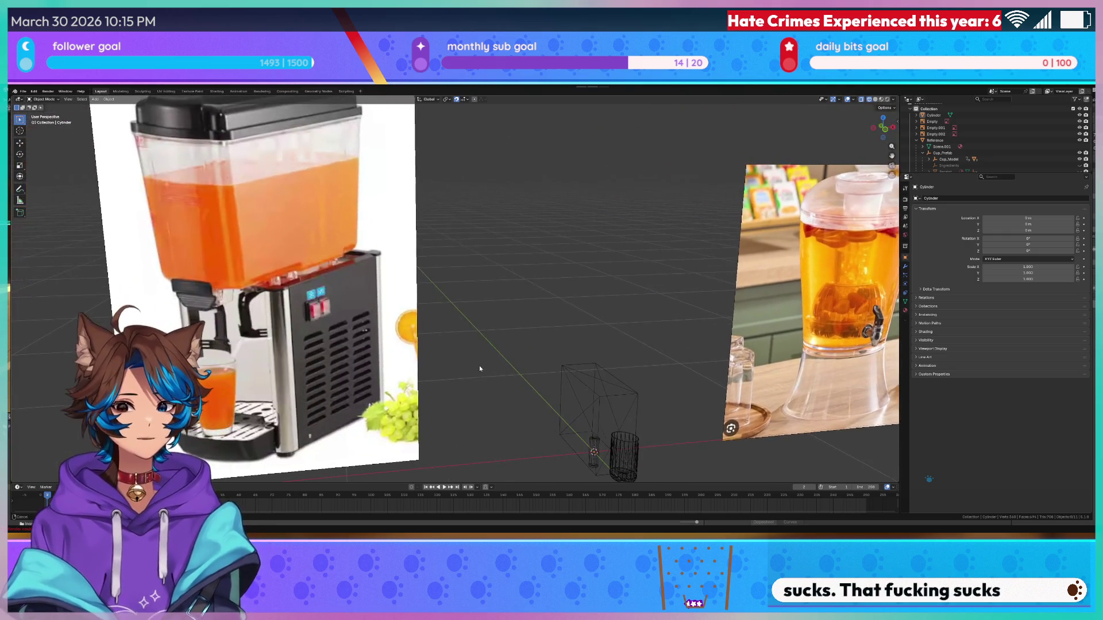
- Look over the juice-dispenser image, then orbit to a high view over the cylinder
left_click_drag(387, 338, 436, 230)
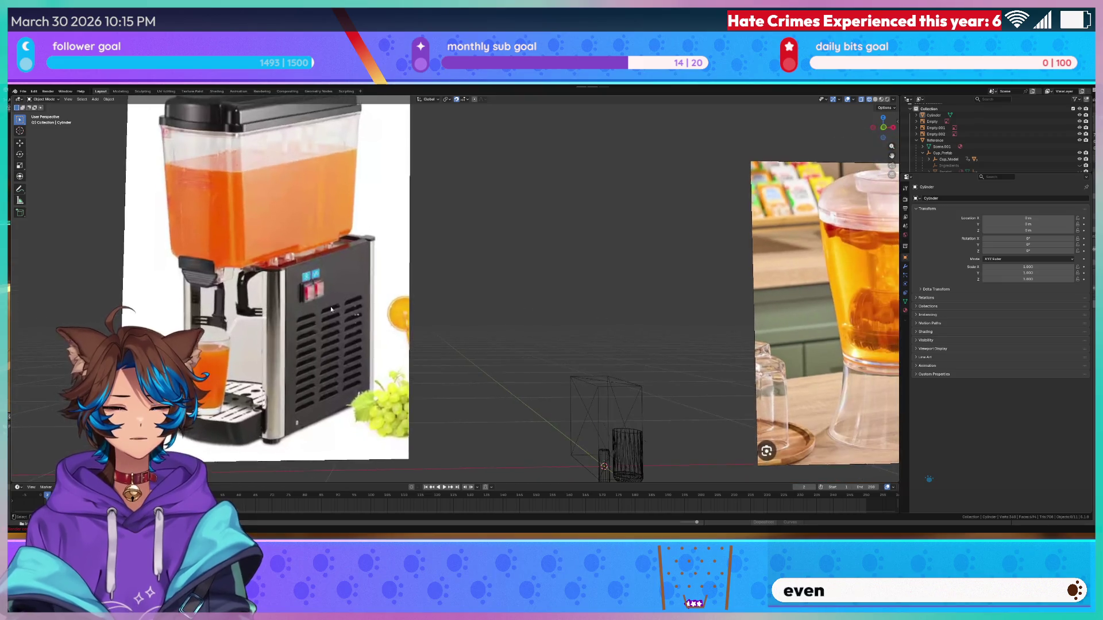
scroll(448, 184, "up", 5)
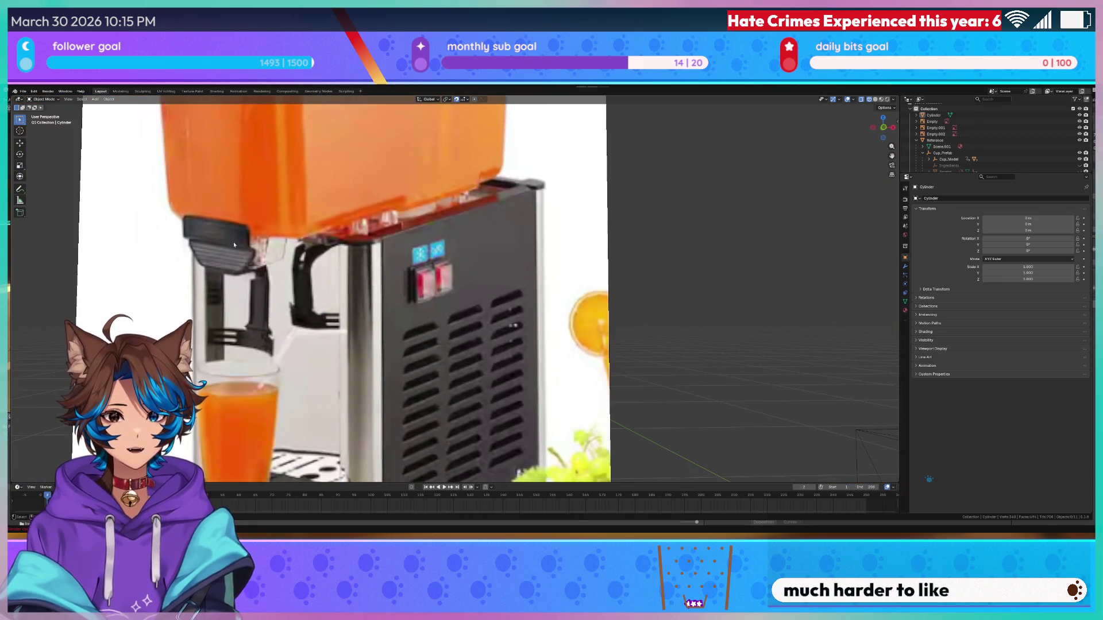
scroll(321, 280, "down", 3)
mouse_move(320, 280)
left_mouse_down()
mouse_move(753, 231)
mouse_move(572, 313)
left_mouse_up()
scroll(753, 231, "up", 3)
scroll(753, 231, "down", 2)
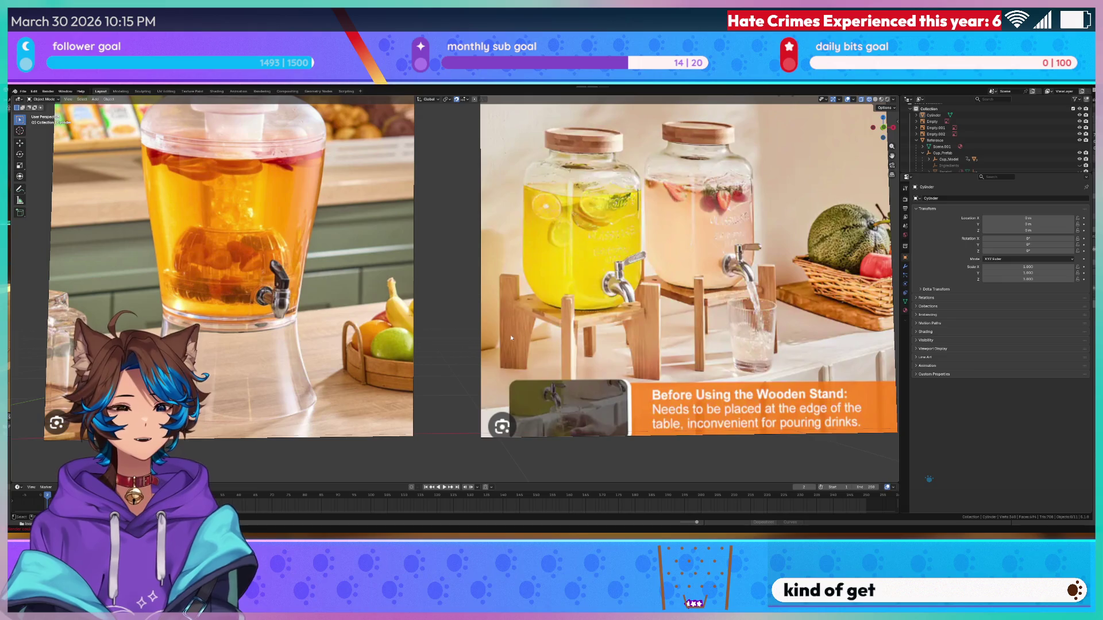
scroll(588, 317, "up", 2)
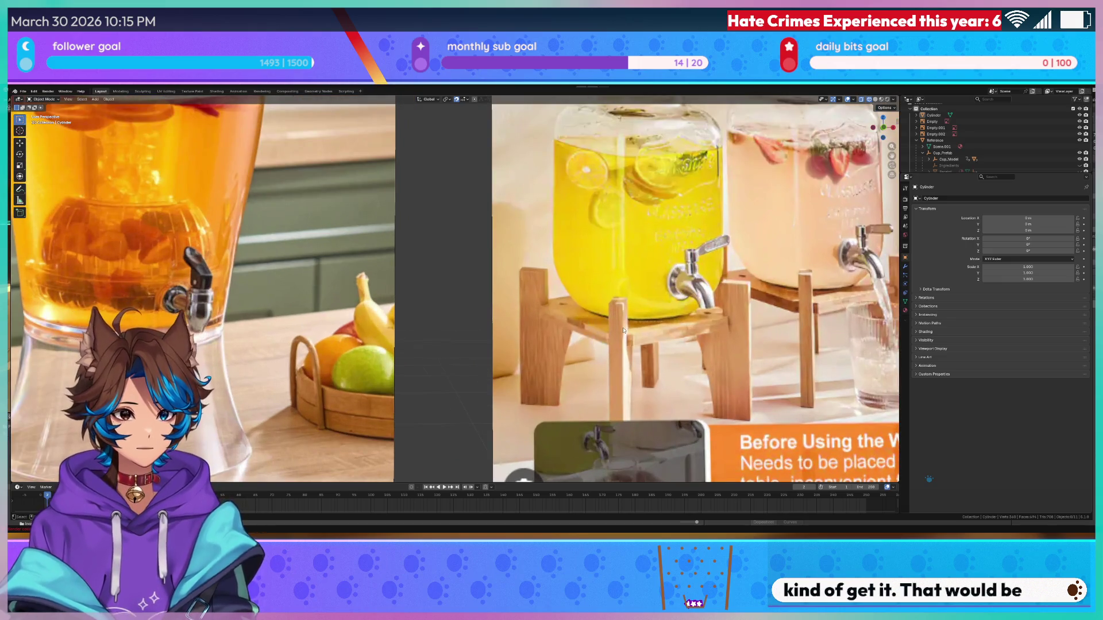
scroll(325, 325, "left", 5)
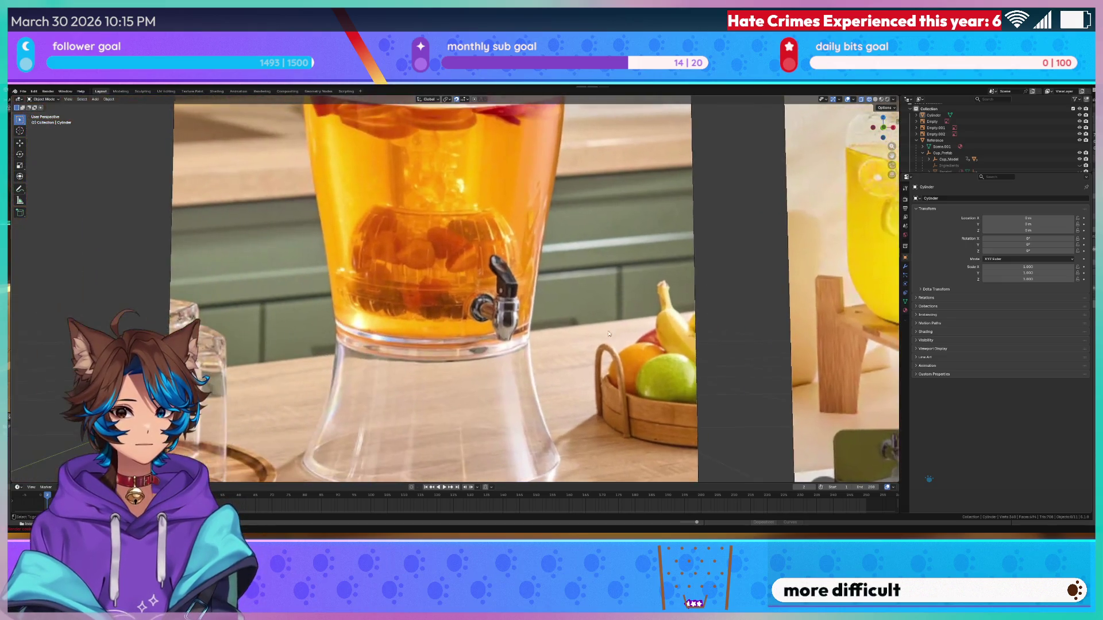
scroll(422, 280, "down", 3)
scroll(681, 291, "right", 5)
scroll(585, 316, "up", 6)
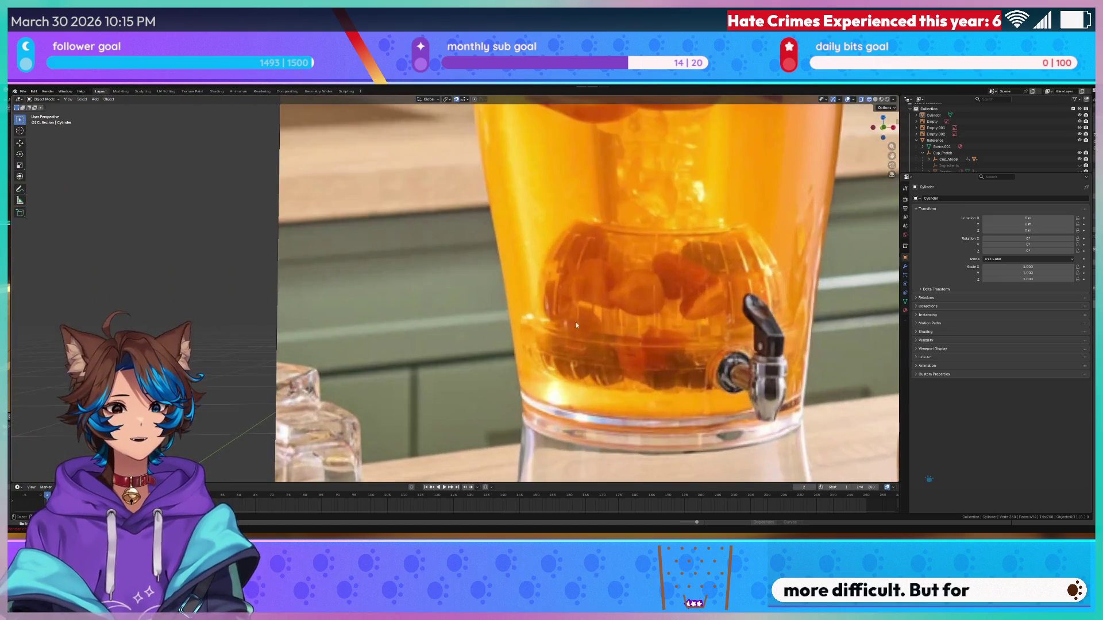
scroll(576, 303, "down", 5)
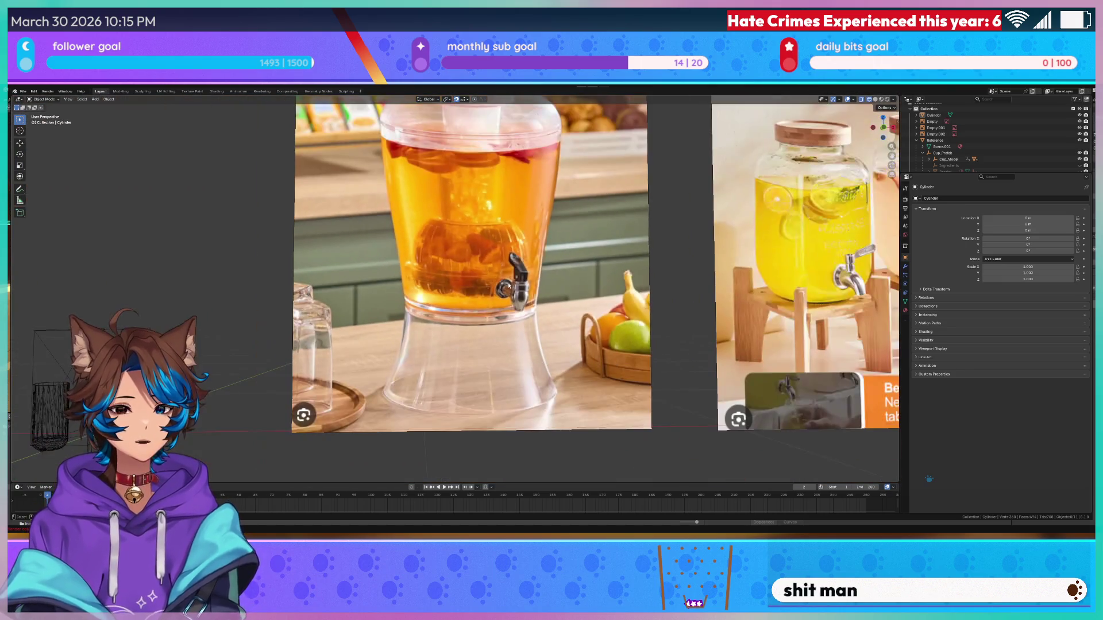
scroll(488, 301, "left", 4)
scroll(548, 330, "left", 4)
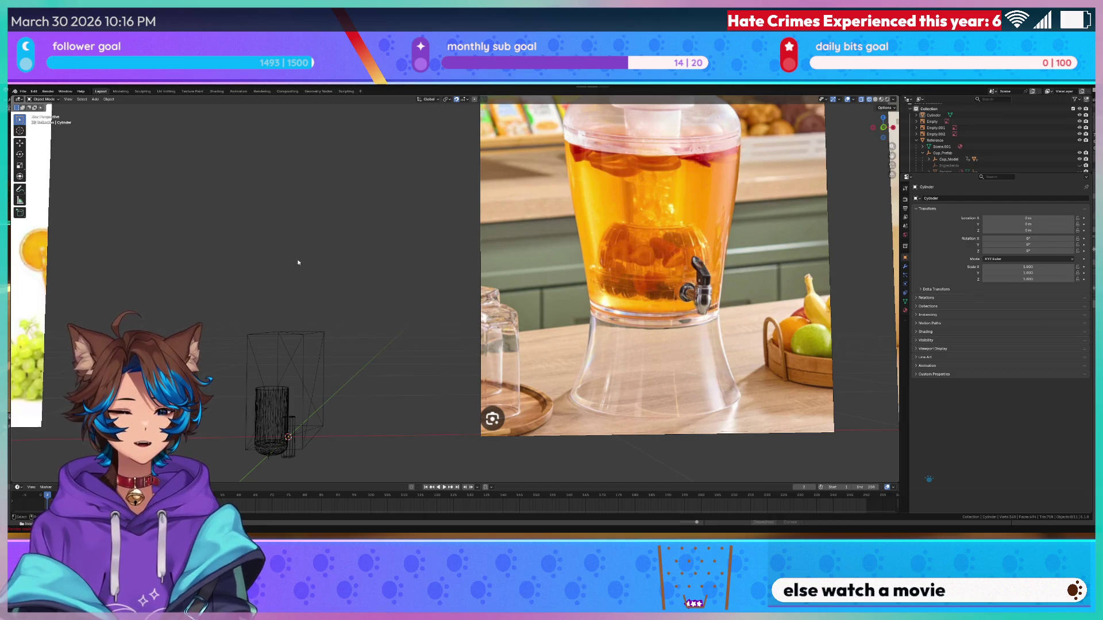
scroll(322, 256, "up", 6)
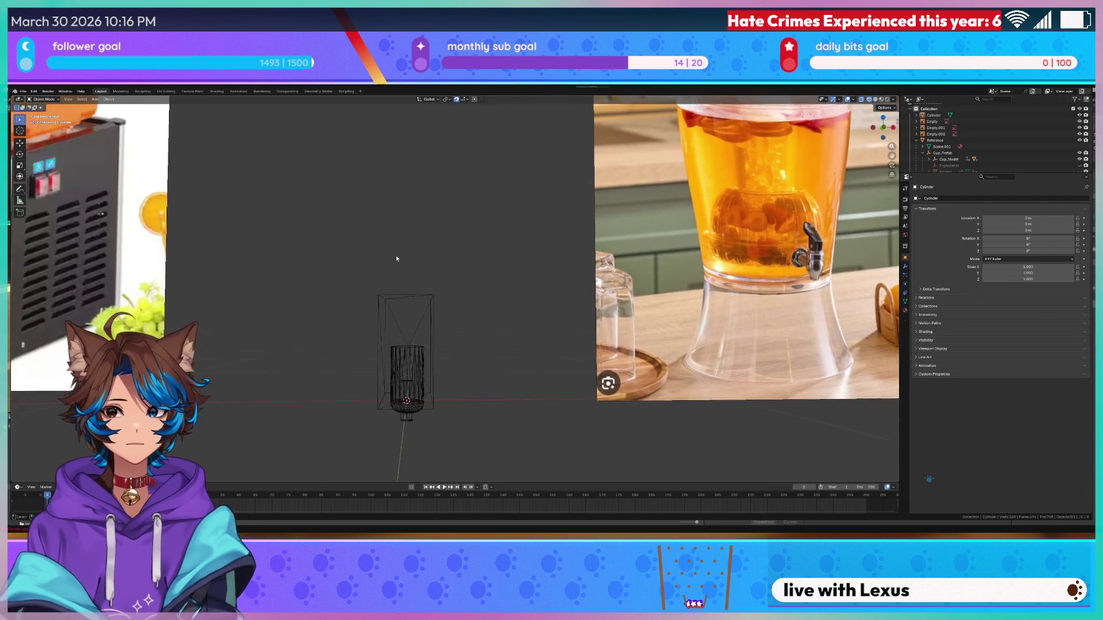
scroll(373, 308, "down", 5)
mouse_move(487, 197)
left_mouse_down()
mouse_move(556, 246)
mouse_move(509, 320)
mouse_move(544, 246)
left_mouse_up()
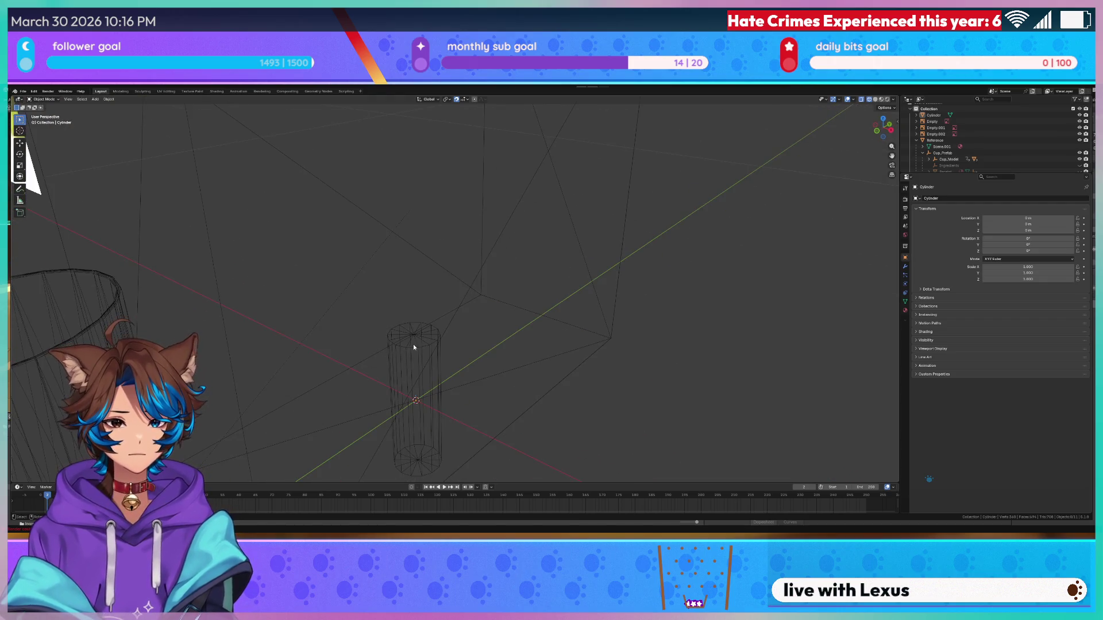
- Raise the small cylinder slightly along Z, seen from the front view
left_click(412, 344)
key("KP_1")
key("g")
key("z")
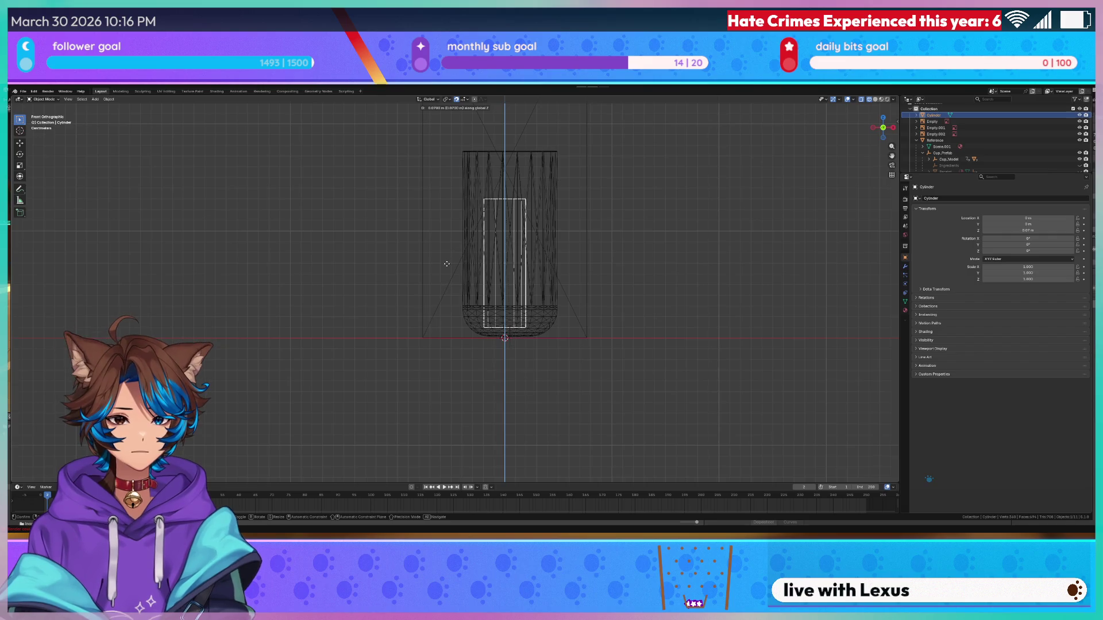
left_click(447, 270)
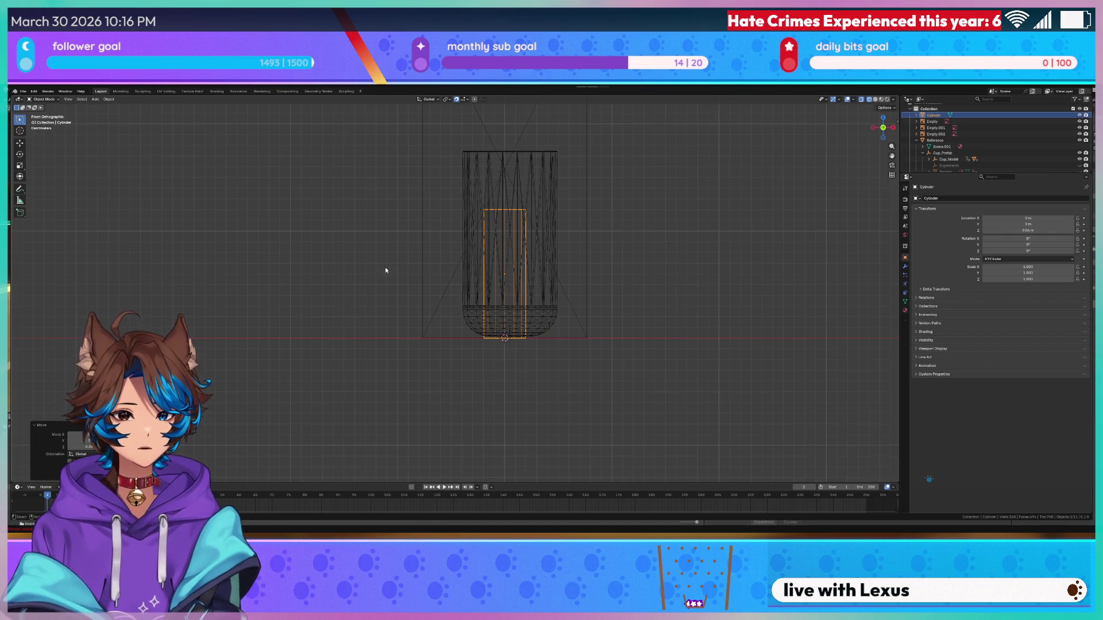
- Add a Mirror modifier to the cylinder from the Quick Favorites menu
key("Tab")
key("q")
key("Tab")
key("q")
left_click(346, 264)
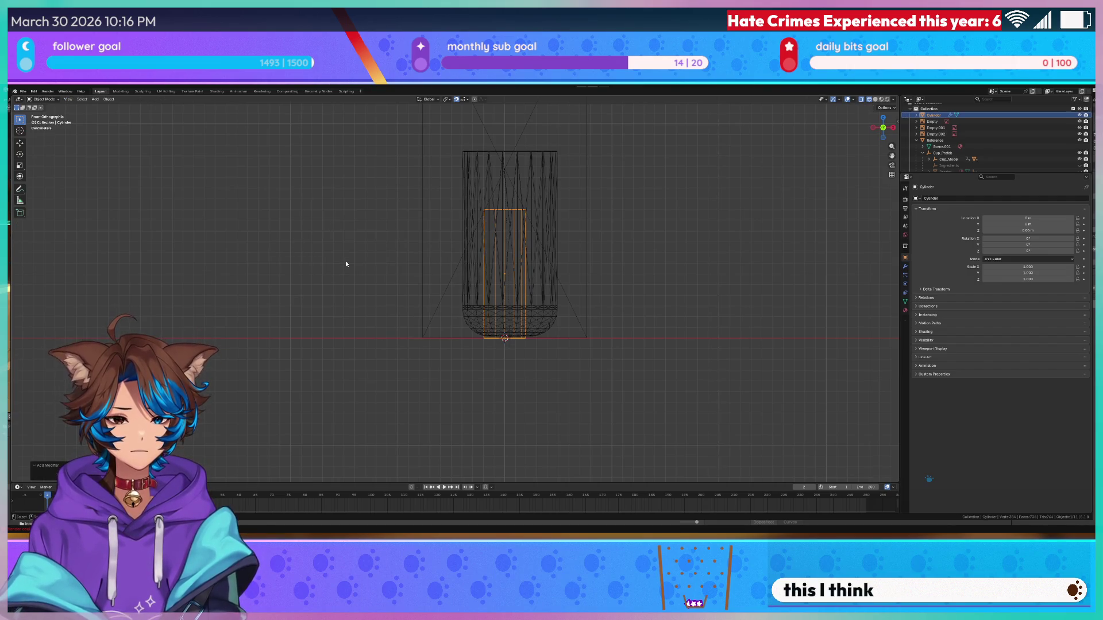
- Shift the cylinder mesh left along X so its mirrored copy sits right of the cup
key("Tab")
key("g")
key("x")
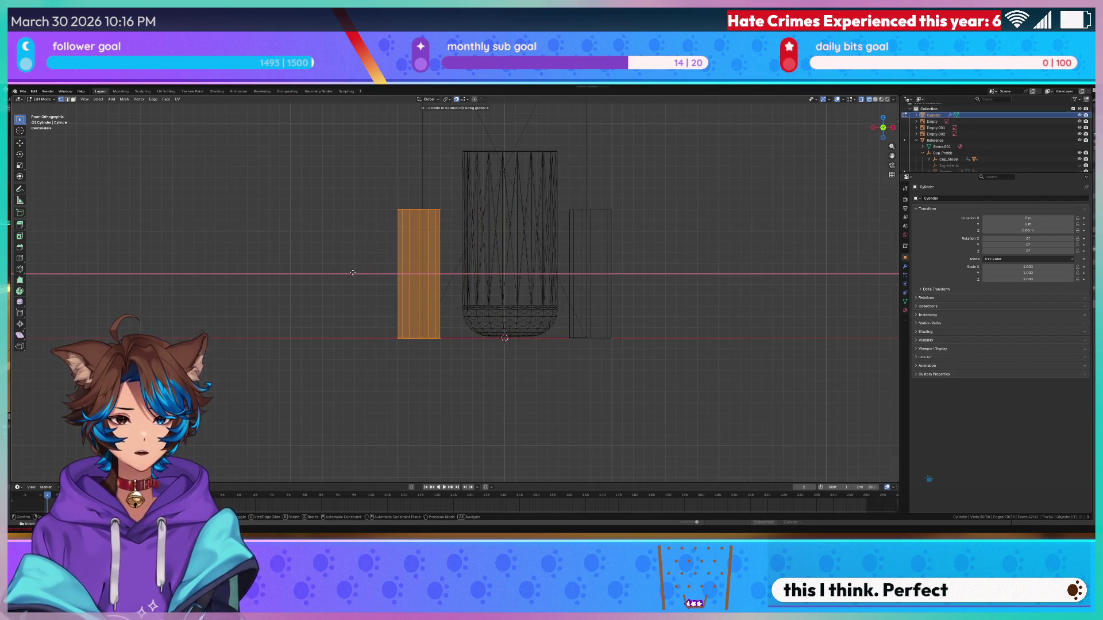
left_click(353, 272)
key("KP_7")
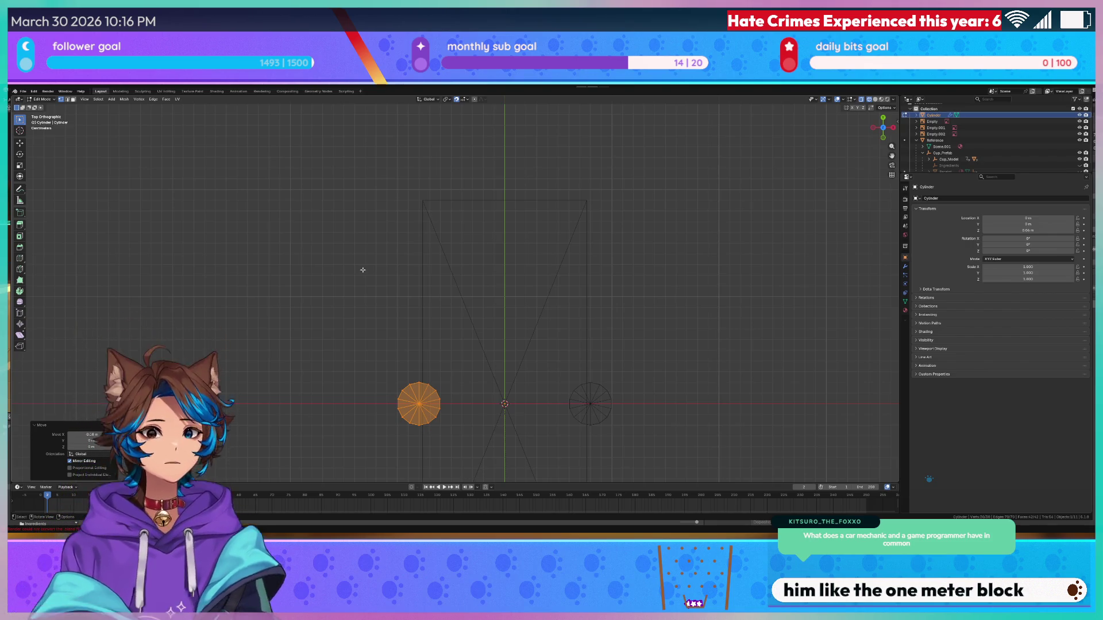
scroll(402, 310, "down", 3)
scroll(402, 310, "right", 2)
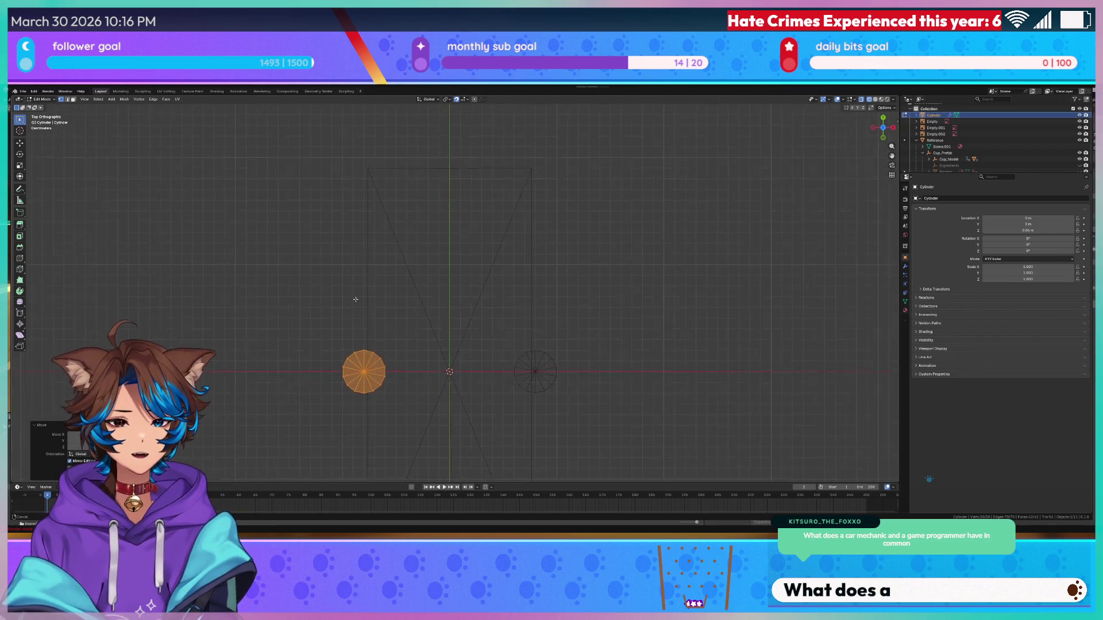
- Start a Y move of the post mesh, cancel it, and recentre the top view on the posts
key("g")
key("y")
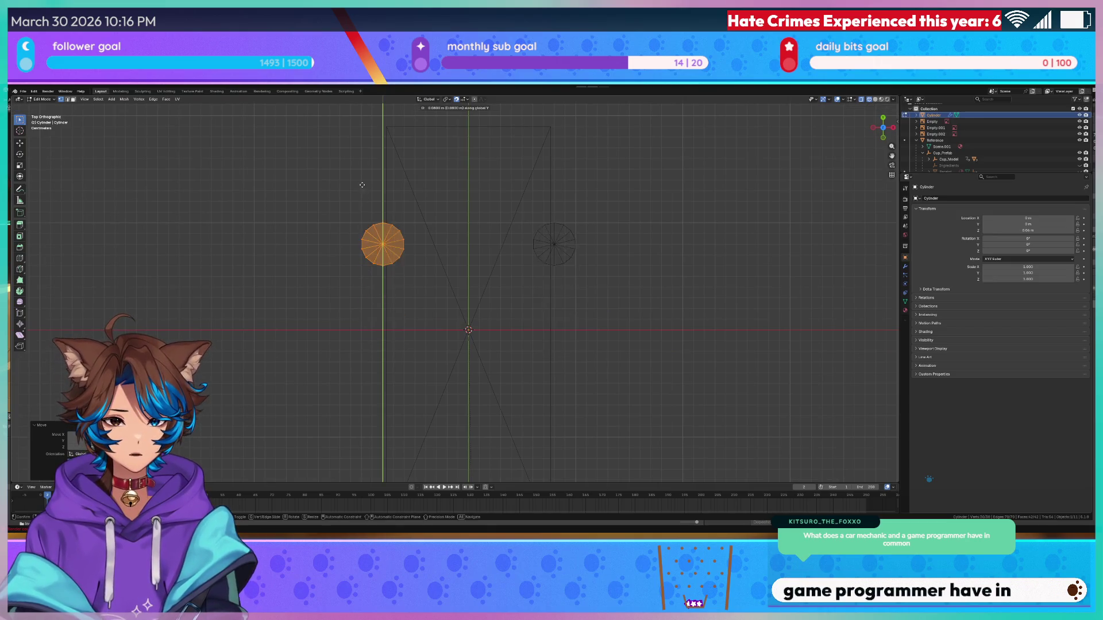
right_click(360, 460)
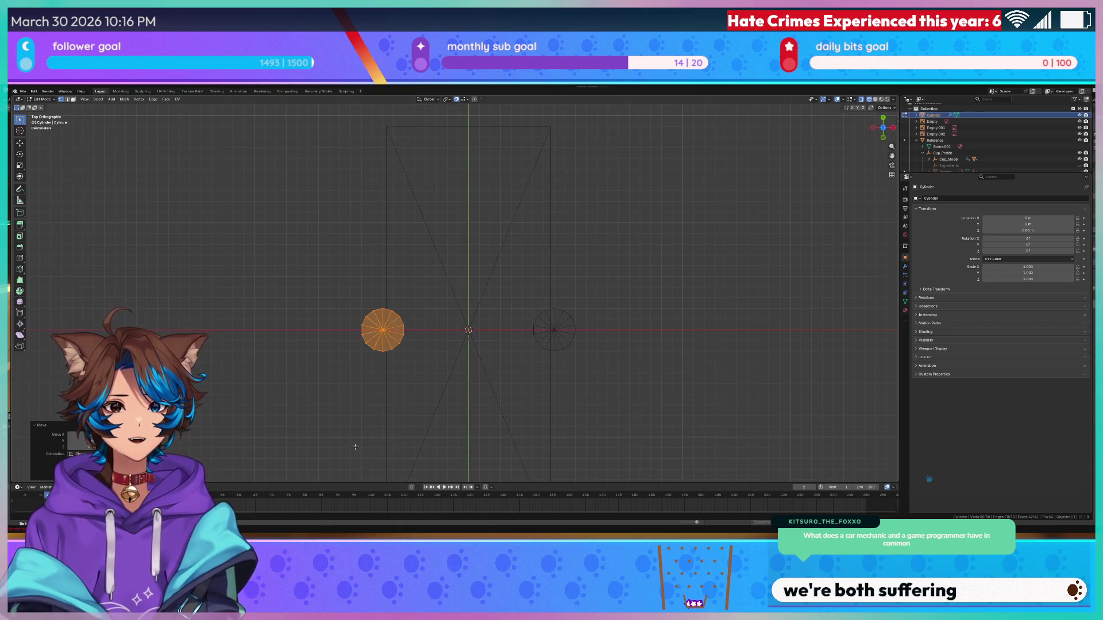
scroll(345, 437, "down", 3)
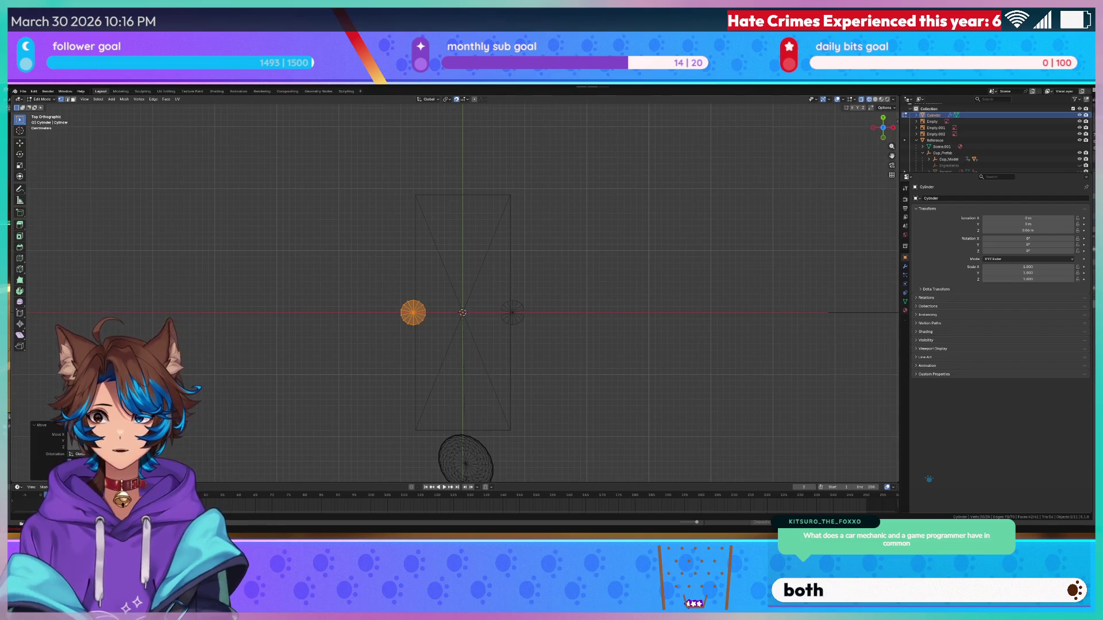
left_click_drag(267, 361, 317, 312)
scroll(385, 283, "up", 2)
- Abandon an attempted scale of the post and show the Mirror modifier settings
key("s")
key("x")
key("y")
key("Escape")
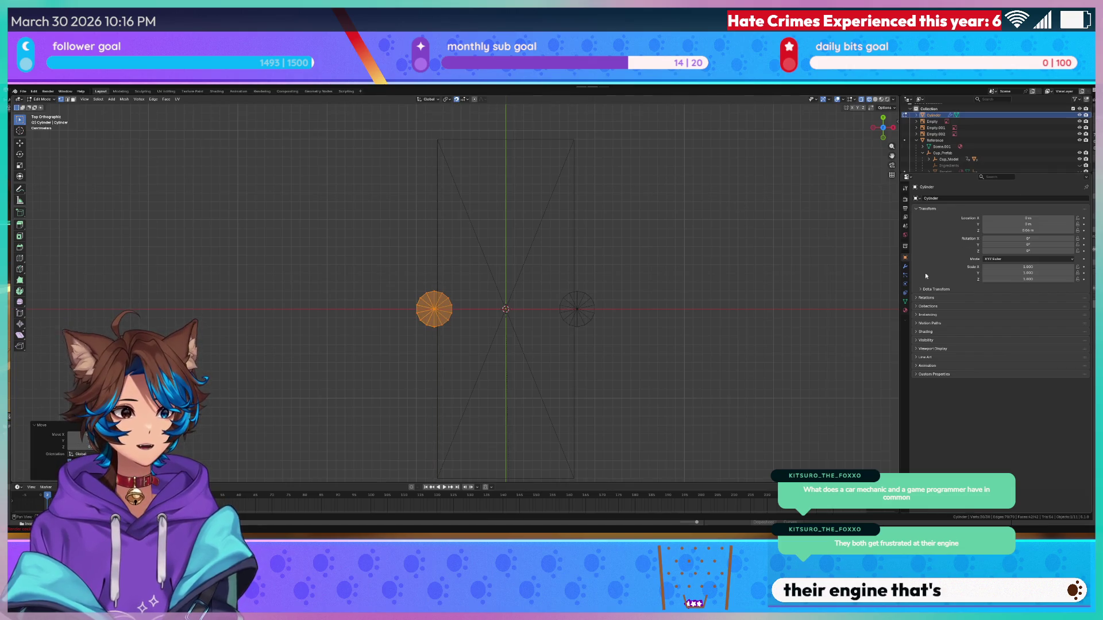
left_click(904, 266)
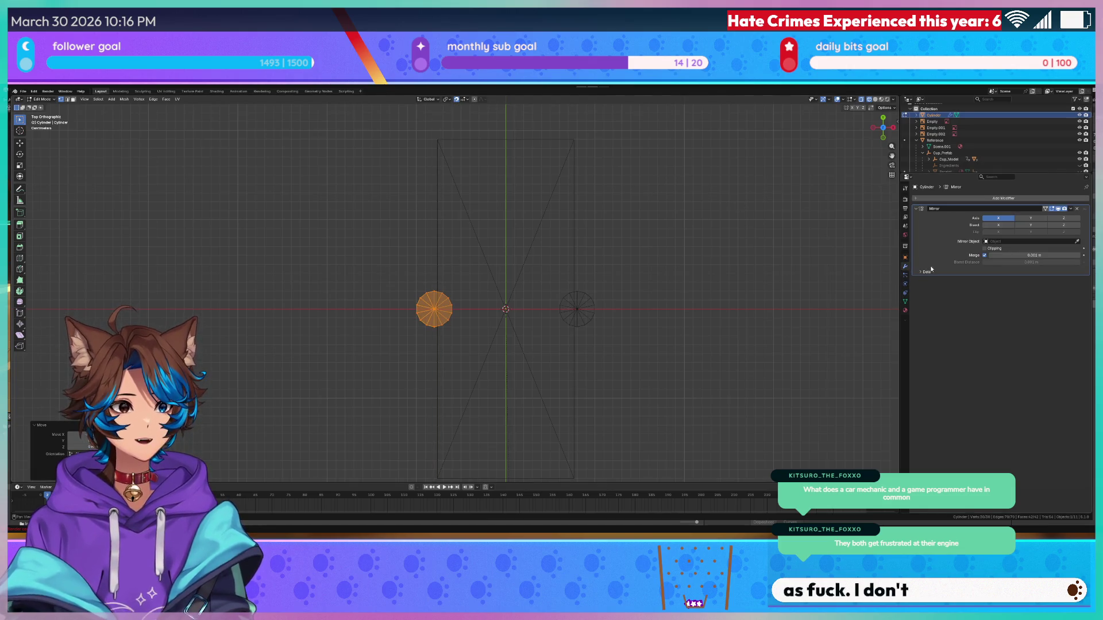
- Move the post along Y and orbit to see the posts in perspective
key("g")
key("y")
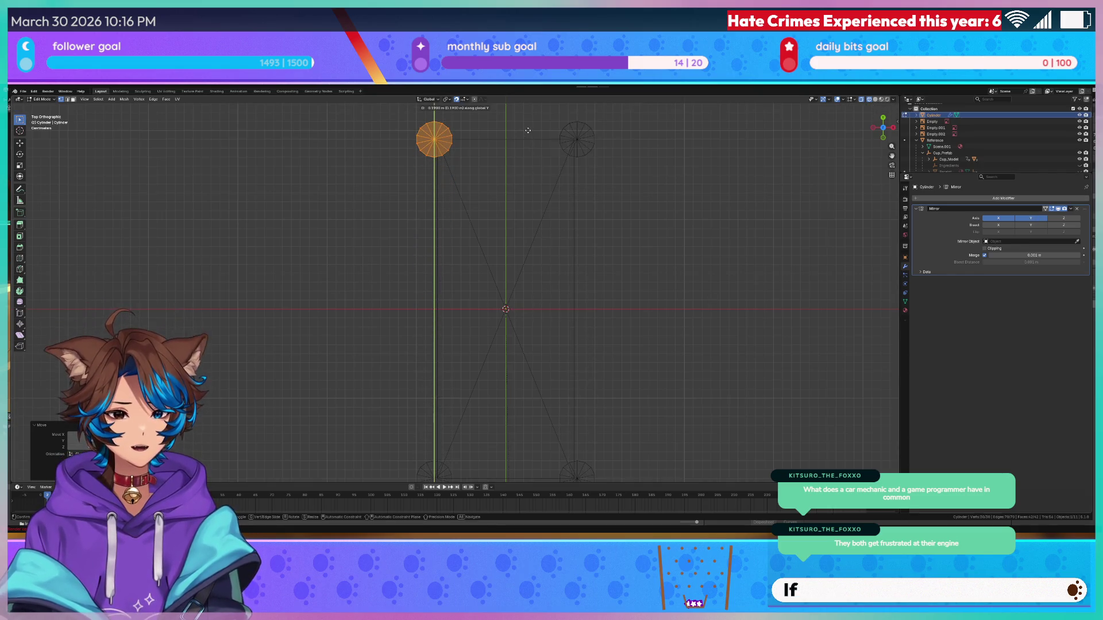
mouse_move(527, 130)
left_mouse_down()
mouse_move(628, 262)
mouse_move(612, 218)
left_mouse_up()
key("g")
key("z")
key("Escape")
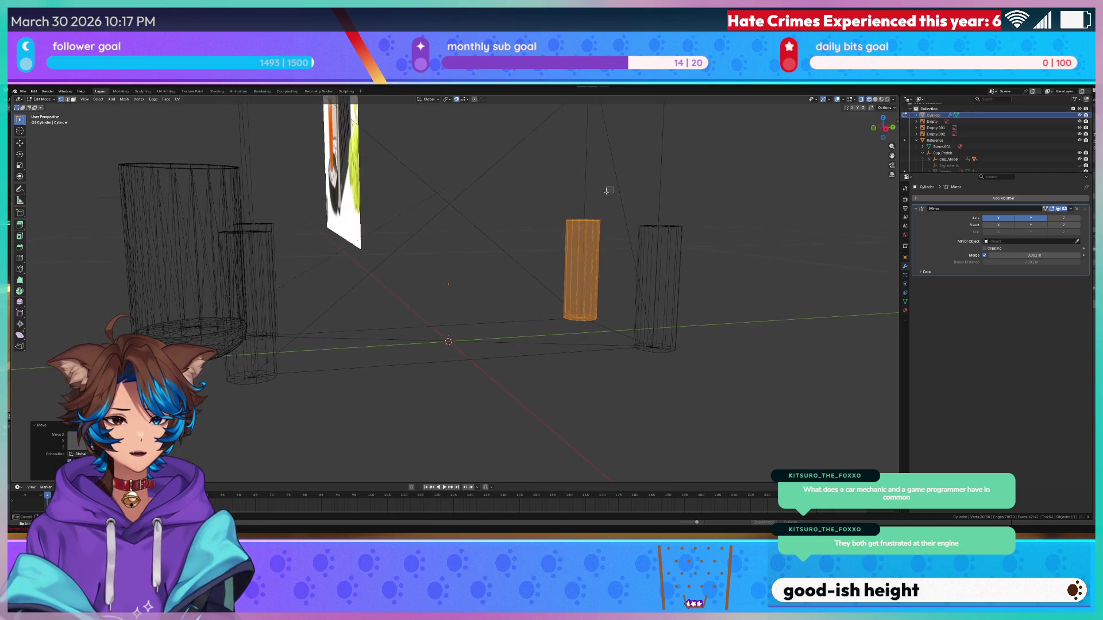
- Select the post's top ring, cancel a first raise, and zoom in on the front view
left_click(592, 221, "alt")
key("g")
key("z")
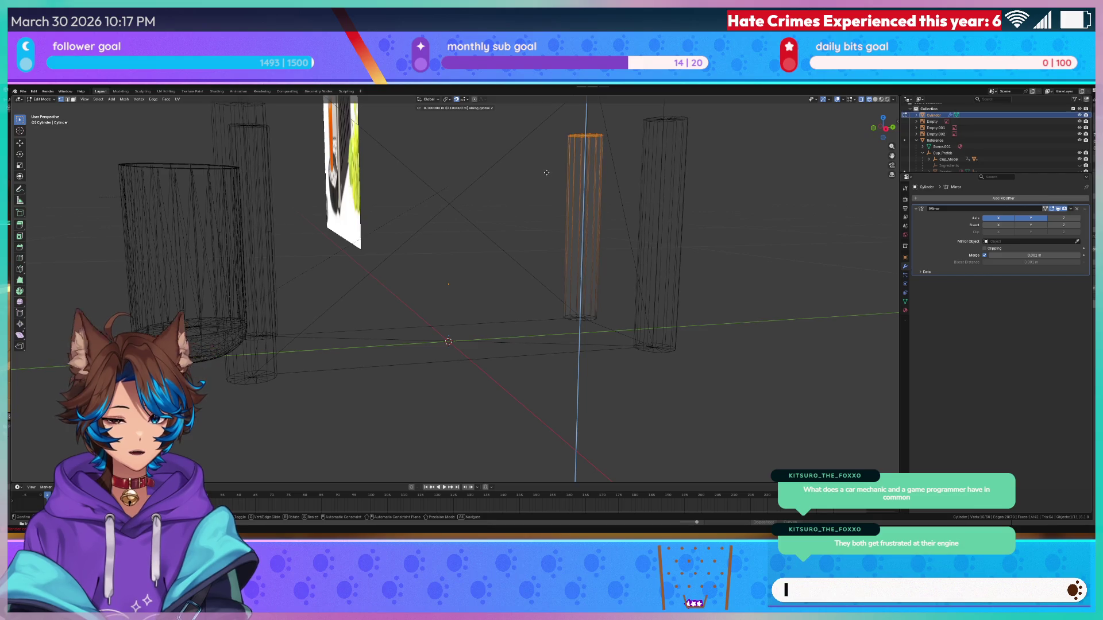
key("Escape")
key("KP_1")
scroll(517, 293, "up", 5)
scroll(512, 295, "up", 4)
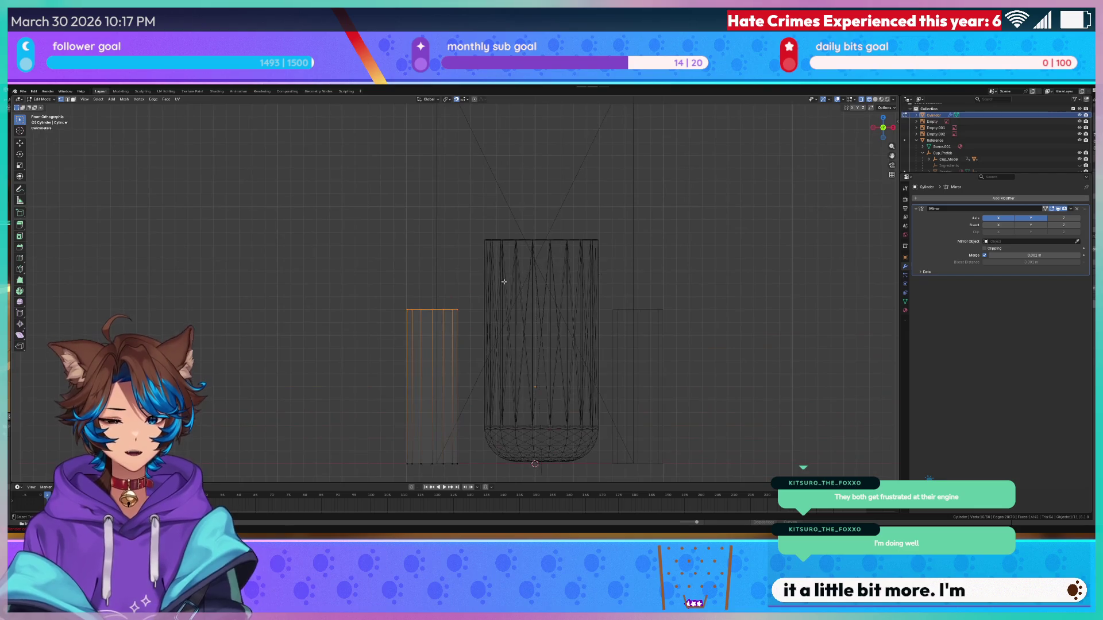
- Raise the top ring along Z and compare the posts against the reference images
key("g")
key("z")
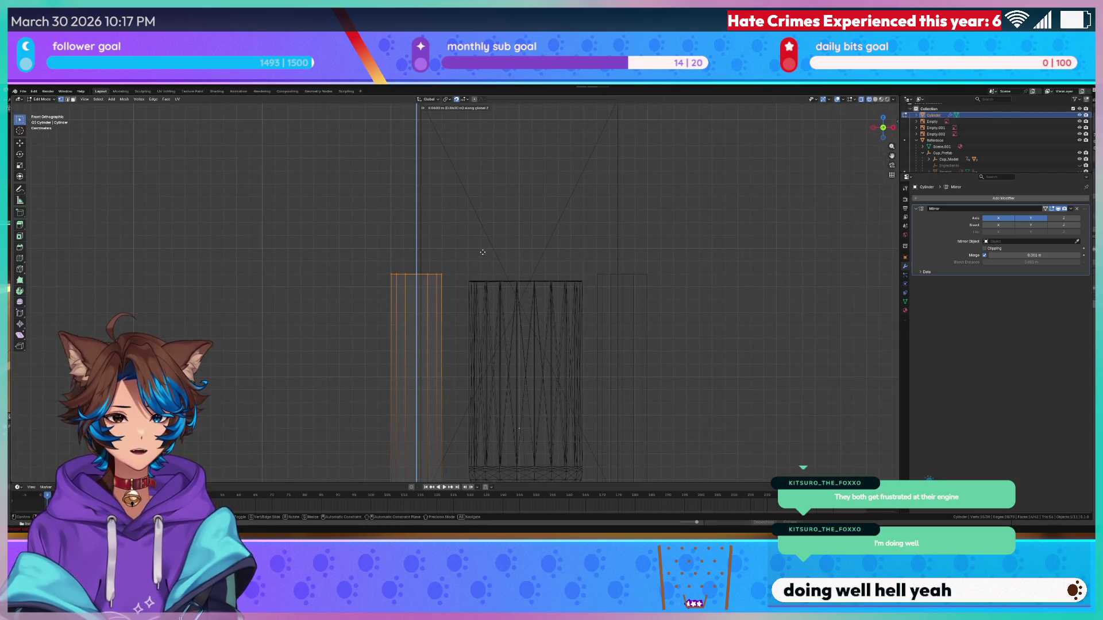
left_click(482, 252)
scroll(483, 252, "down", 4)
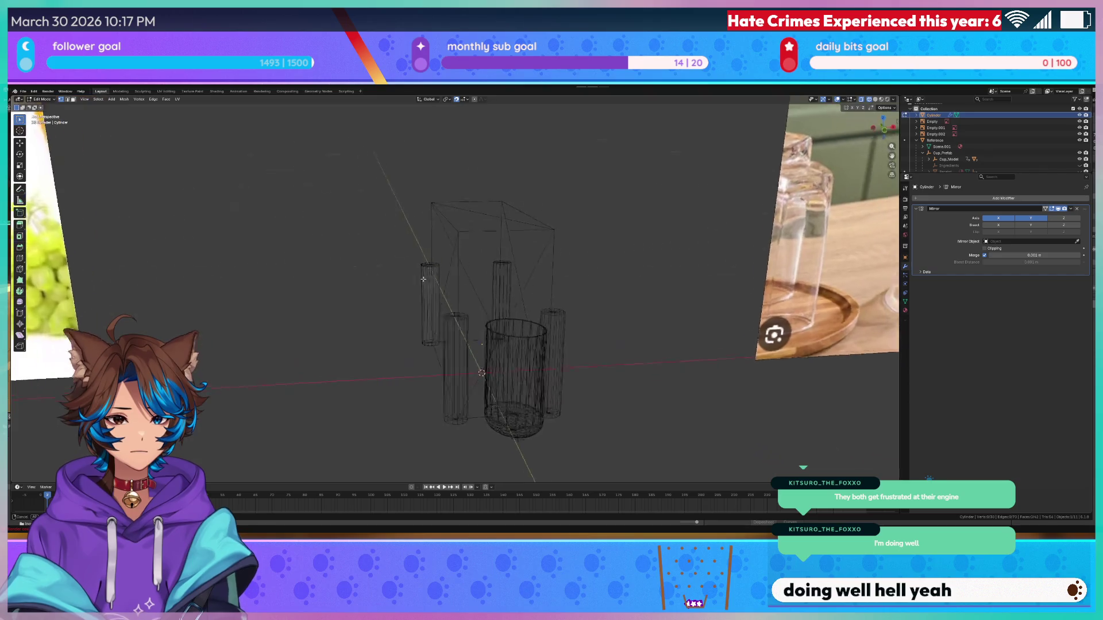
mouse_move(487, 277)
left_mouse_down()
mouse_move(501, 266)
mouse_move(459, 269)
left_mouse_up()
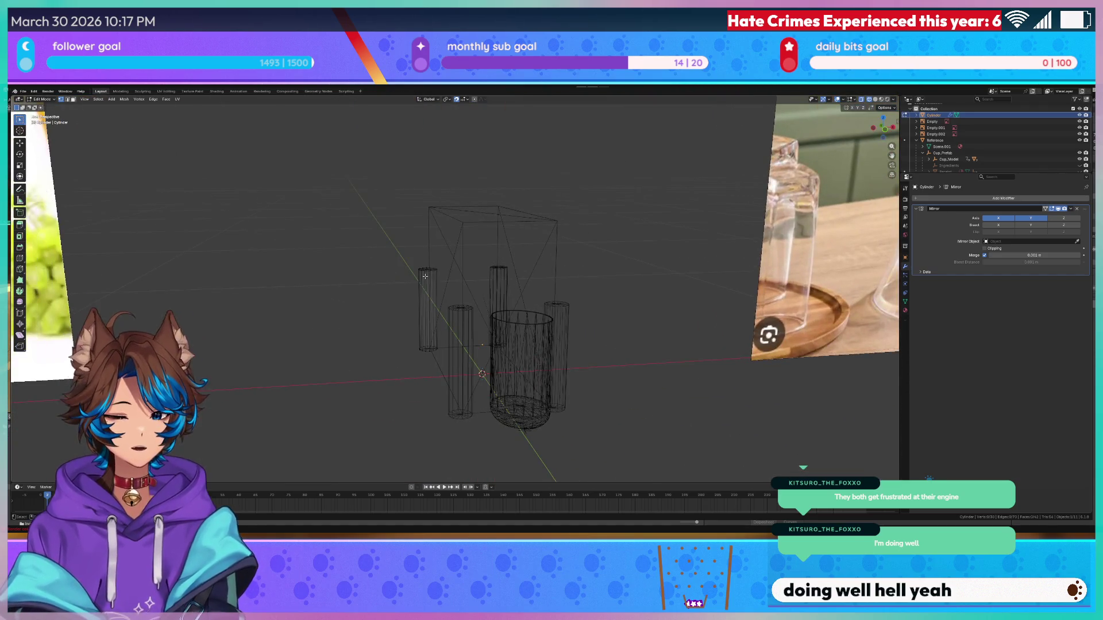
key("KP_1")
scroll(424, 271, "up", 3)
- Box-select the left post's top vertices, raise them taller, then return to solid-shaded Object Mode
left_click_drag(338, 244, 499, 287)
key("g")
key("z")
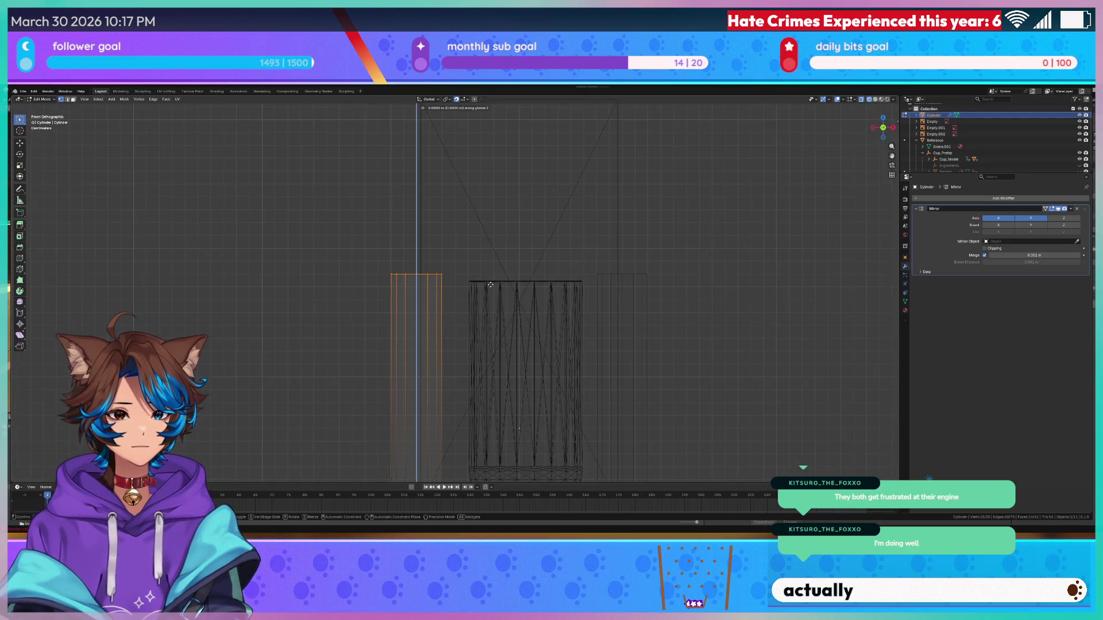
left_click(490, 234)
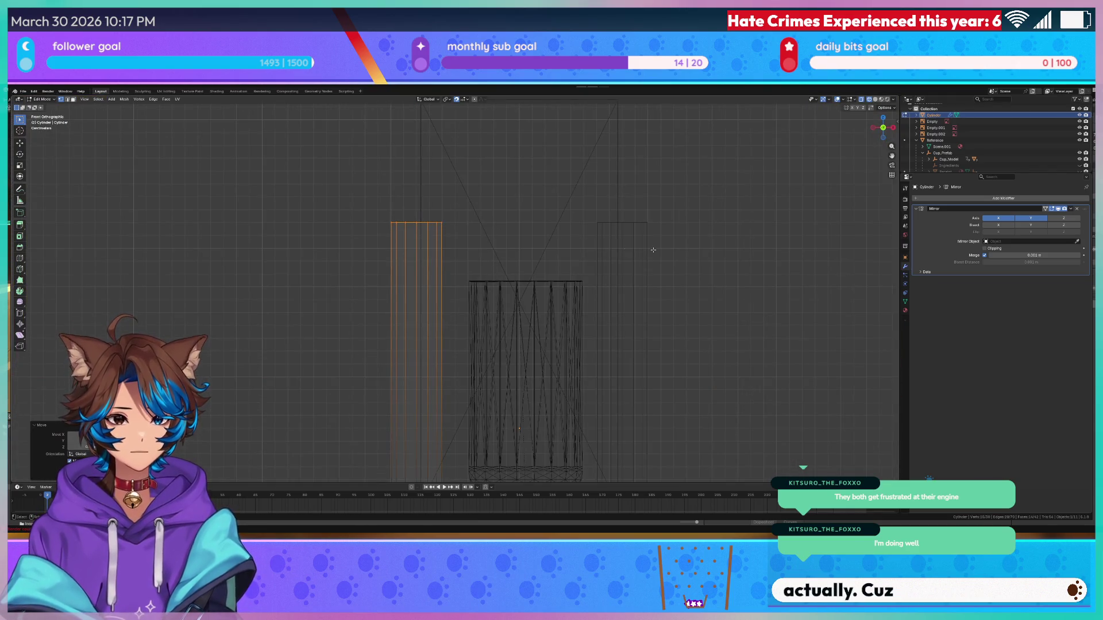
key("Tab")
scroll(653, 253, "down", 2)
key("shift+z")
left_click_drag(621, 259, 512, 234)
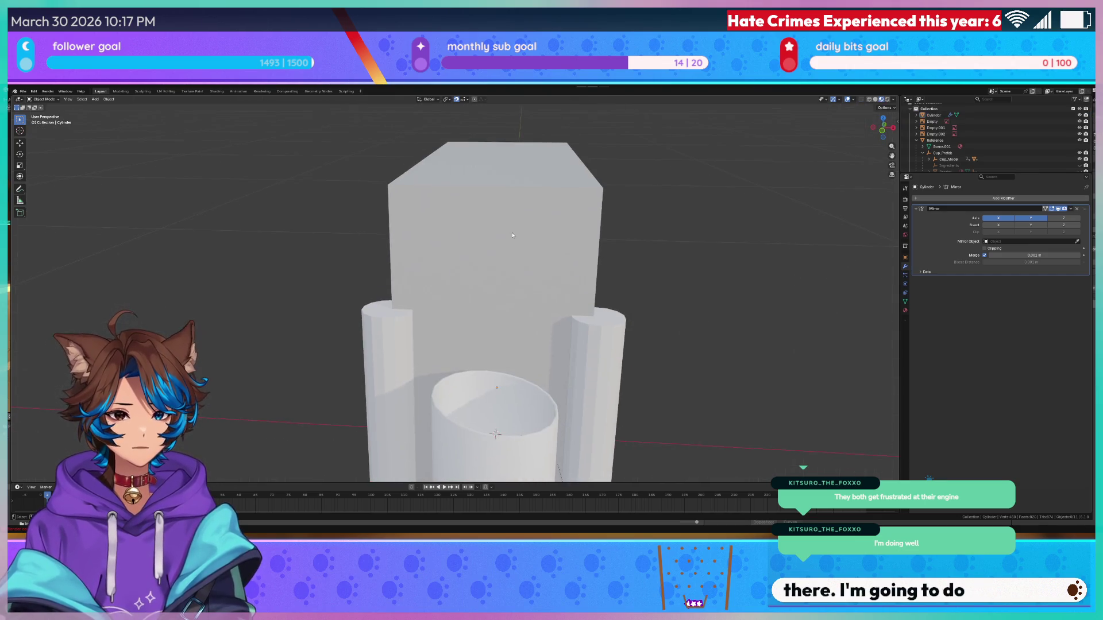
- Hide the Reference box and apply Shade Smooth to the posts
left_click(512, 234)
scroll(530, 340, "up", 2)
key("h")
left_click(422, 296)
right_click(423, 296)
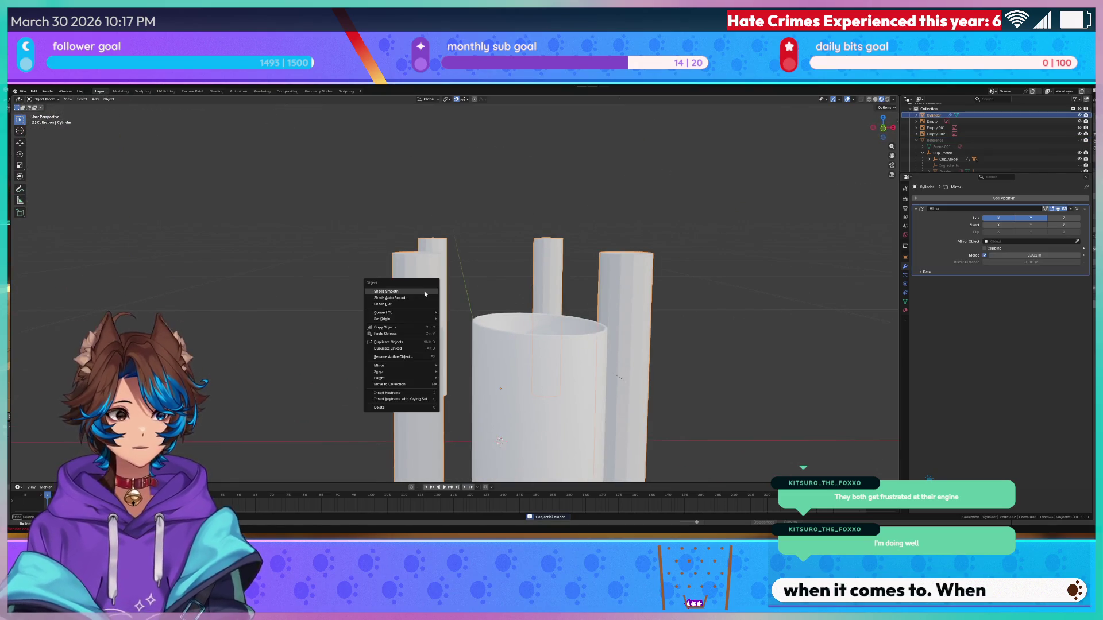
left_click(425, 297)
- Add a Bevel modifier to the posts, lowering the amount to 0.01 m with 2 segments
key("F3")
type("bevel")
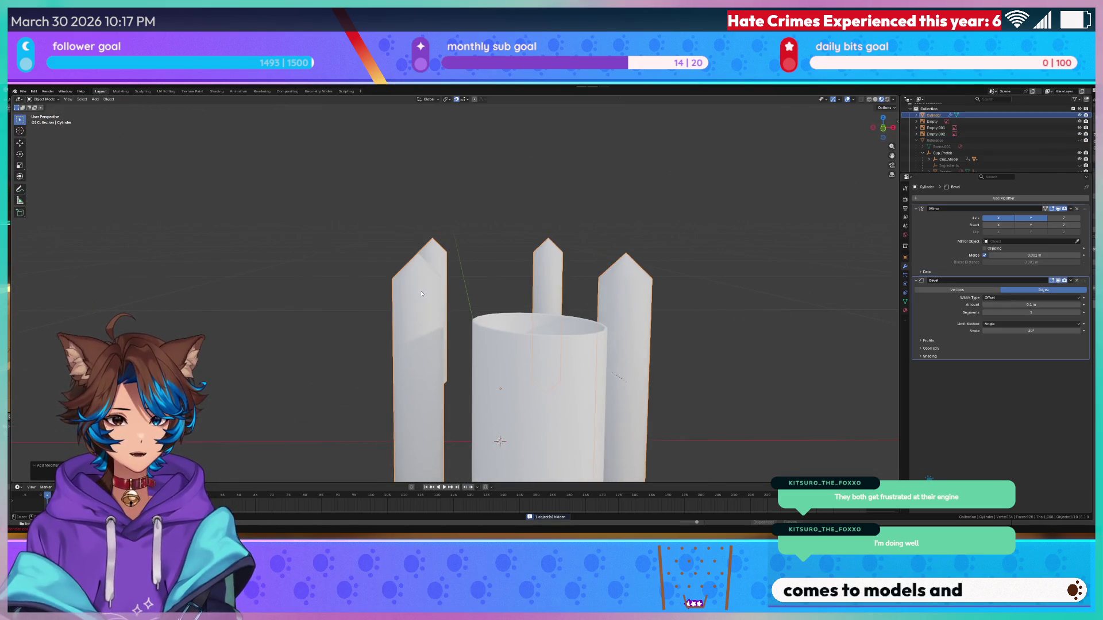
key("Return")
scroll(526, 265, "up", 2)
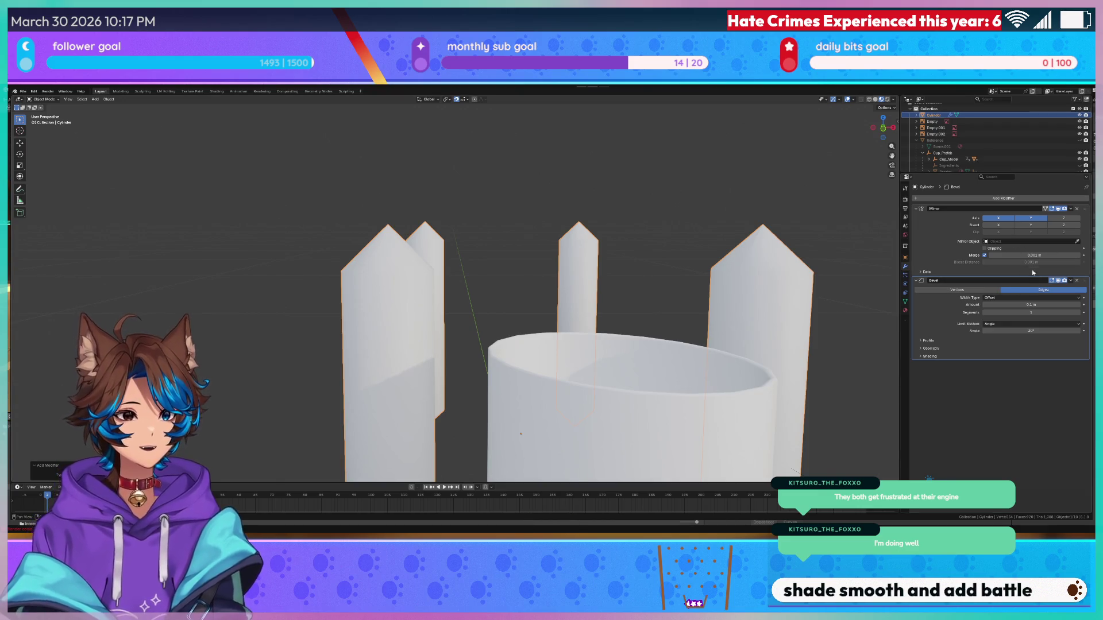
left_click(984, 306)
left_click(984, 306)
left_click(985, 306)
left_click(984, 306)
left_click(984, 305)
left_click(984, 305)
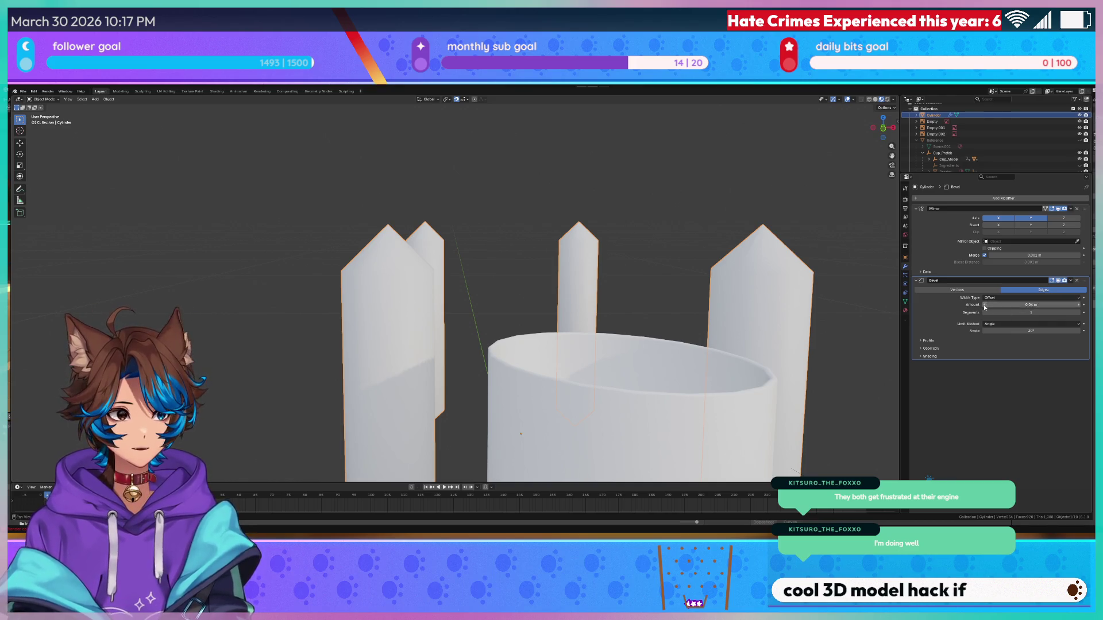
left_click(984, 305)
left_click(985, 306)
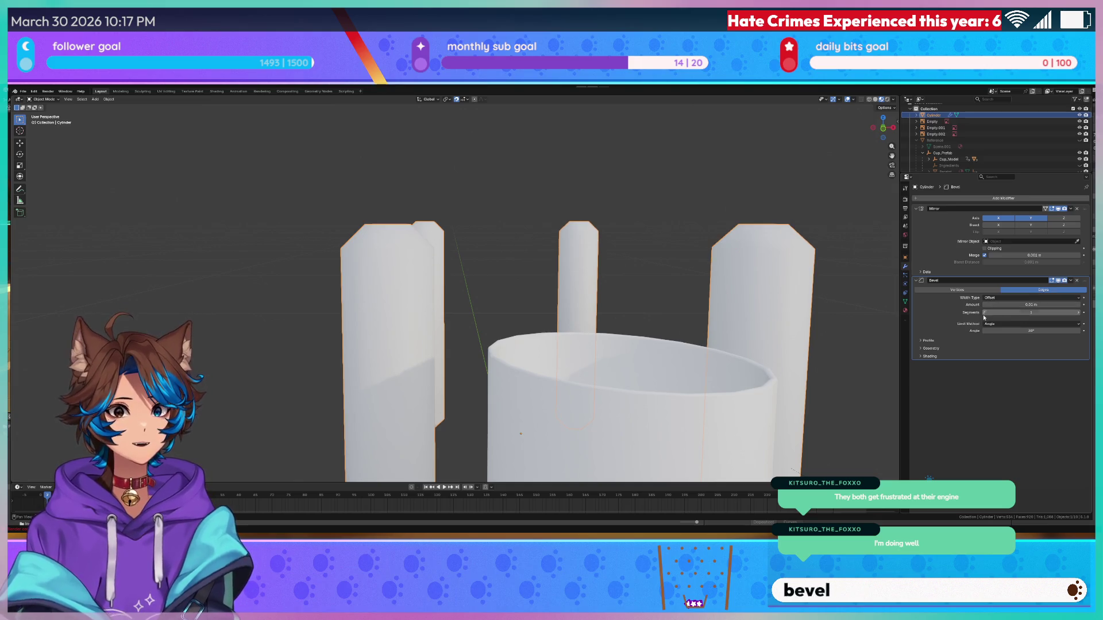
left_click(1074, 312)
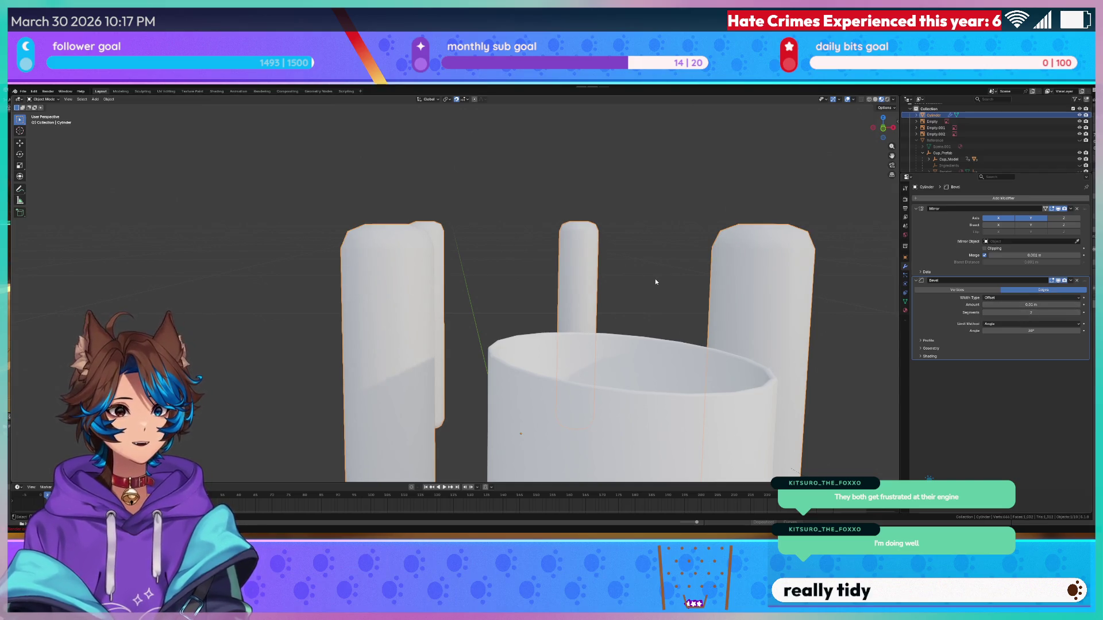
- Refine the bevel to 0.005 m, then 0.002 m, and set segments back to 1
scroll(655, 278, "down", 5)
scroll(523, 214, "up", 10)
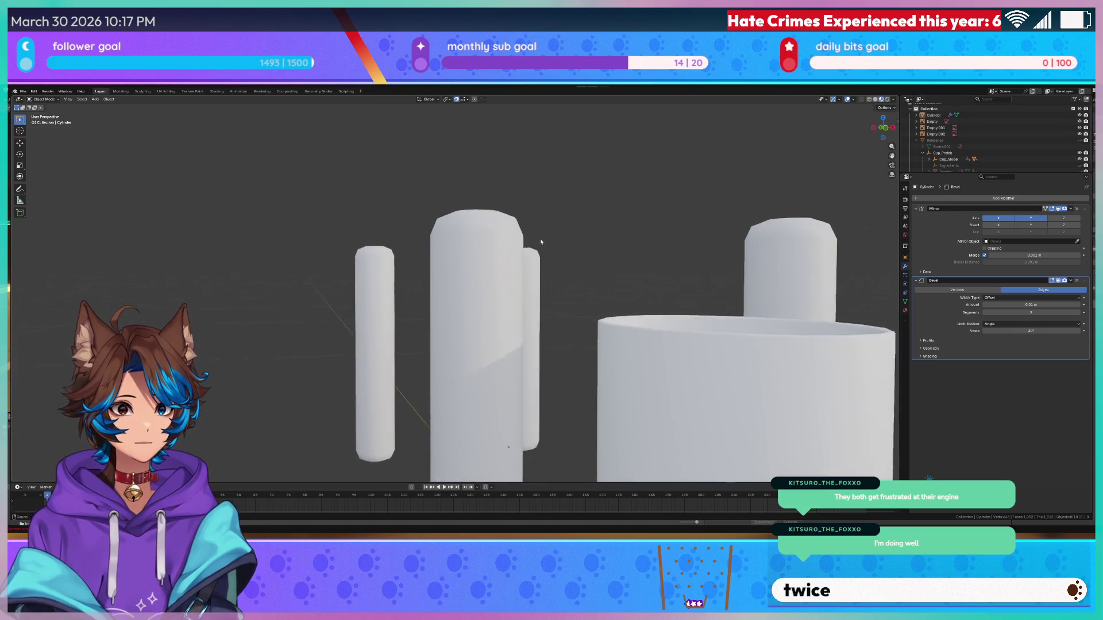
scroll(528, 213, "down", 8)
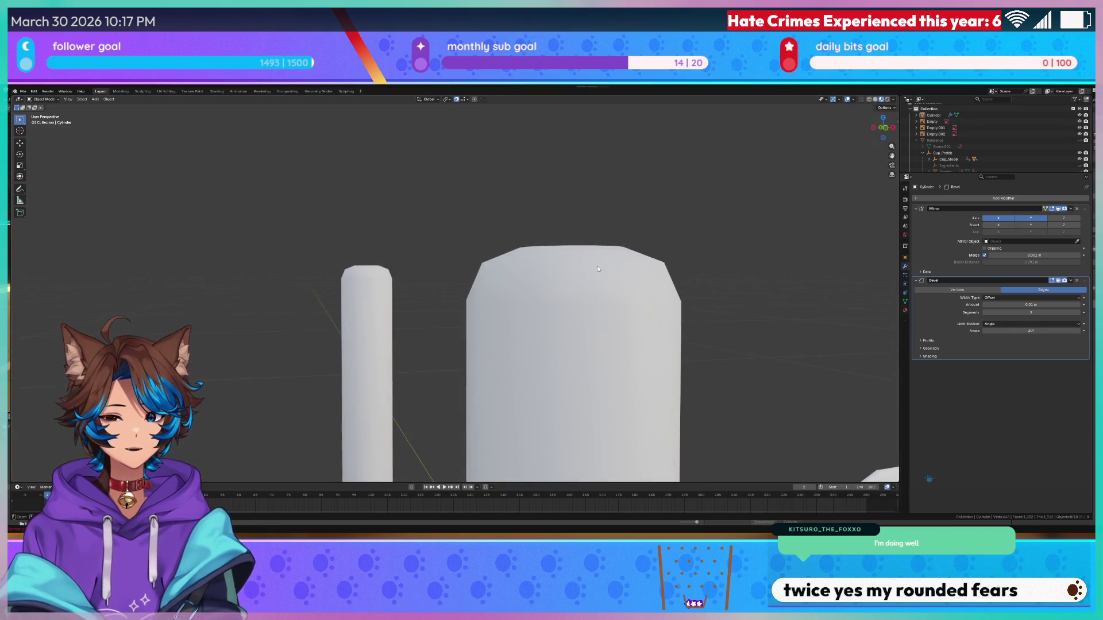
left_click(1015, 305)
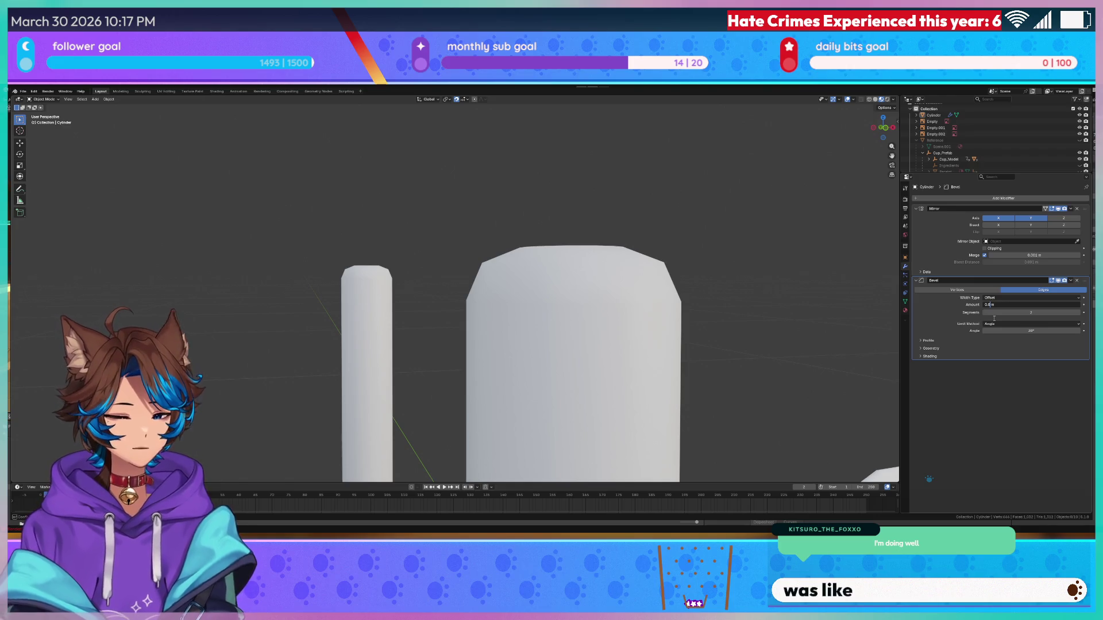
type("5")
key("Return")
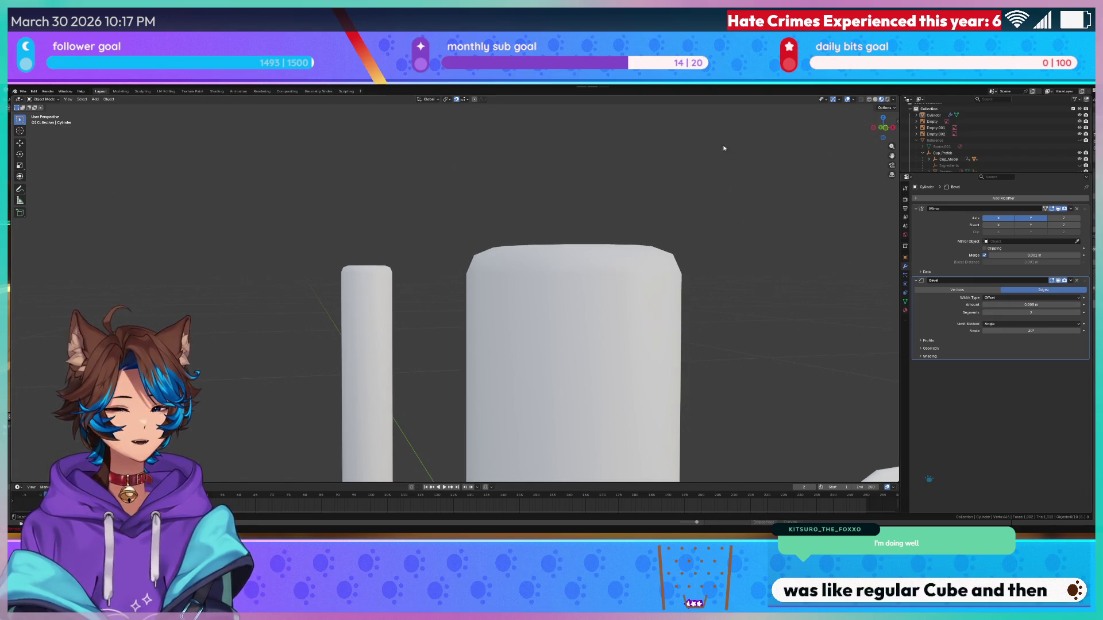
scroll(670, 225, "down", 3)
mouse_move(662, 228)
left_mouse_down()
mouse_move(653, 253)
mouse_move(703, 277)
mouse_move(741, 239)
mouse_move(752, 246)
mouse_move(727, 260)
mouse_move(746, 276)
mouse_move(832, 273)
left_mouse_up()
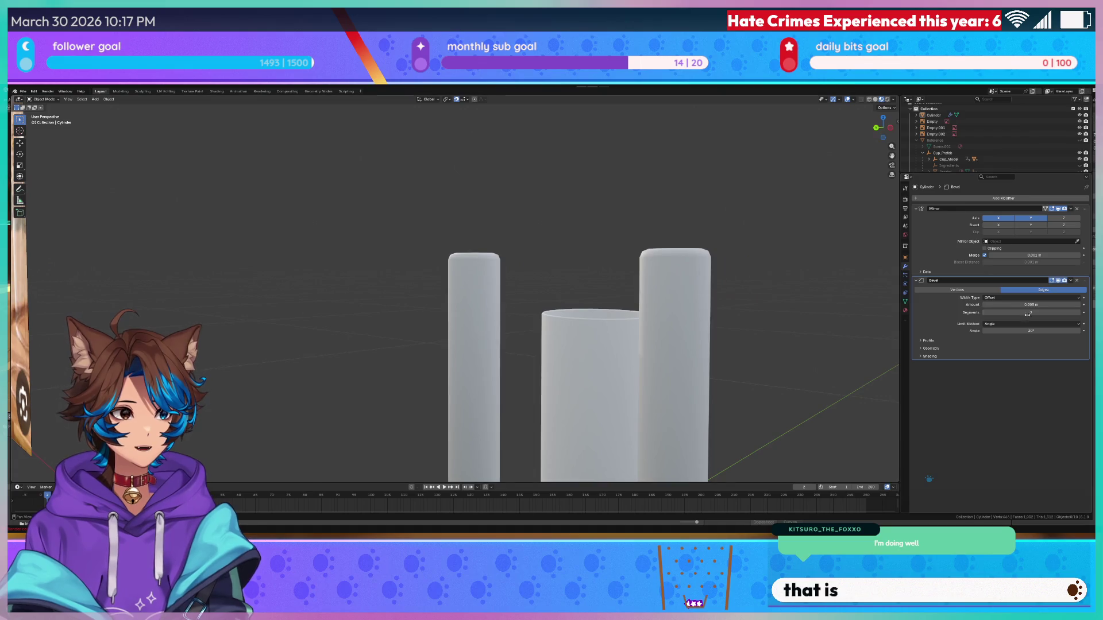
left_click(1031, 304)
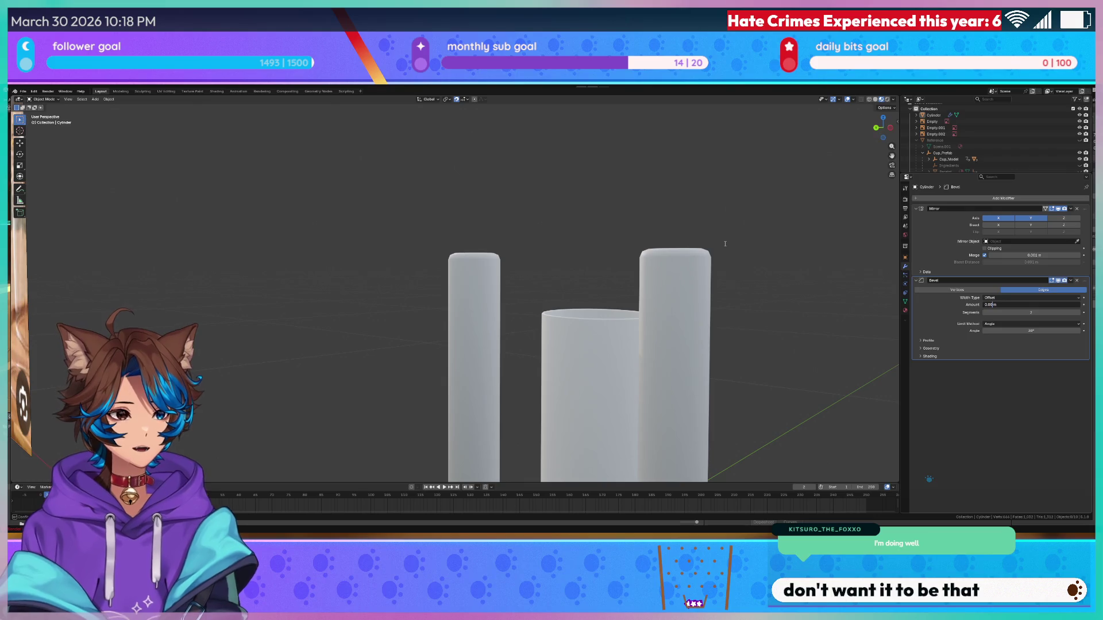
type("2")
key("Return")
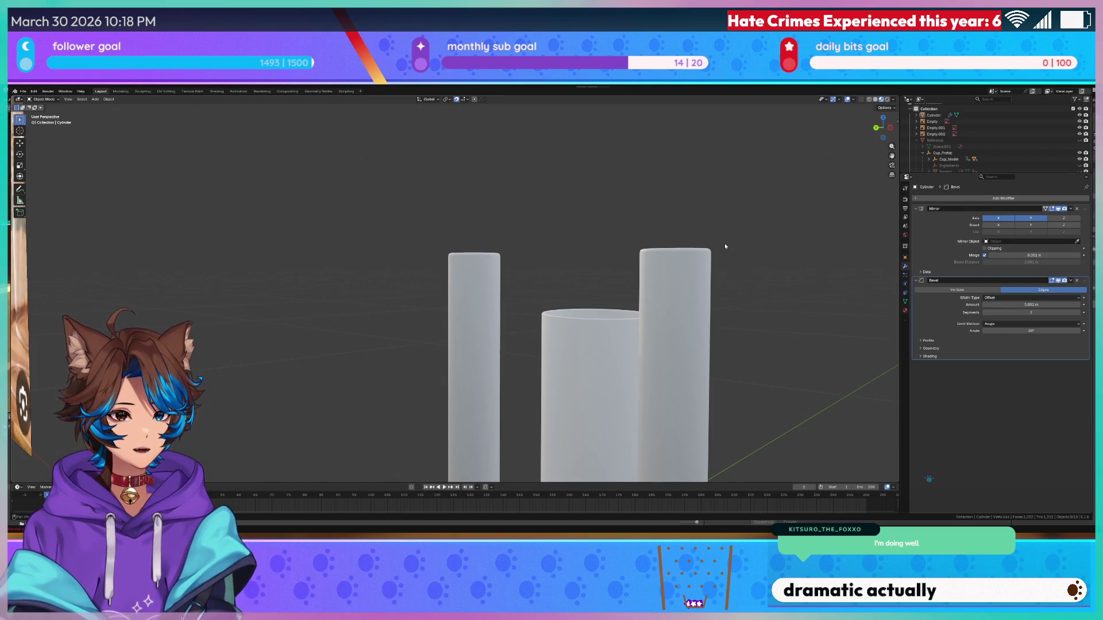
left_click(986, 312)
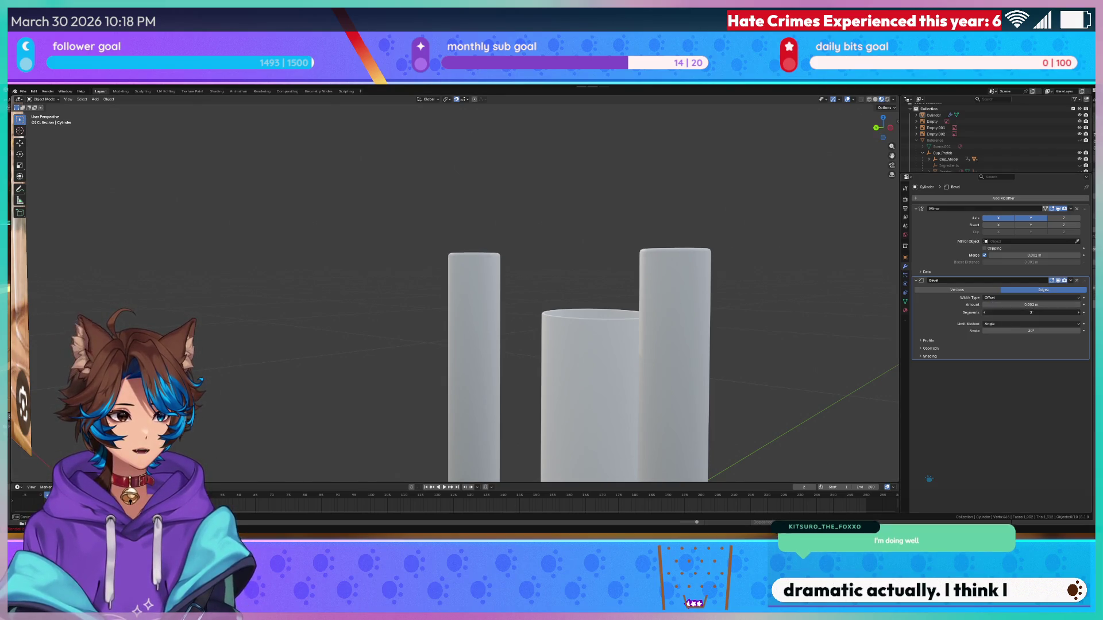
mouse_move(718, 219)
left_mouse_down()
mouse_move(692, 218)
mouse_move(664, 243)
mouse_move(691, 234)
mouse_move(588, 242)
mouse_move(605, 214)
mouse_move(576, 222)
mouse_move(598, 215)
left_mouse_up()
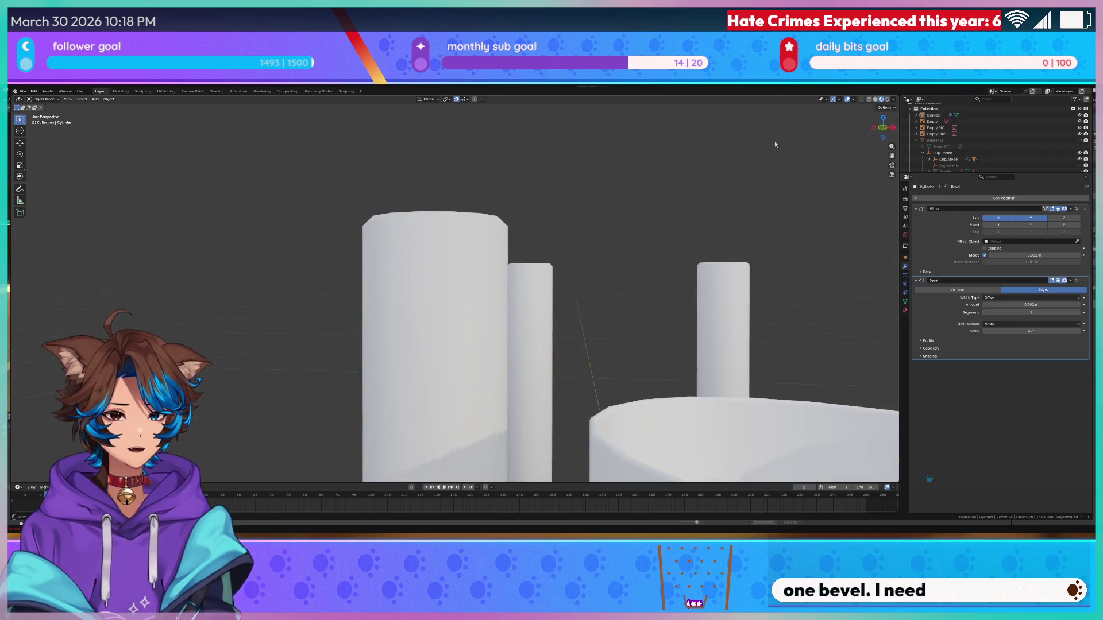
- Hide the cup base to inspect the posts, then unhide it with Alt+H
left_click(853, 100)
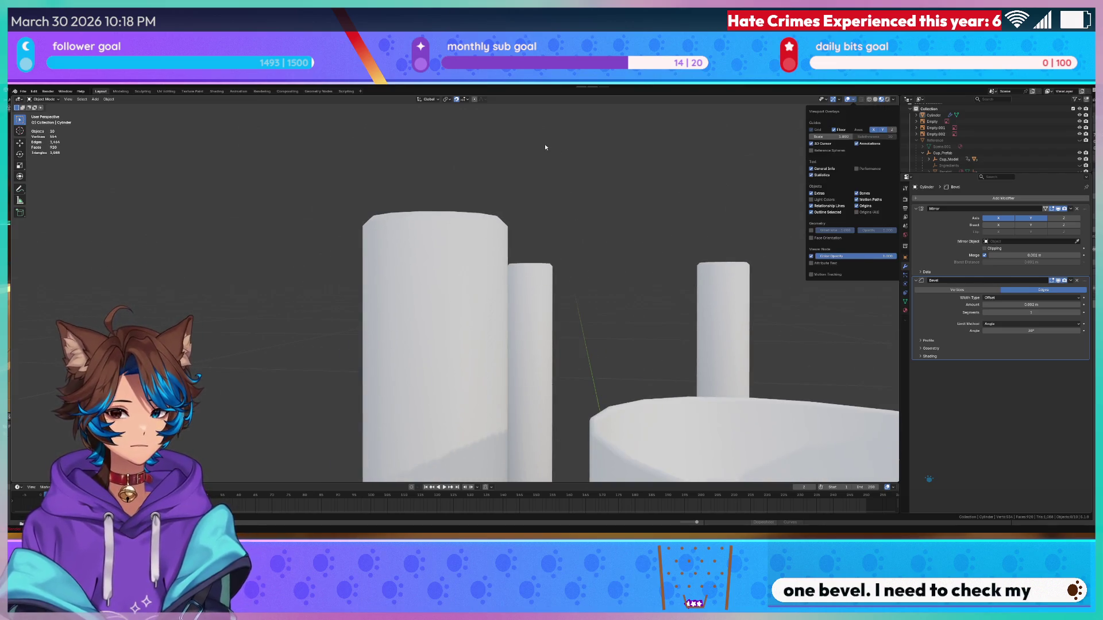
key("KP_1")
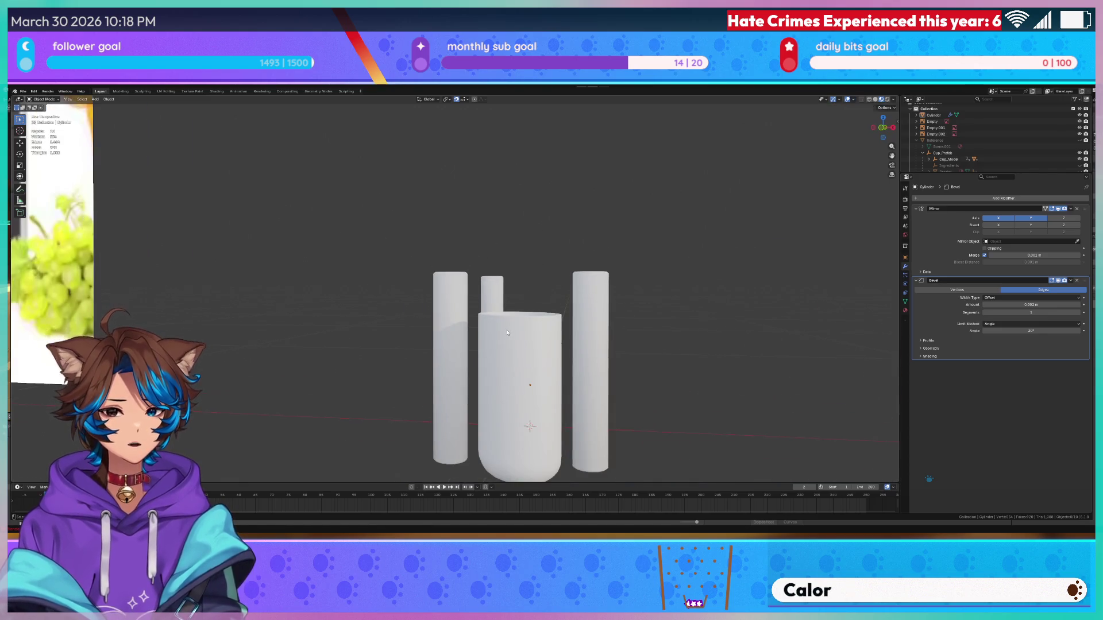
scroll(507, 333, "down", 3)
mouse_move(686, 165)
left_mouse_down()
mouse_move(381, 185)
mouse_move(423, 203)
mouse_move(559, 197)
mouse_move(531, 197)
left_mouse_up()
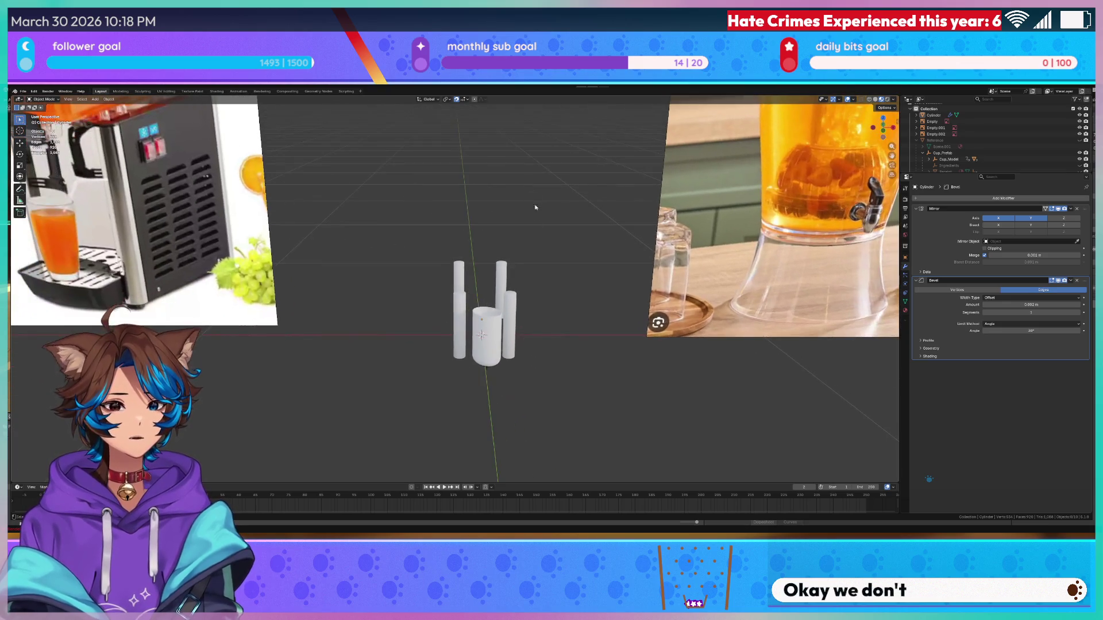
left_click(487, 325)
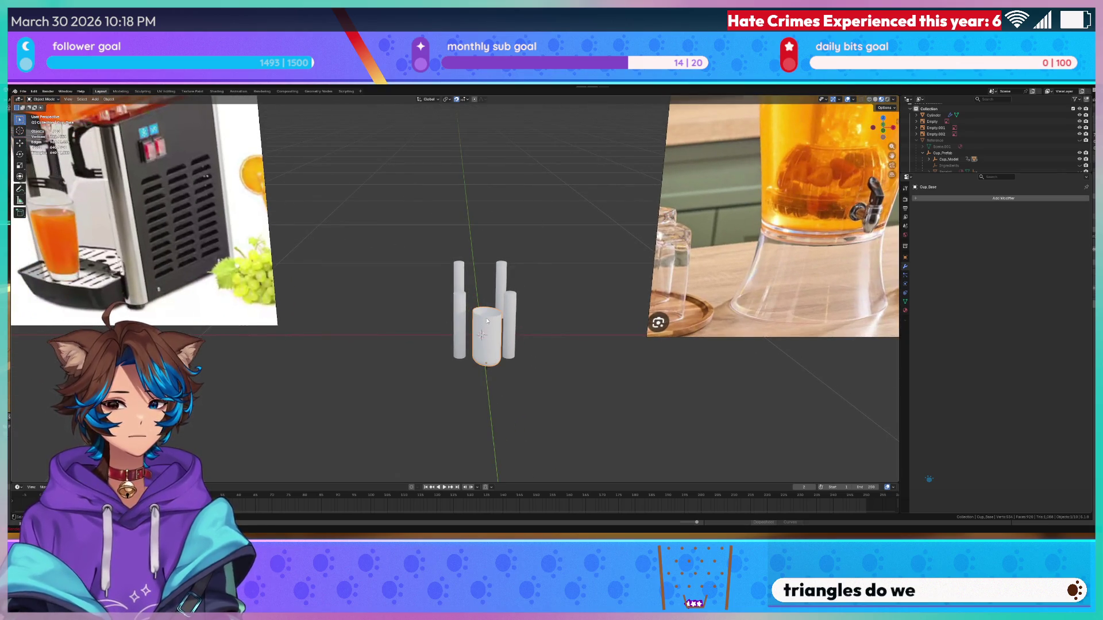
key("h")
mouse_move(486, 318)
left_mouse_down()
mouse_move(478, 229)
mouse_move(435, 217)
left_mouse_up()
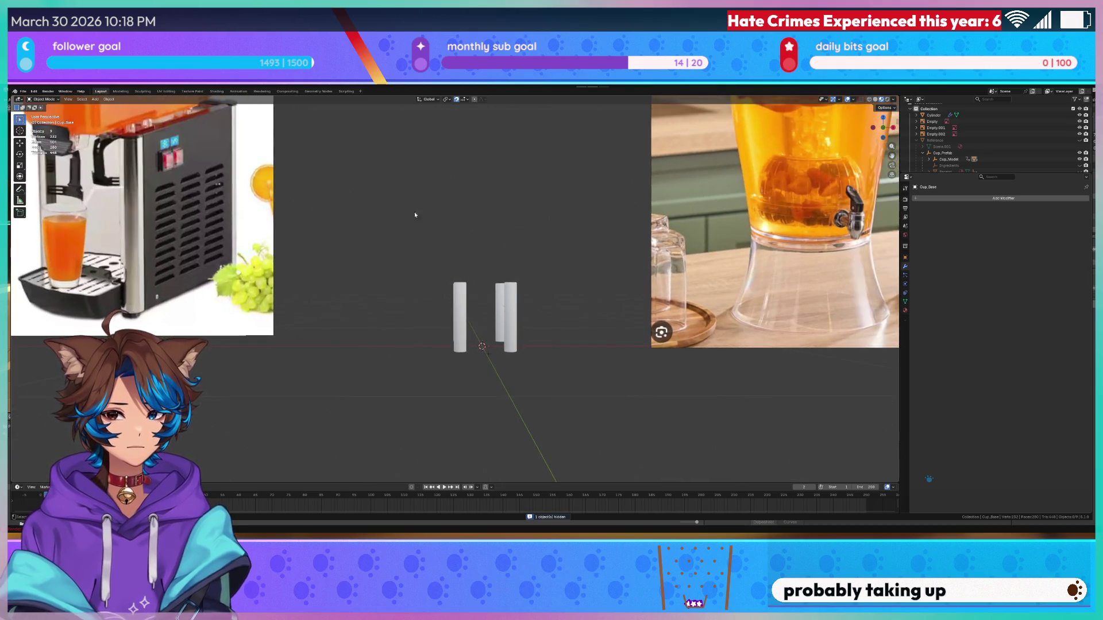
left_click(169, 170)
mouse_move(320, 215)
left_mouse_down()
mouse_move(426, 246)
mouse_move(478, 239)
mouse_move(488, 201)
left_mouse_up()
key("alt+h")
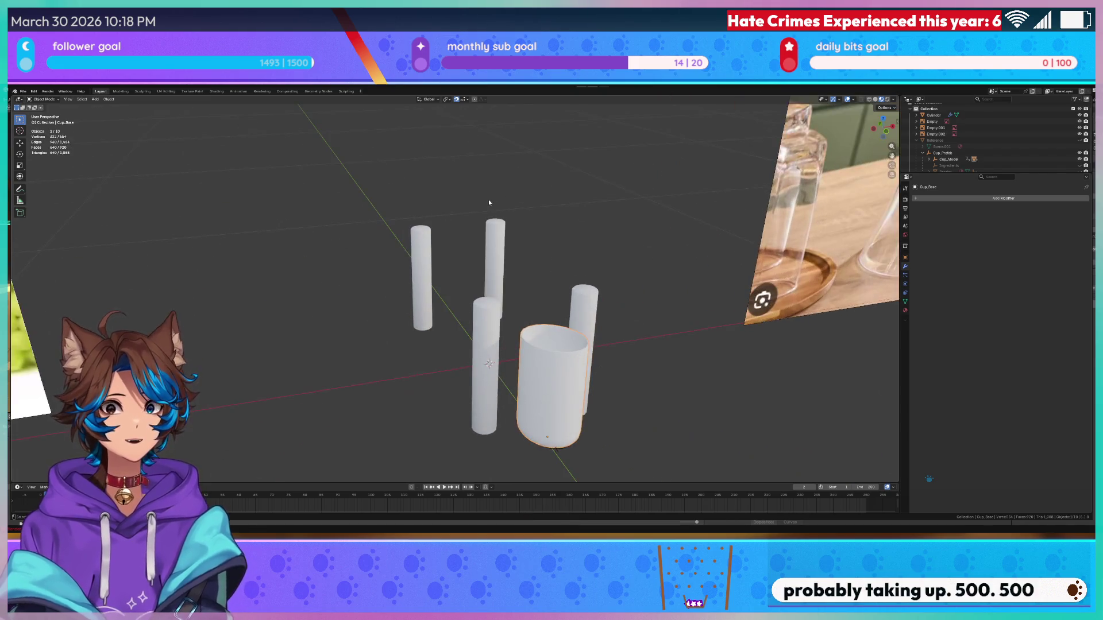
- Select the posts and cup together and save the Tea Dispenser file
mouse_move(649, 186)
left_mouse_down()
mouse_move(329, 452)
mouse_move(345, 417)
left_mouse_up()
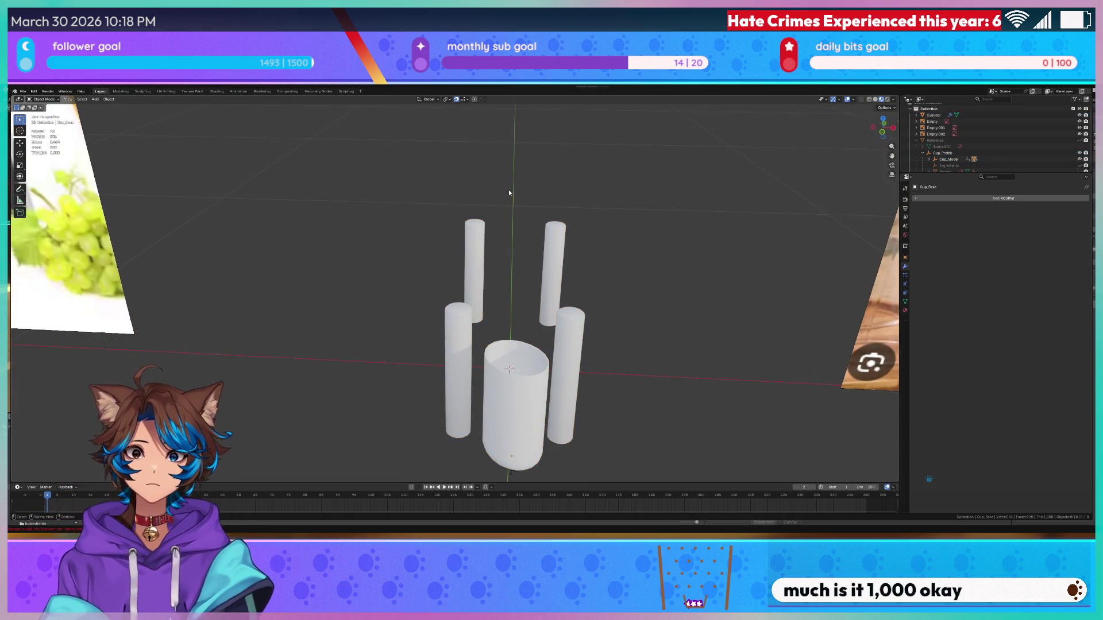
scroll(364, 213, "up", 4)
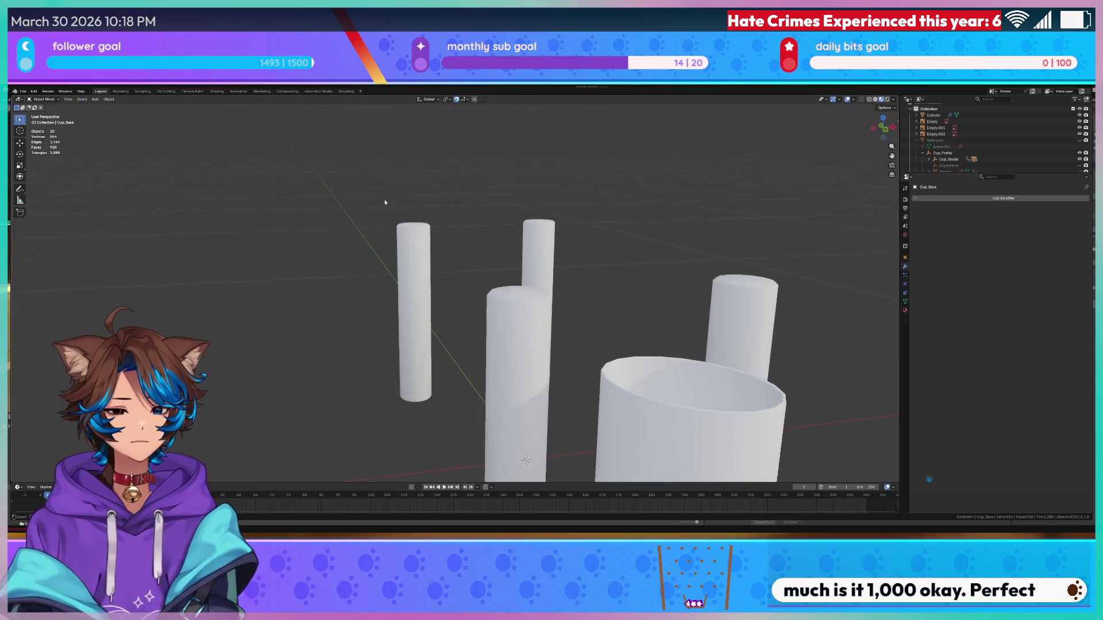
key("ctrl+s")
key("KP_7")
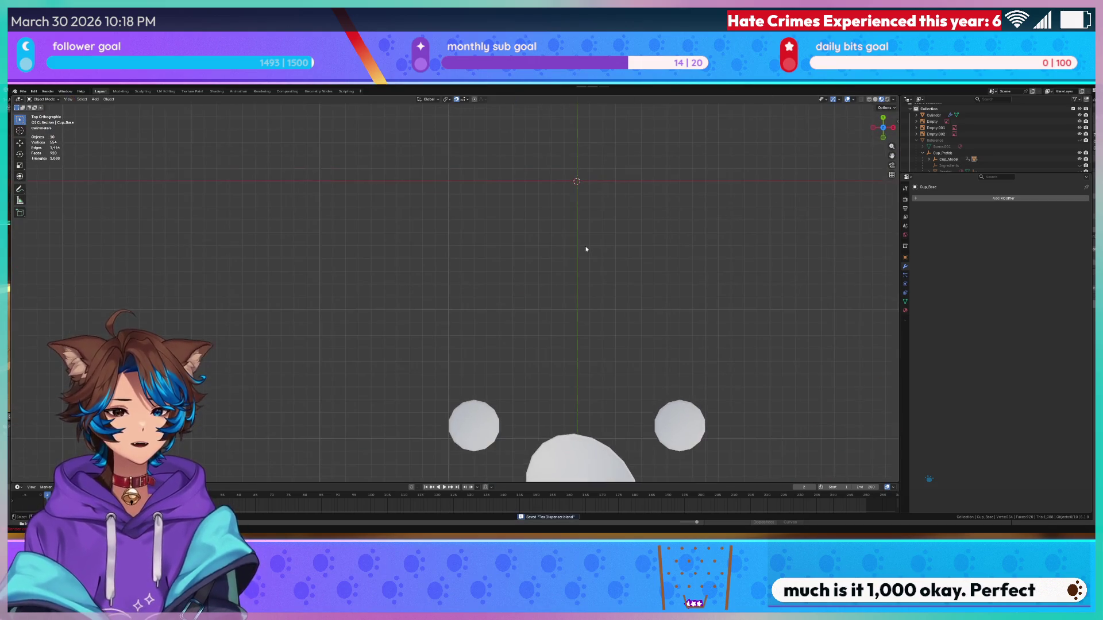
- Rename the mirrored cylinder posts object to 'Legs'
scroll(564, 273, "up", 3)
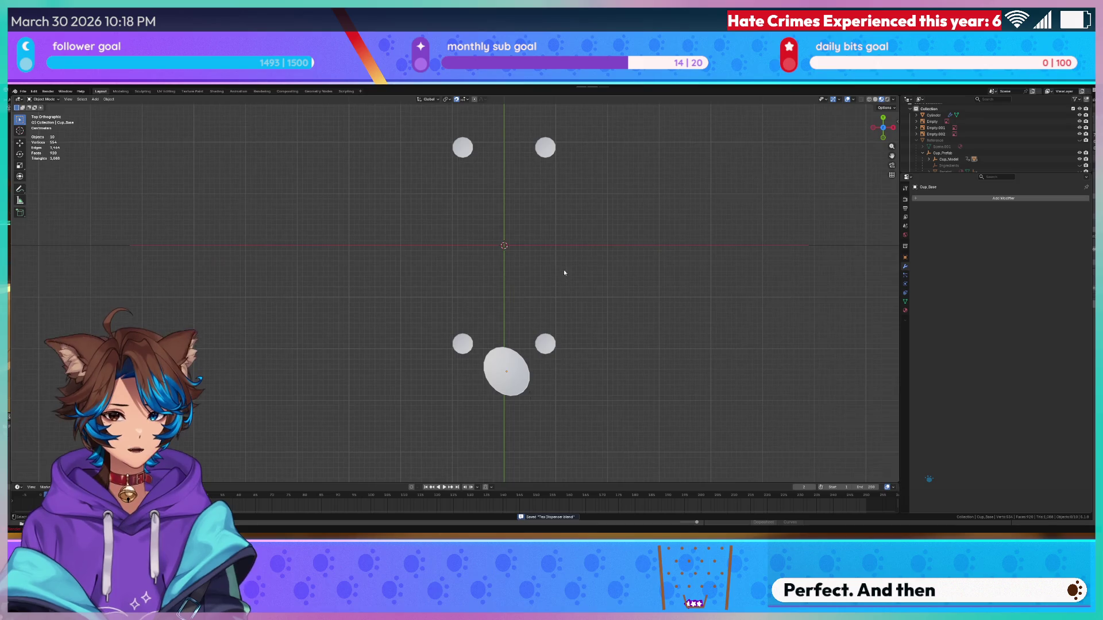
left_click(547, 150)
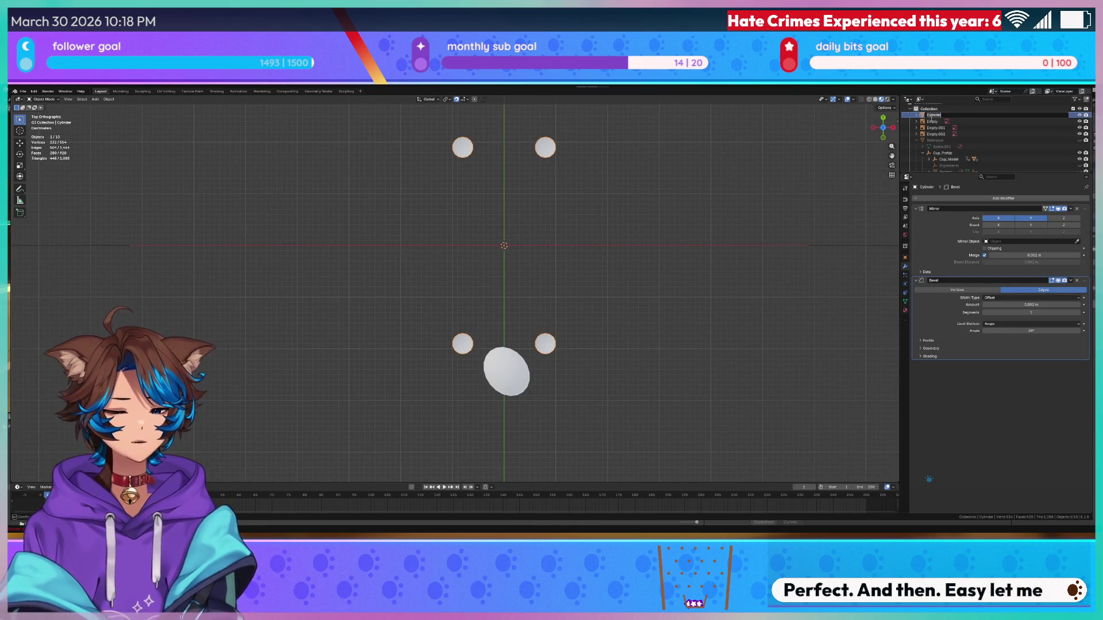
type("Legs")
key("Return")
scroll(504, 322, "up", 3)
mouse_move(438, 249)
left_mouse_down()
mouse_move(477, 202)
mouse_move(450, 290)
mouse_move(483, 298)
mouse_move(482, 220)
left_mouse_up()
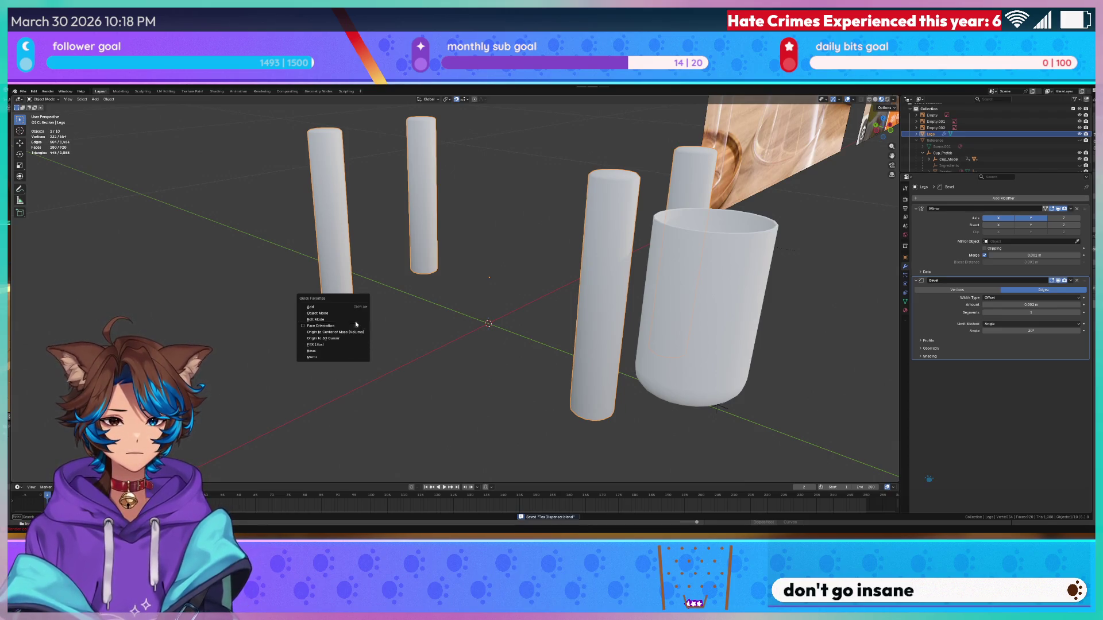
- Add a cube mesh, shrink it toward its centre and frame the view on it
mouse_move(339, 307)
mouse_move(394, 305)
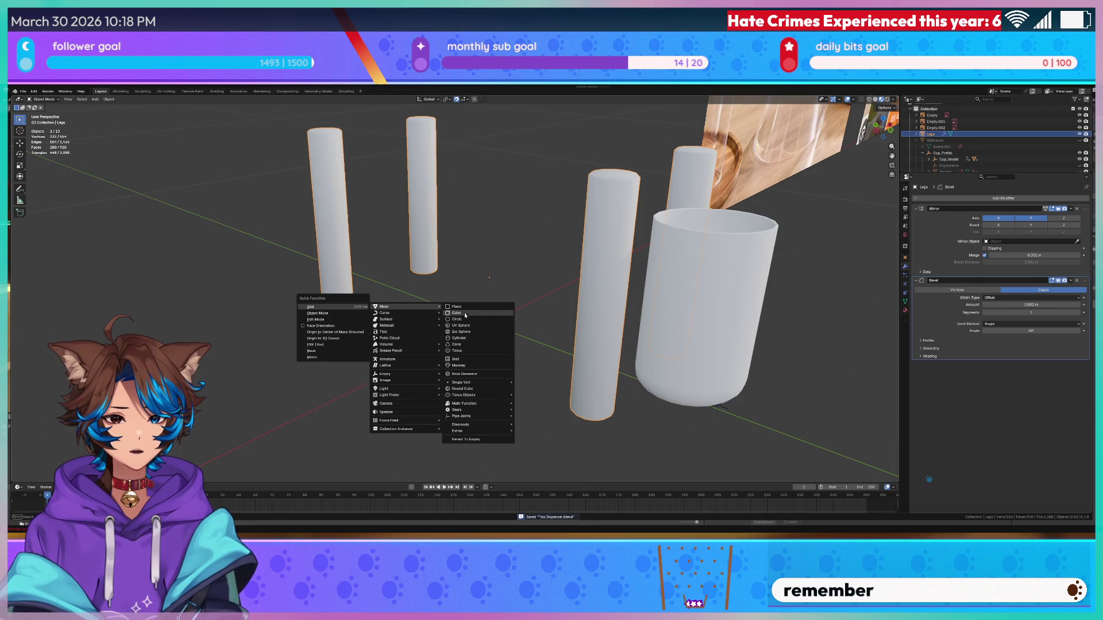
left_click(466, 316)
scroll(465, 316, "down", 10)
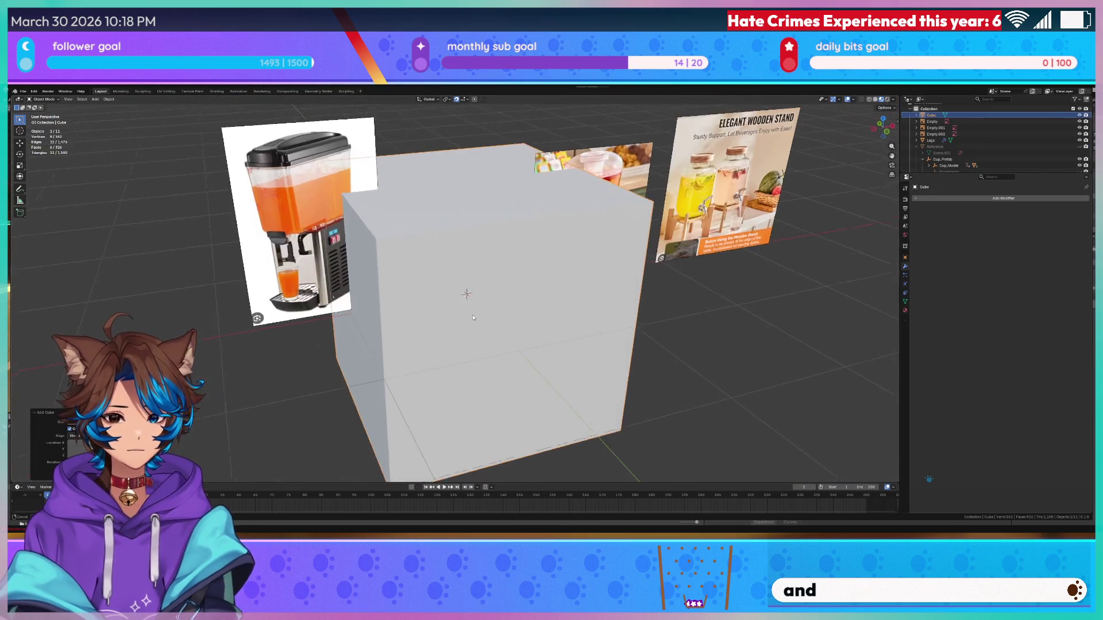
key("s")
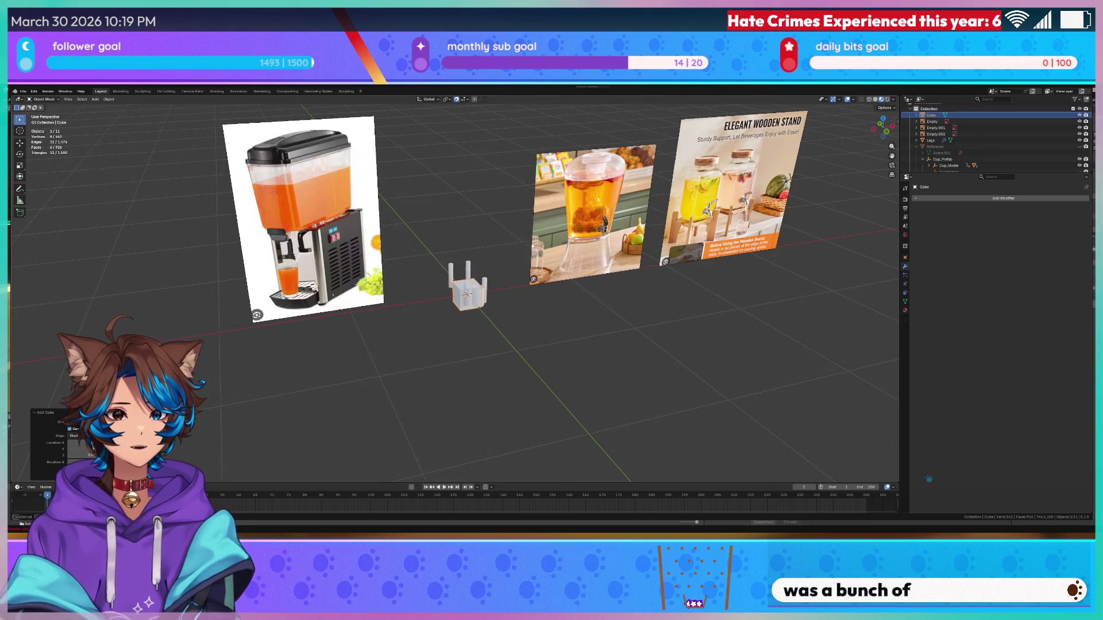
key("KP_Decimal")
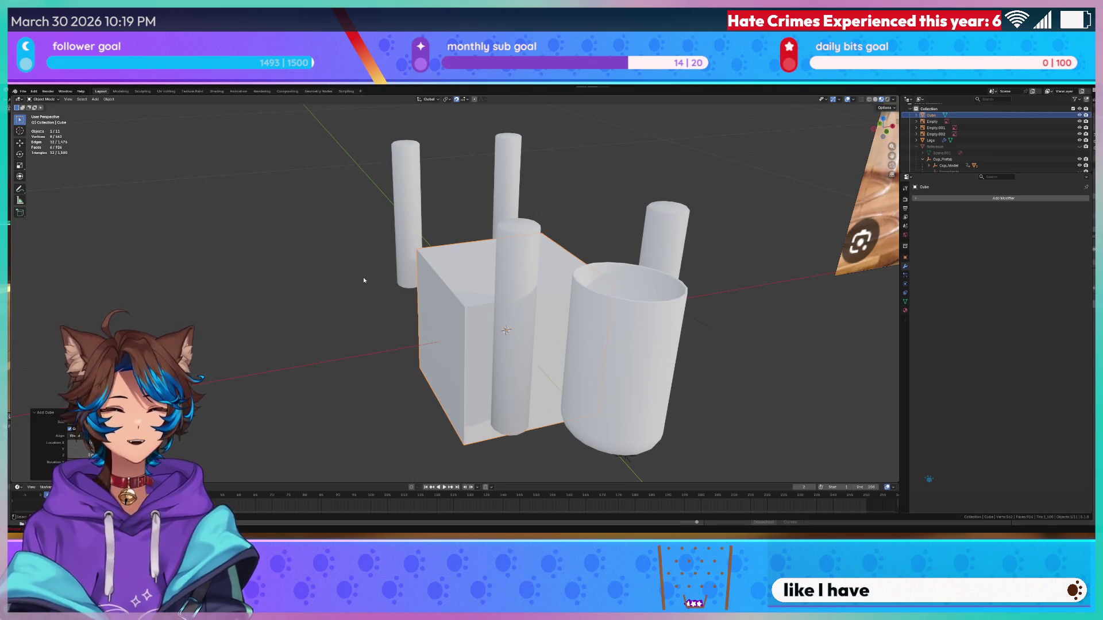
- In front view, enlarge the cube to span the posts, raise it vertically, and switch to wireframe
key("alt+a")
key("KP_1")
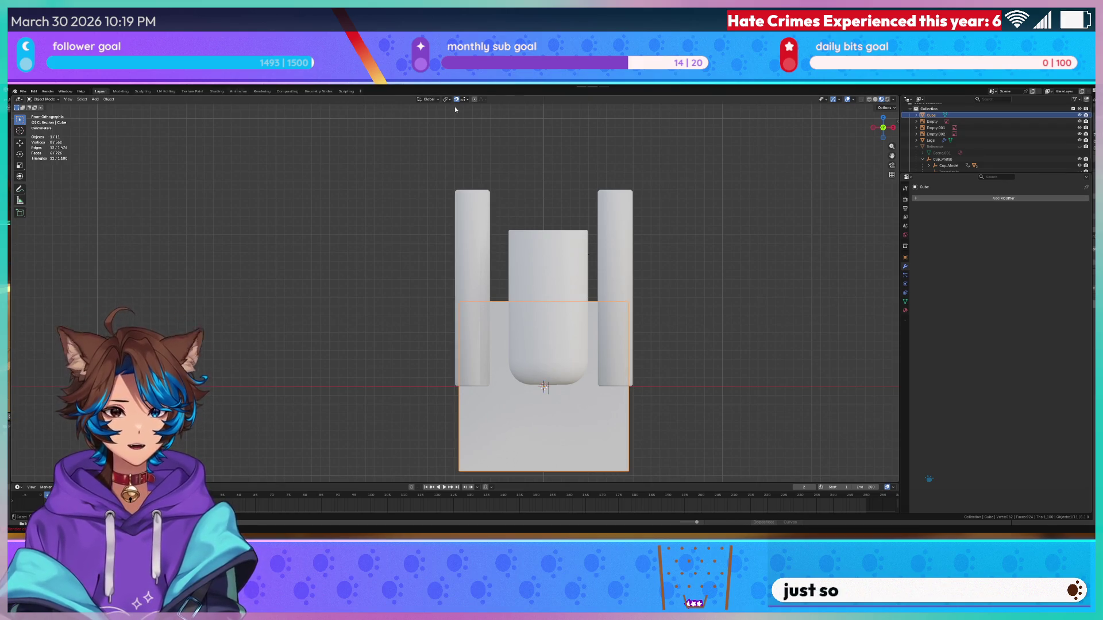
key("s")
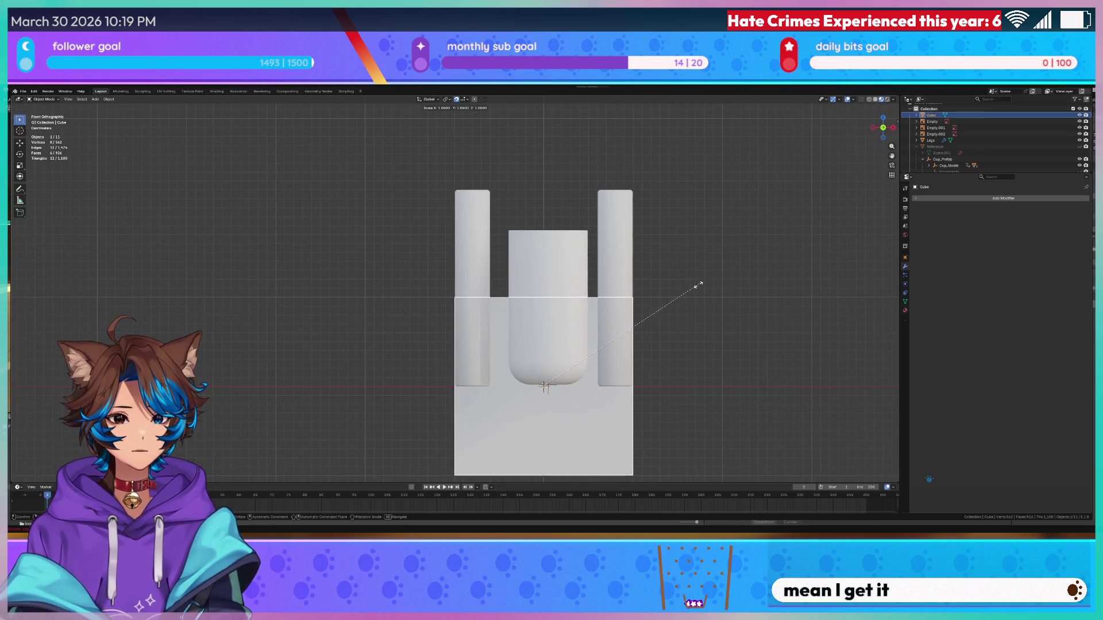
left_click(686, 293)
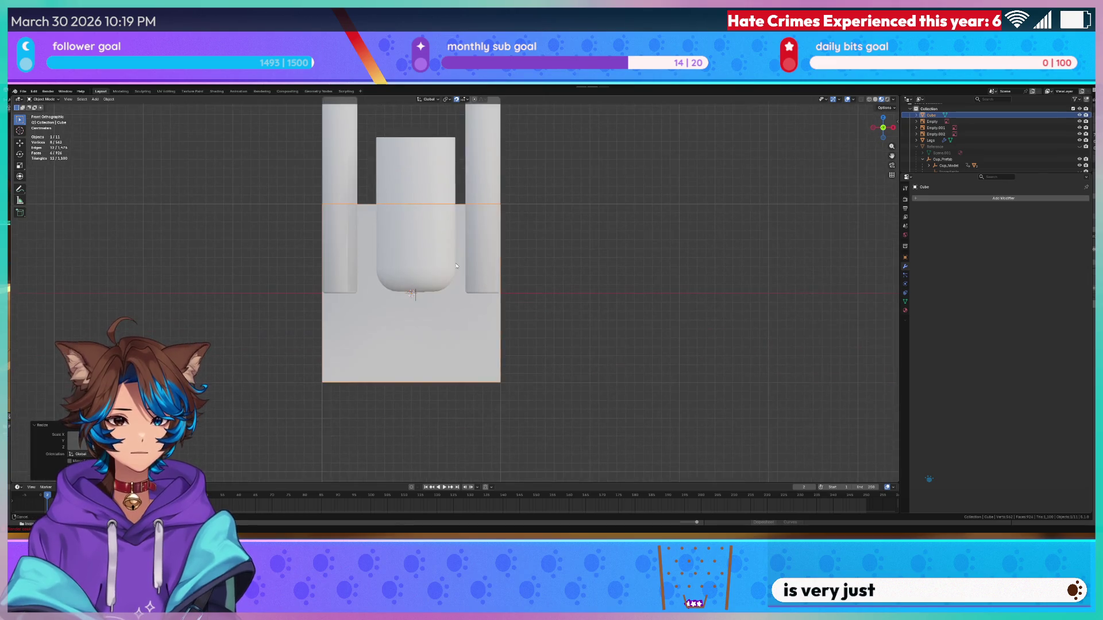
key("g")
key("z")
left_click(443, 181)
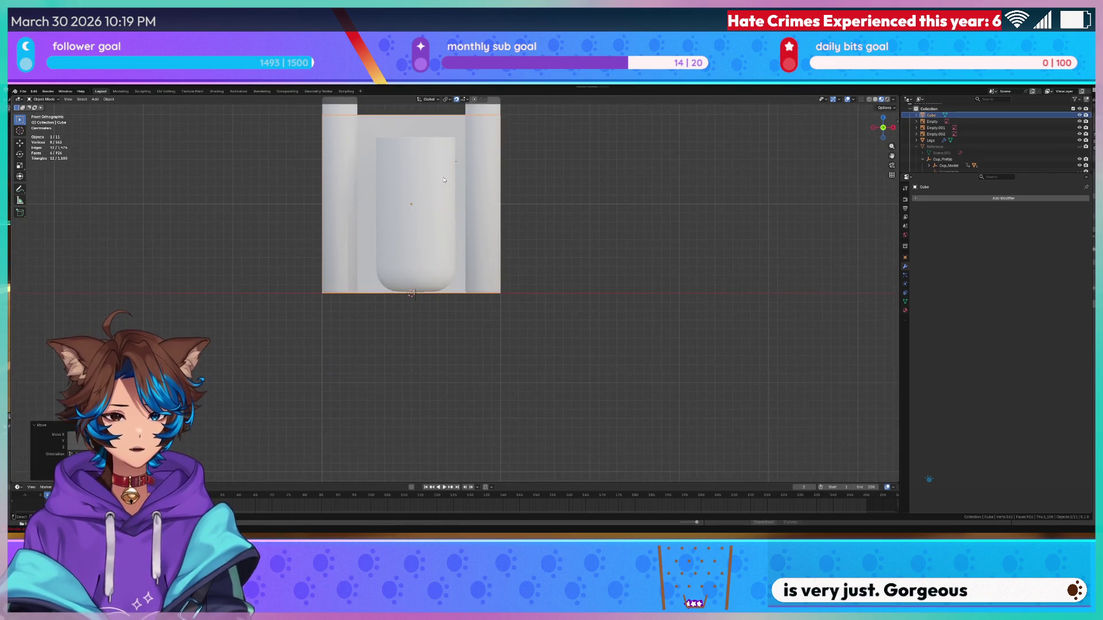
key("shift+z")
left_click(558, 293)
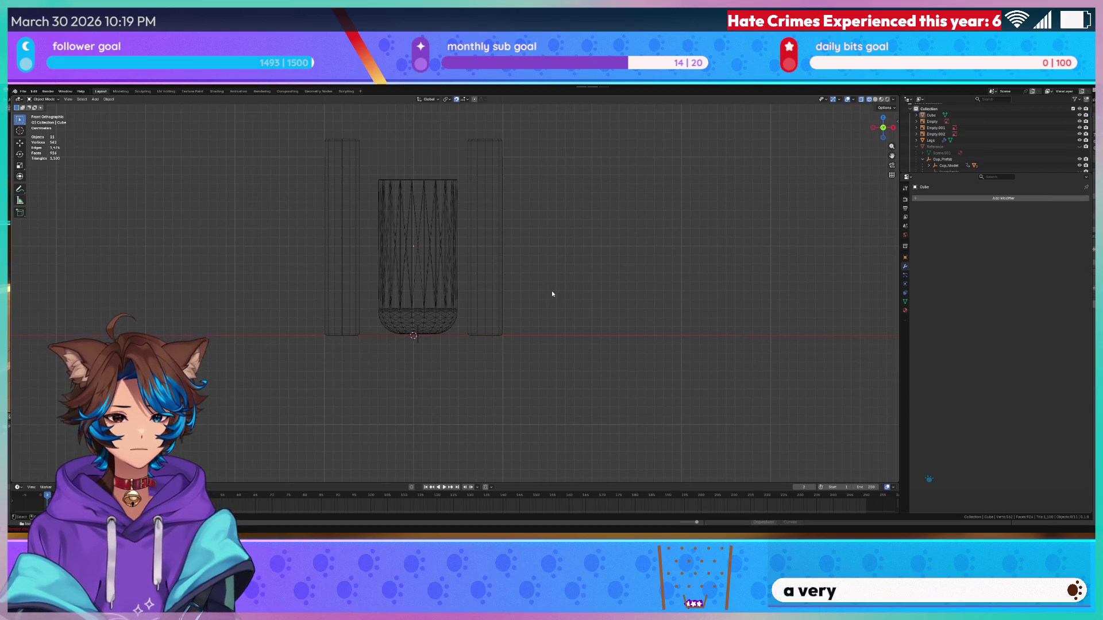
- In Edit Mode, lower the cube's top face vertically to make it a thin slab
left_click(411, 163)
key("Tab")
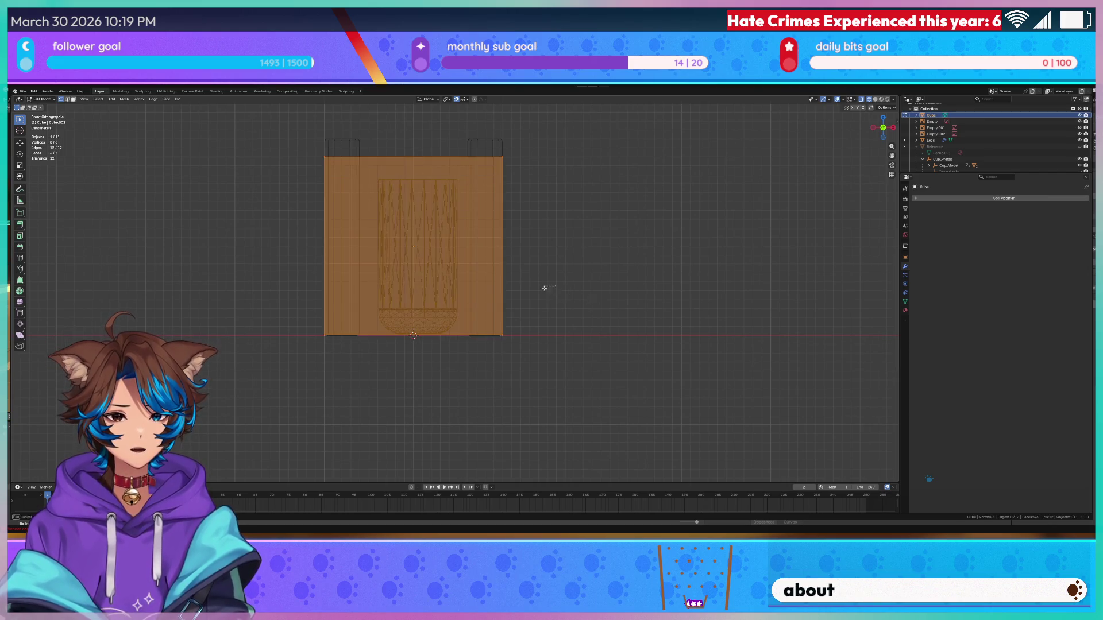
left_click(413, 157)
key("g")
key("z")
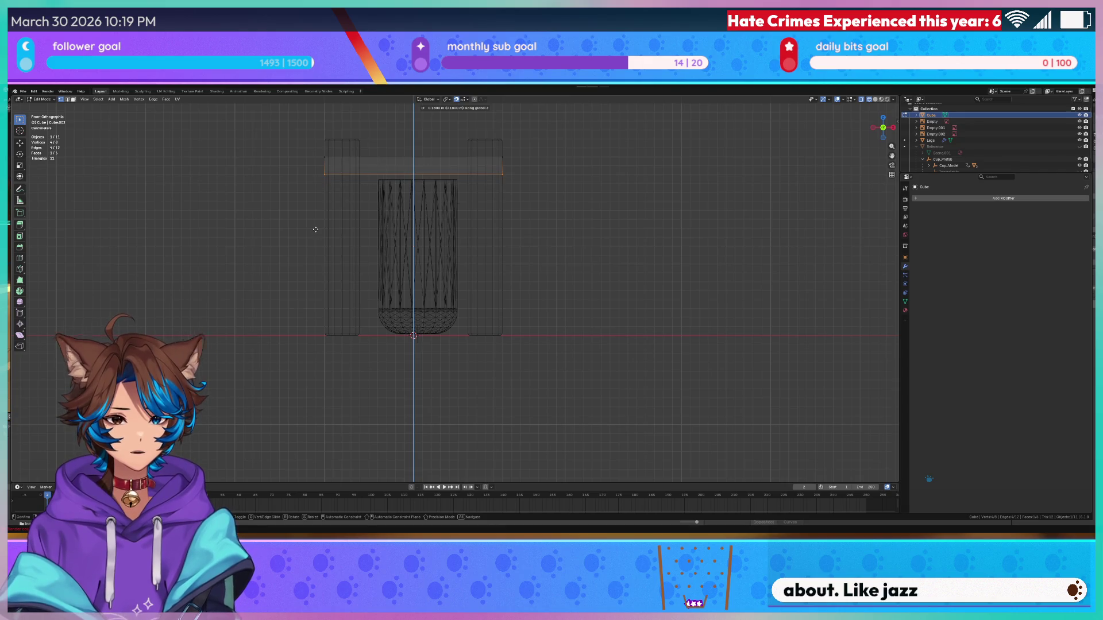
left_click(315, 229)
- From the top view, stretch the whole slab lengthwise along the Y axis
key("KP_7")
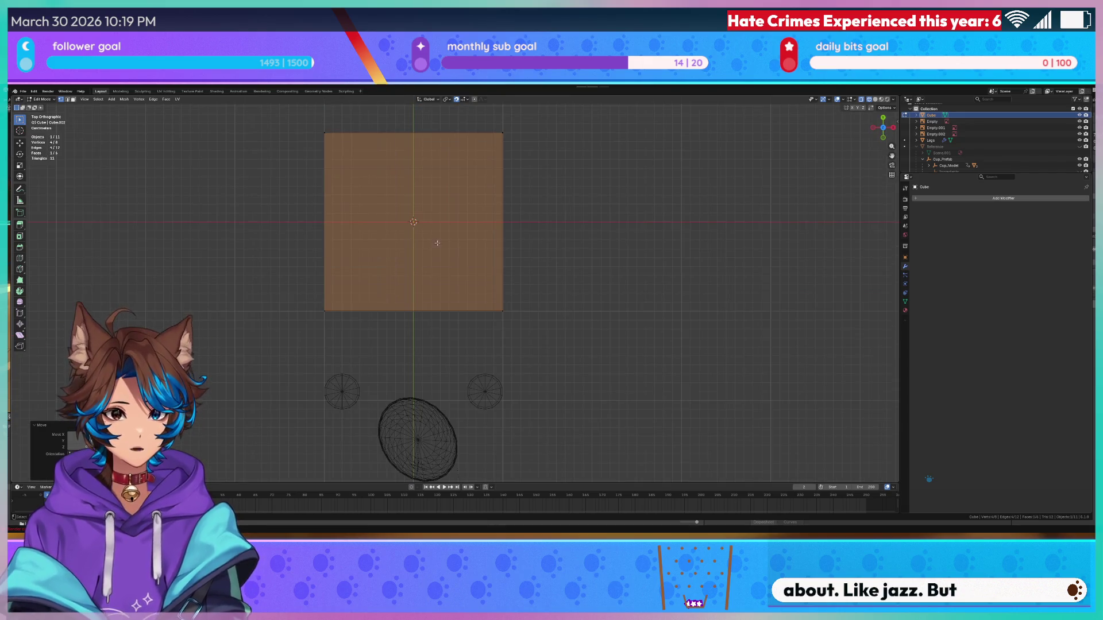
scroll(424, 243, "down", 3)
key("a")
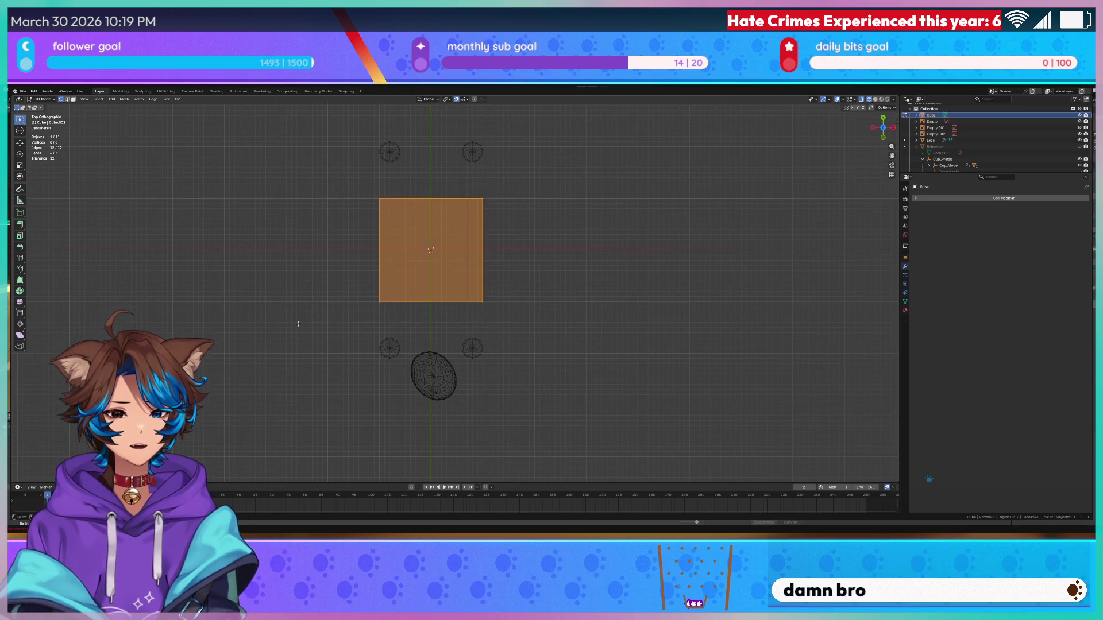
key("s")
key("x")
key("y")
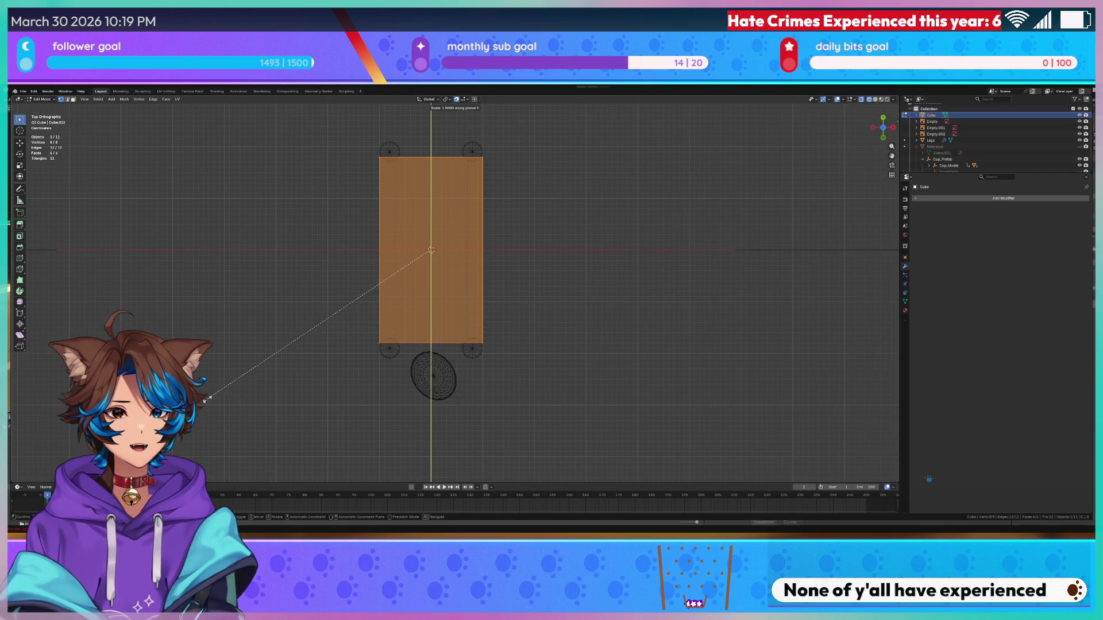
left_click(202, 391)
- Scale the slab along X to narrow its width, then return to Object Mode
scroll(478, 294, "up", 2)
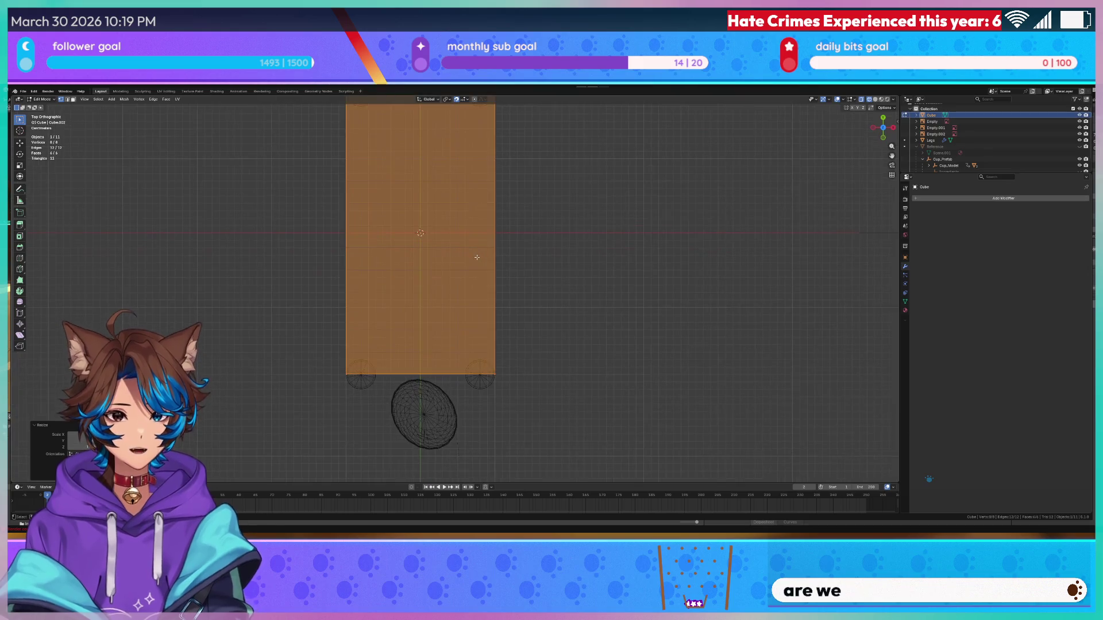
mouse_move(334, 331)
left_mouse_down()
mouse_move(503, 423)
mouse_move(553, 424)
left_mouse_up()
key("s")
key("x")
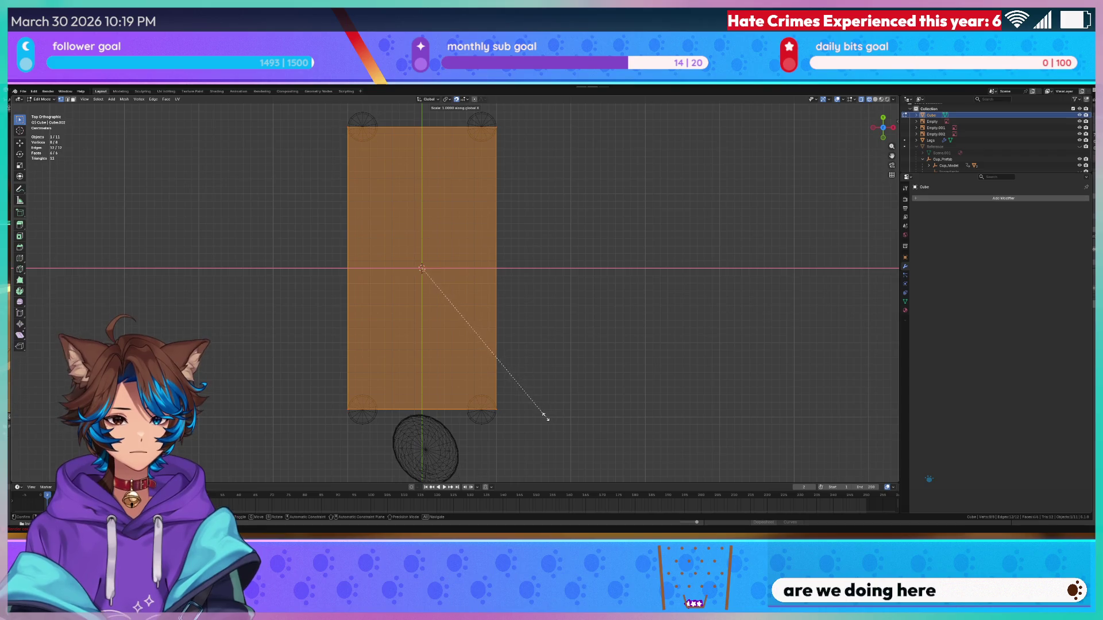
left_click(266, 295)
key("alt+a")
key("shift+z")
key("Tab")
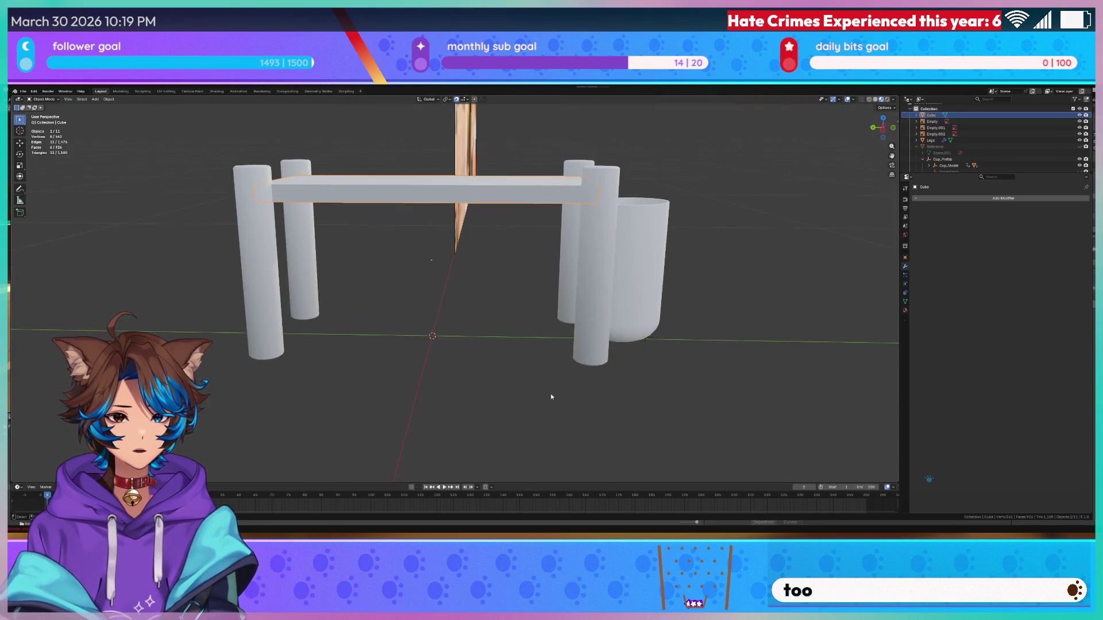
- Orbit the view to inspect the slab resting across the four posts from above
left_click_drag(466, 405, 412, 396)
scroll(445, 341, "up", 5)
scroll(445, 341, "down", 5)
mouse_move(445, 341)
left_mouse_down()
mouse_move(489, 367)
mouse_move(464, 380)
left_mouse_up()
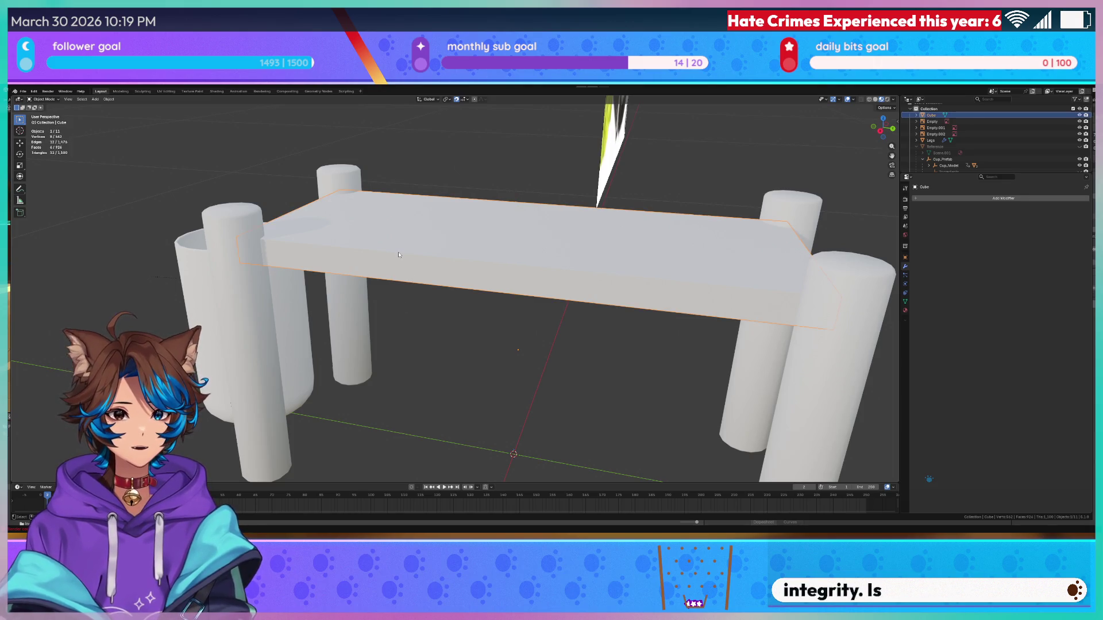
key("q")
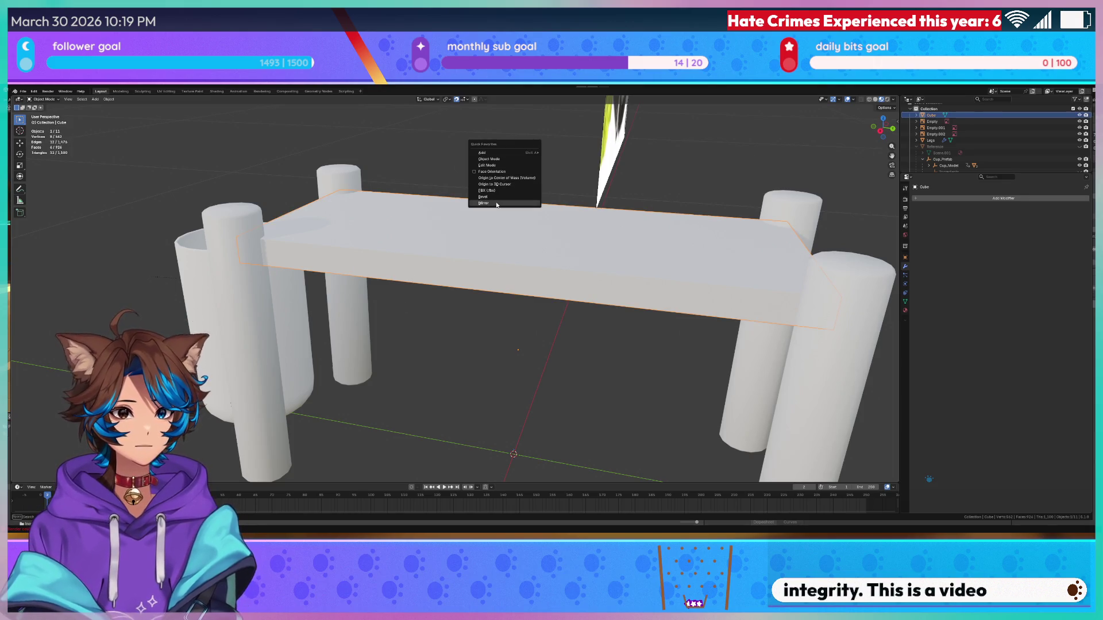
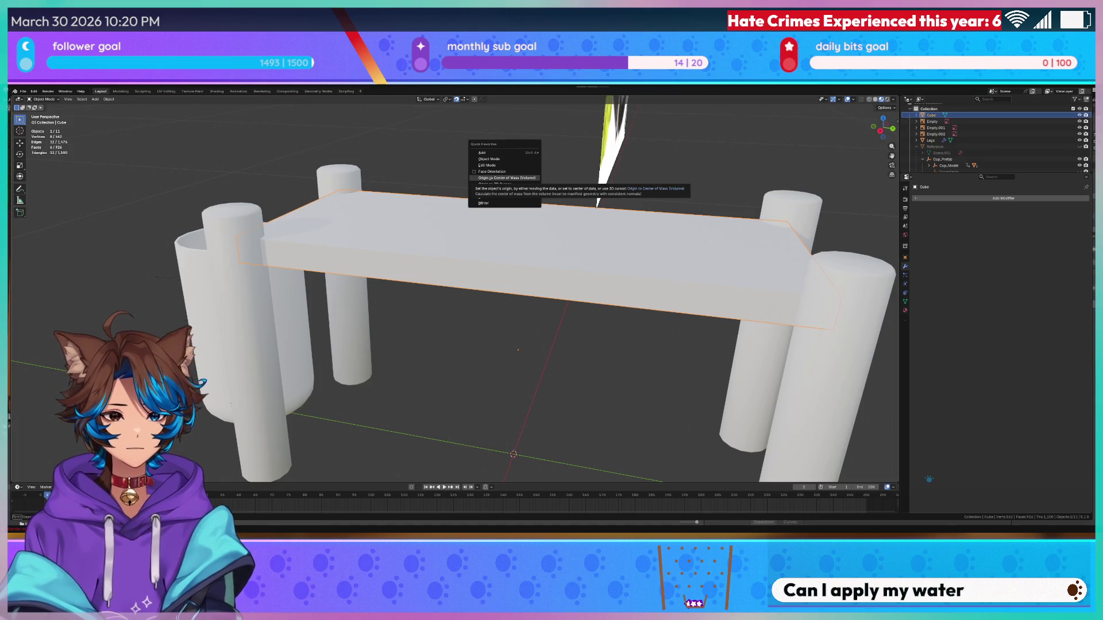
- Switch from Blender to the Unity editor and tilt the Scene view down to the tiled floor
key("alt+Tab")
left_click_drag(307, 298, 69, 95)
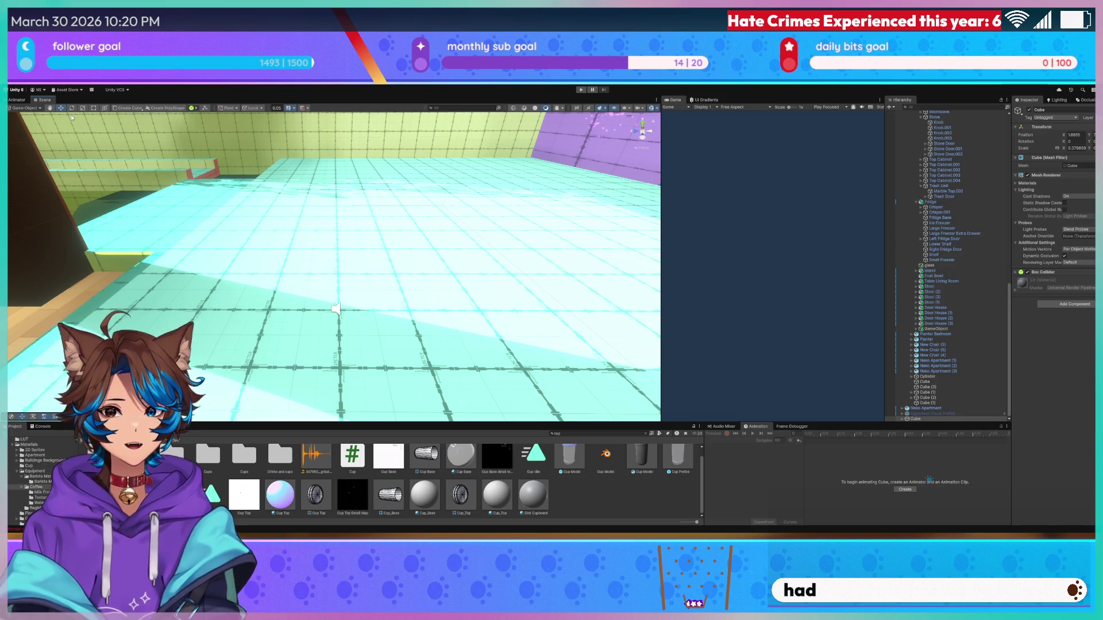
- Add a 3D cube to the Unity scene and frame it in the view
left_click(130, 108)
left_click_drag(368, 253, 384, 259)
key("f")
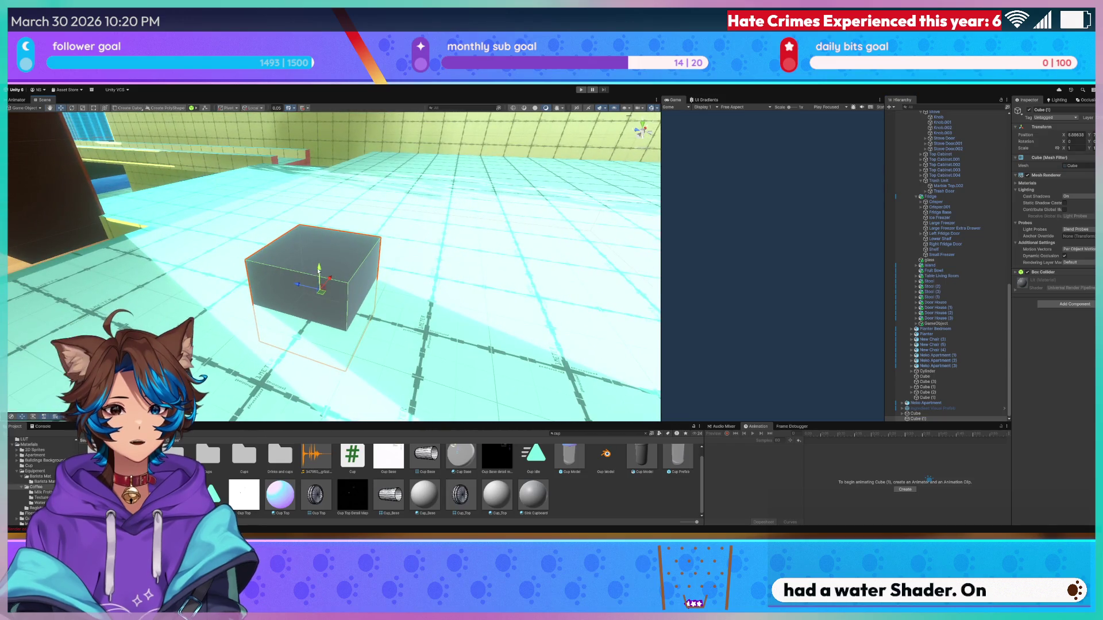
scroll(312, 217, "up", 3)
- Search the project for 'wal' and give the cube the Water Shader material instead of Water
left_click(597, 433)
type("wal")
left_click_drag(244, 456, 300, 216)
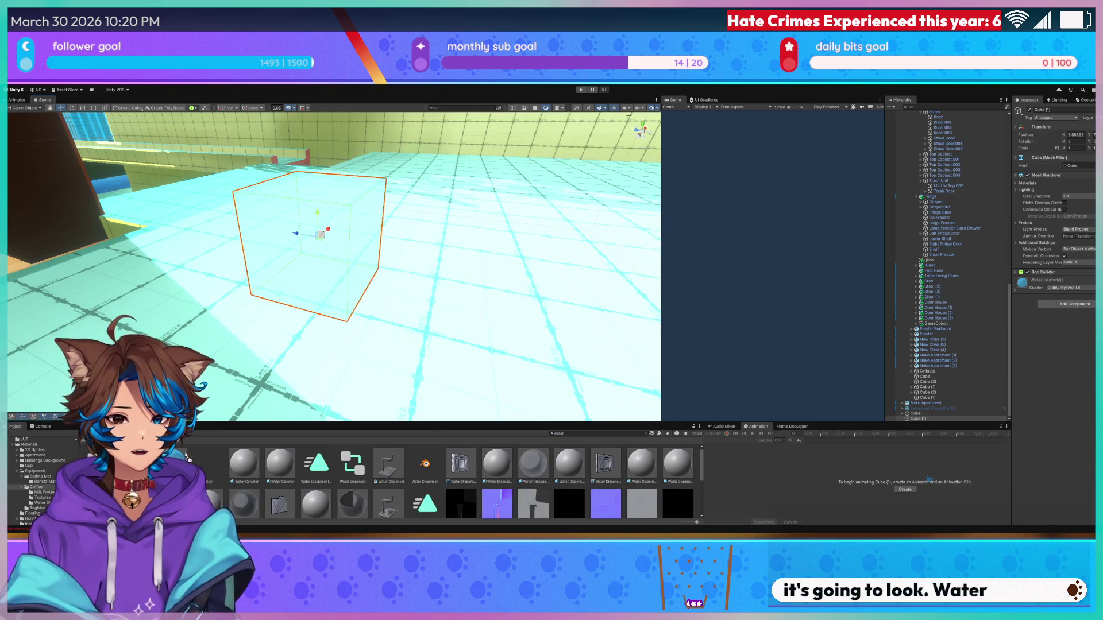
key("ctrl+z")
scroll(435, 468, "down", 3)
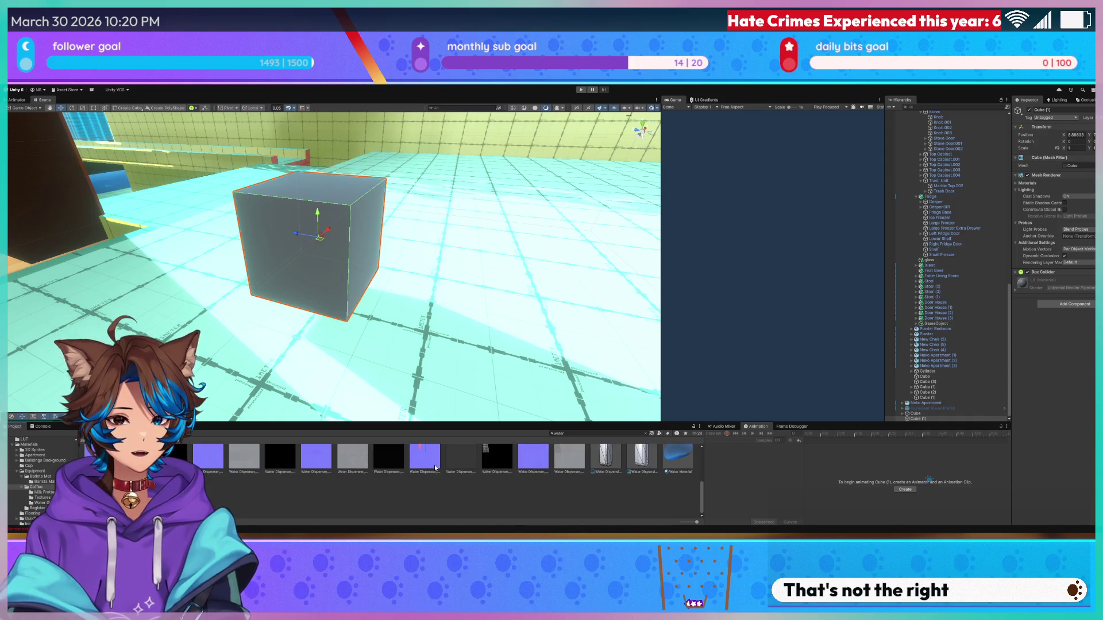
mouse_move(678, 457)
left_mouse_down()
mouse_move(459, 287)
mouse_move(310, 247)
left_mouse_up()
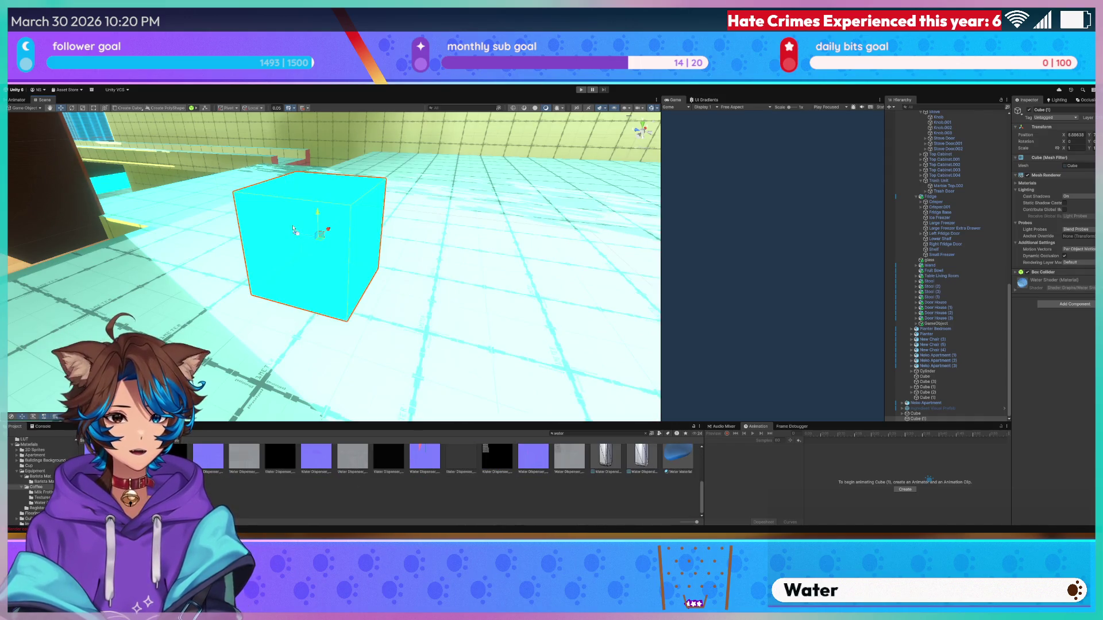
scroll(447, 290, "up", 10)
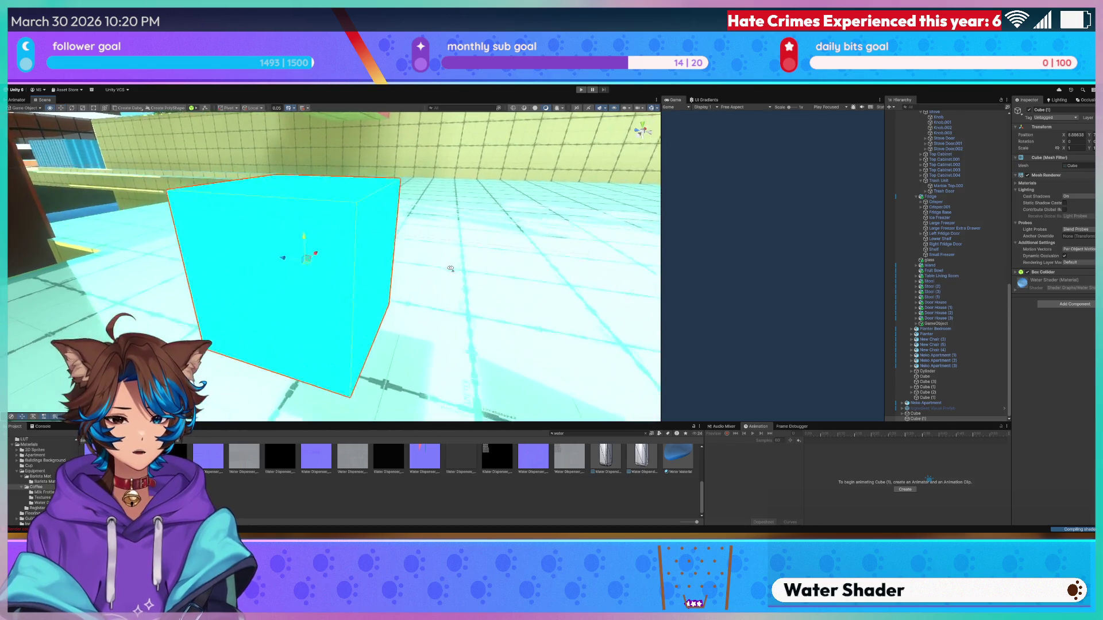
scroll(417, 261, "up", 8)
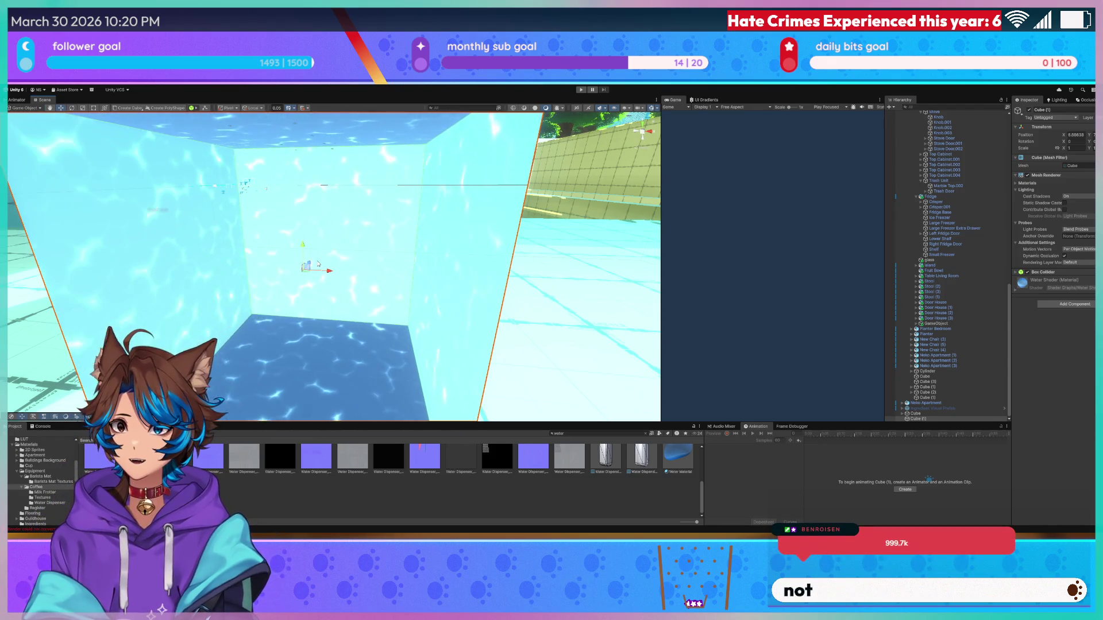
scroll(317, 264, "up", 6)
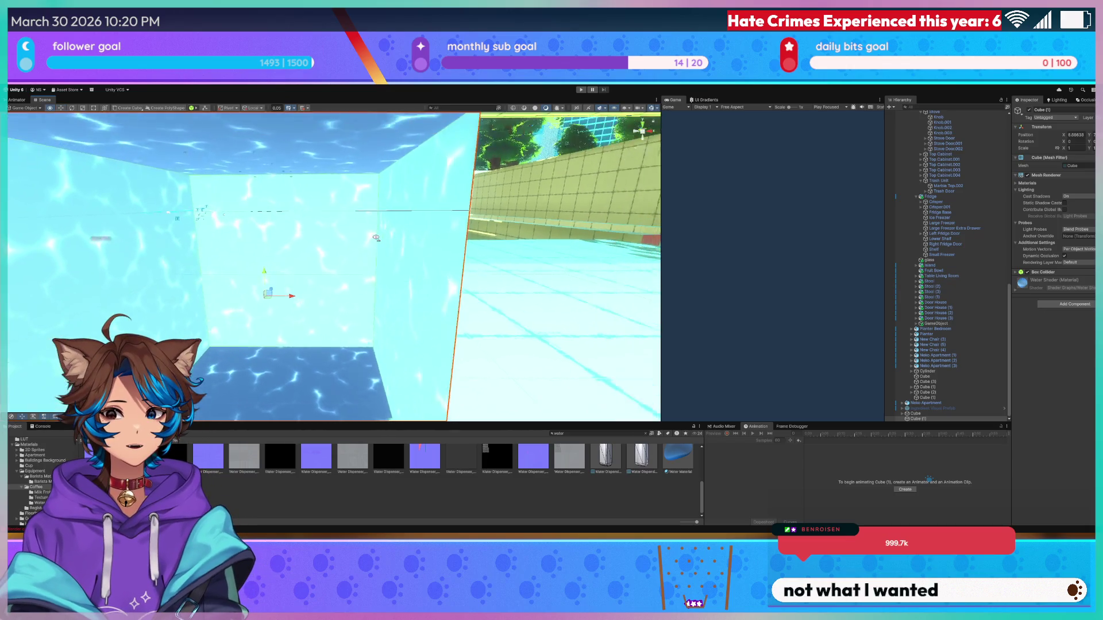
scroll(411, 201, "down", 5)
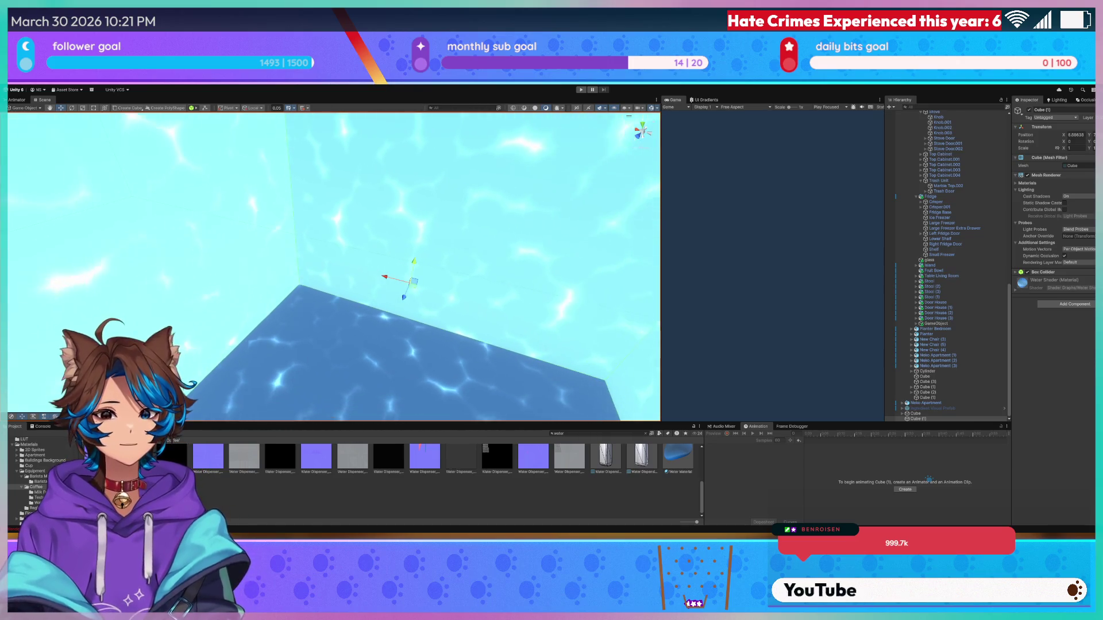
- Look inside the Water Shader cube, frame it, and delete Cube (1)
mouse_move(502, 263)
left_mouse_down()
mouse_move(310, 276)
mouse_move(310, 163)
mouse_move(278, 226)
mouse_move(293, 179)
mouse_move(544, 223)
mouse_move(641, 203)
mouse_move(719, 253)
left_mouse_up()
key("f")
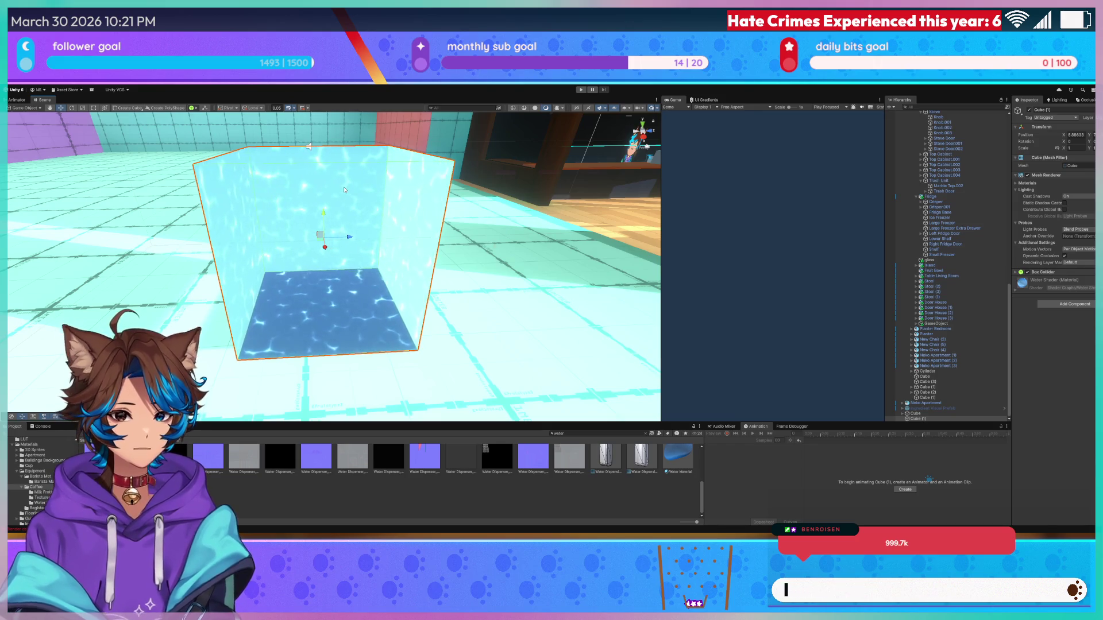
key("Delete")
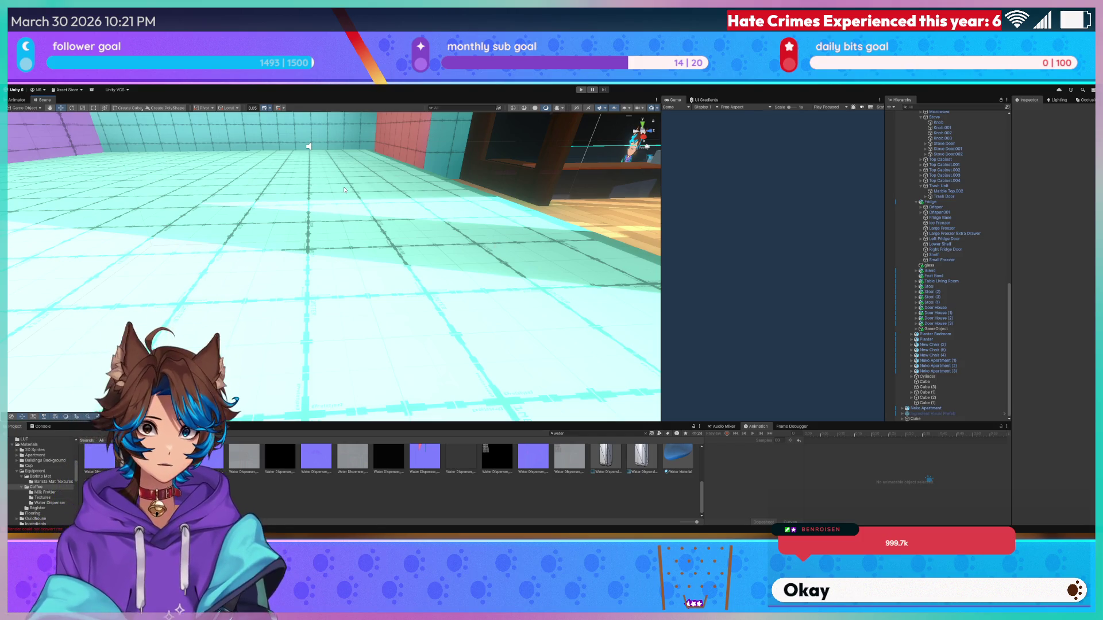
mouse_move(344, 189)
left_mouse_down()
mouse_move(504, 139)
mouse_move(467, 174)
mouse_move(361, 174)
left_mouse_up()
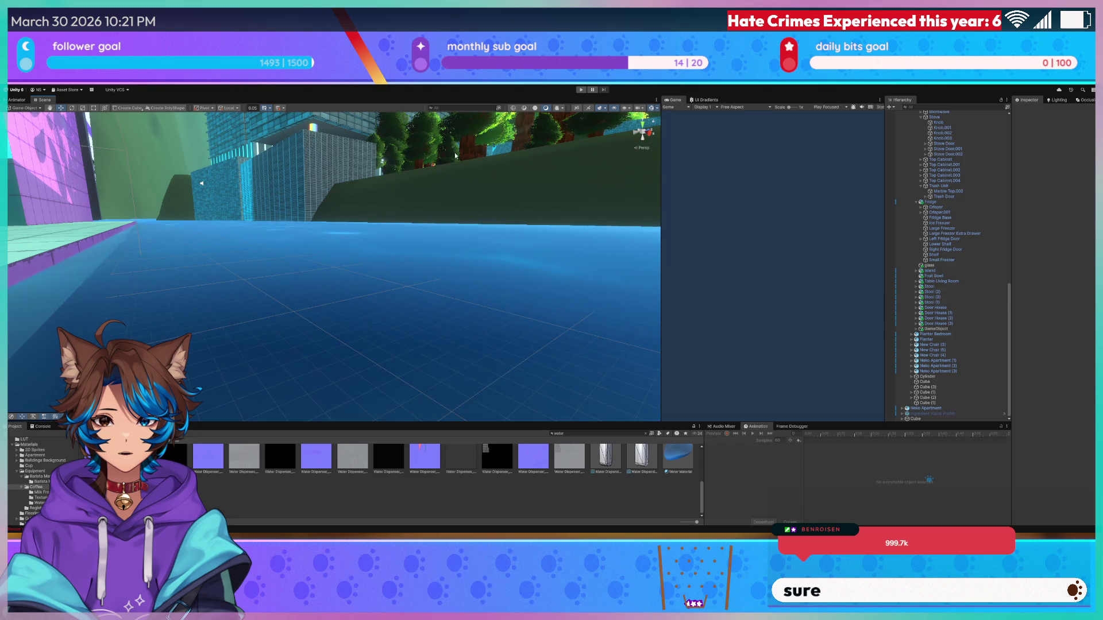
left_click_drag(423, 164, 340, 310)
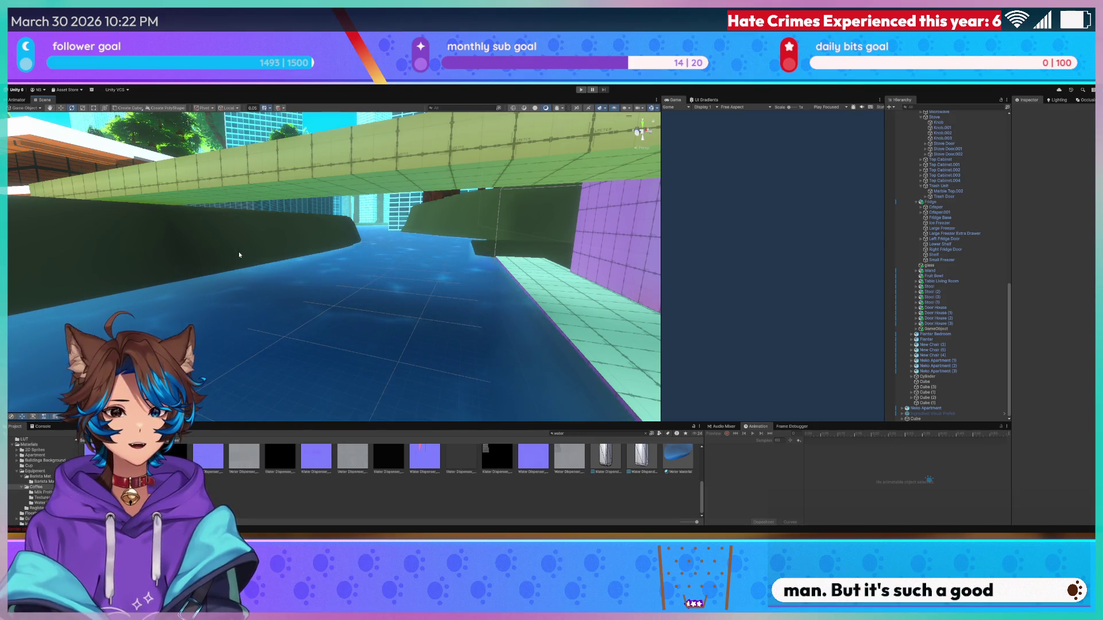
mouse_move(305, 281)
left_mouse_down()
mouse_move(533, 255)
mouse_move(379, 264)
mouse_move(482, 299)
mouse_move(457, 276)
left_mouse_up()
mouse_move(513, 243)
left_mouse_down()
mouse_move(288, 239)
mouse_move(241, 287)
mouse_move(139, 294)
mouse_move(257, 294)
mouse_move(411, 273)
mouse_move(304, 265)
mouse_move(332, 280)
mouse_move(416, 270)
left_mouse_up()
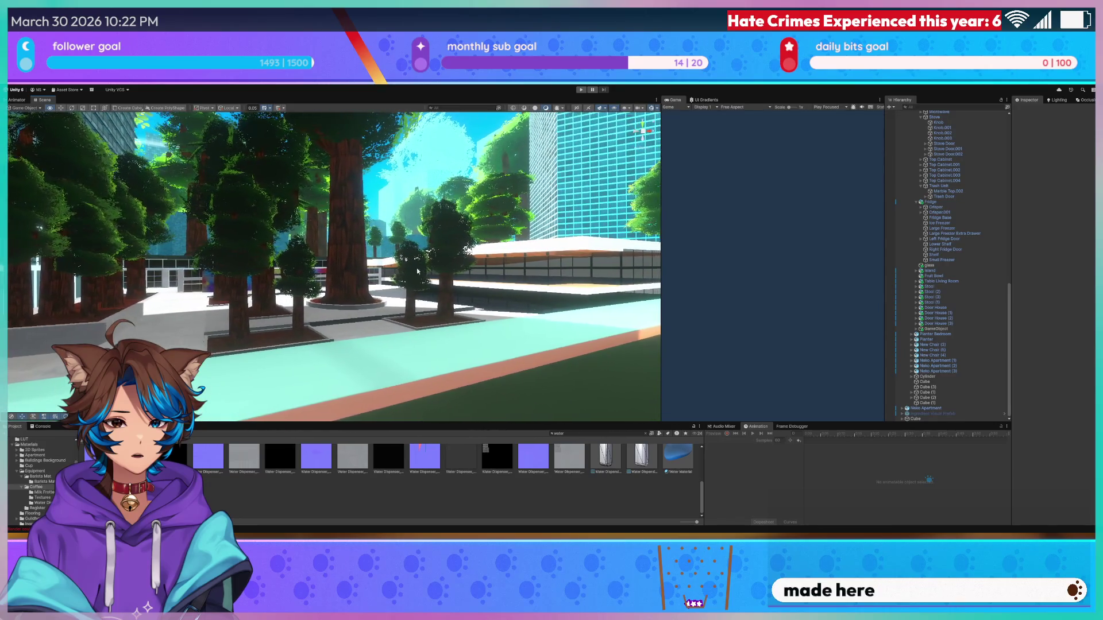
- Widen the Scene view over the game preview and fly past the trees into the carpeted, concrete-walled interior
left_click_drag(662, 252, 792, 257)
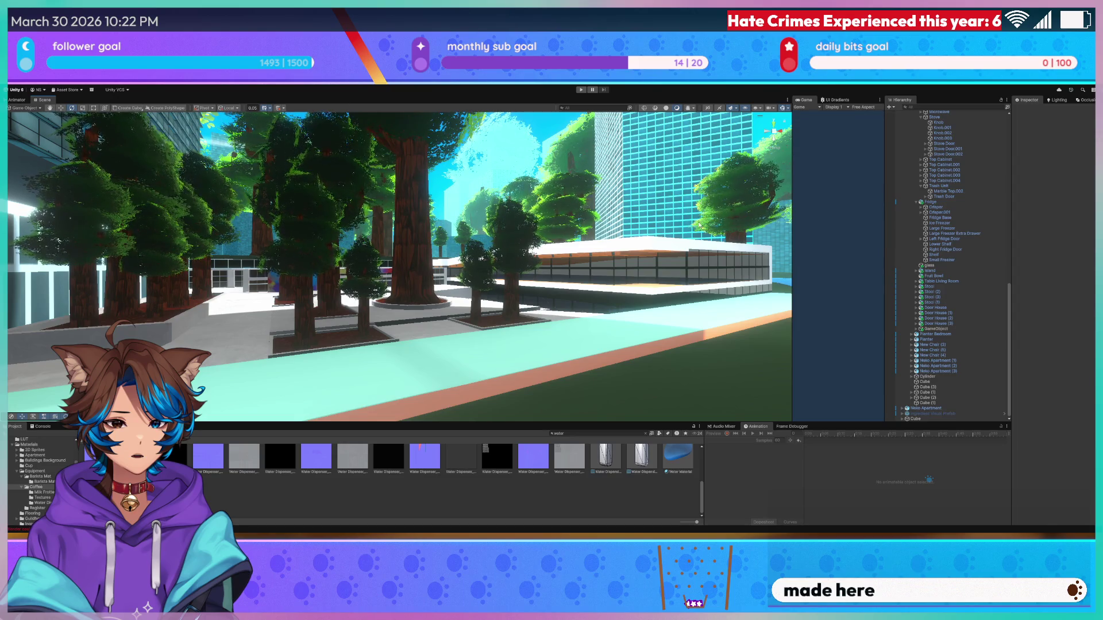
left_click_drag(777, 208, 684, 206)
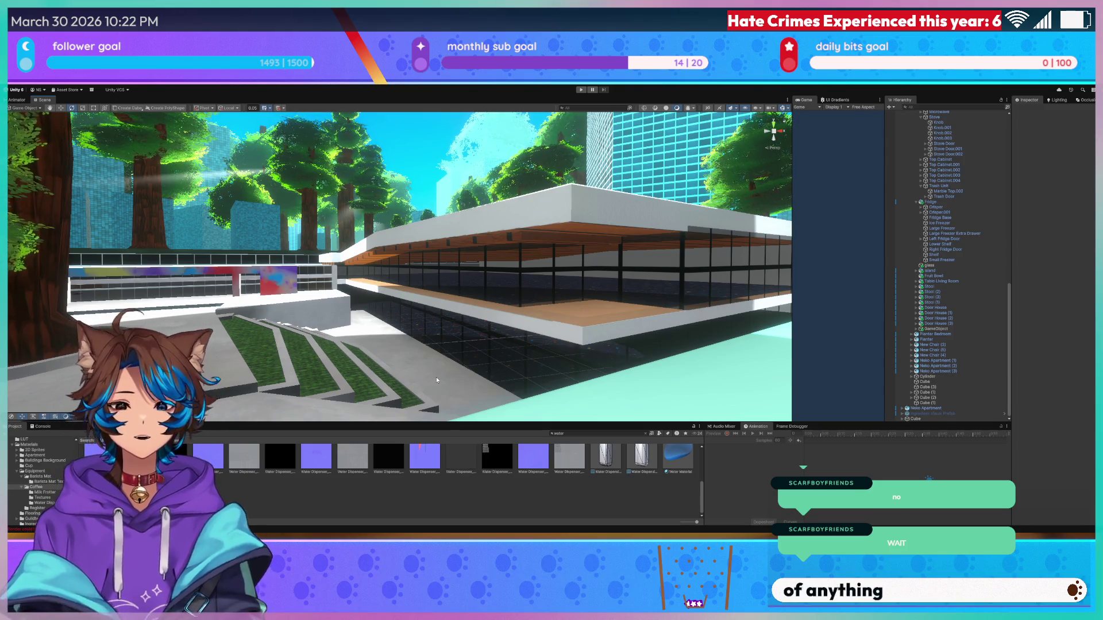
left_click_drag(436, 377, 350, 310)
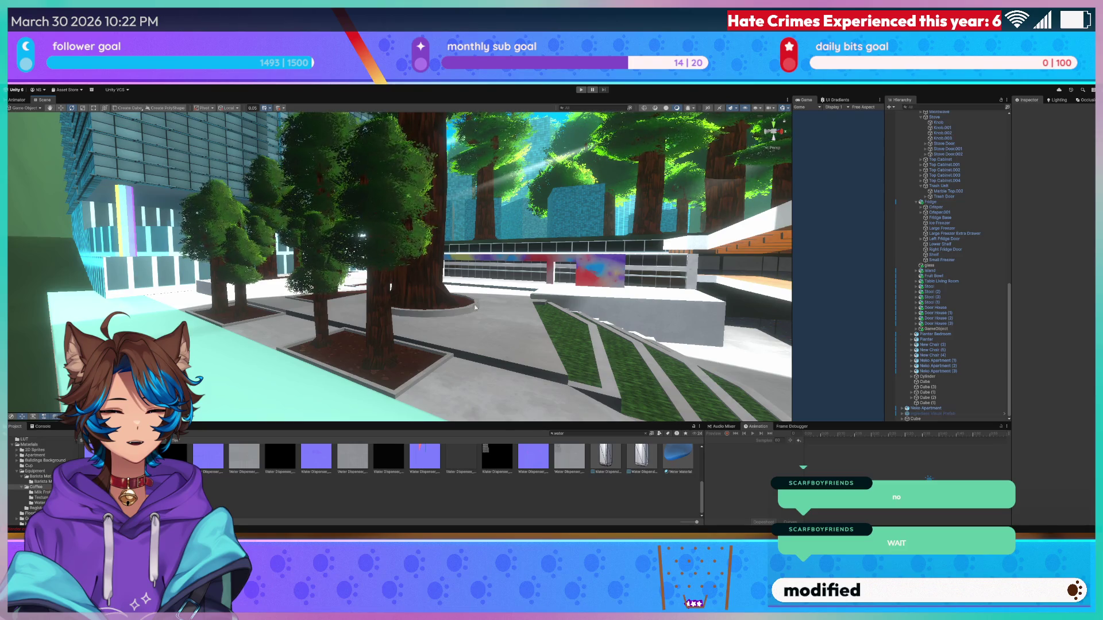
left_click_drag(470, 307, 547, 306)
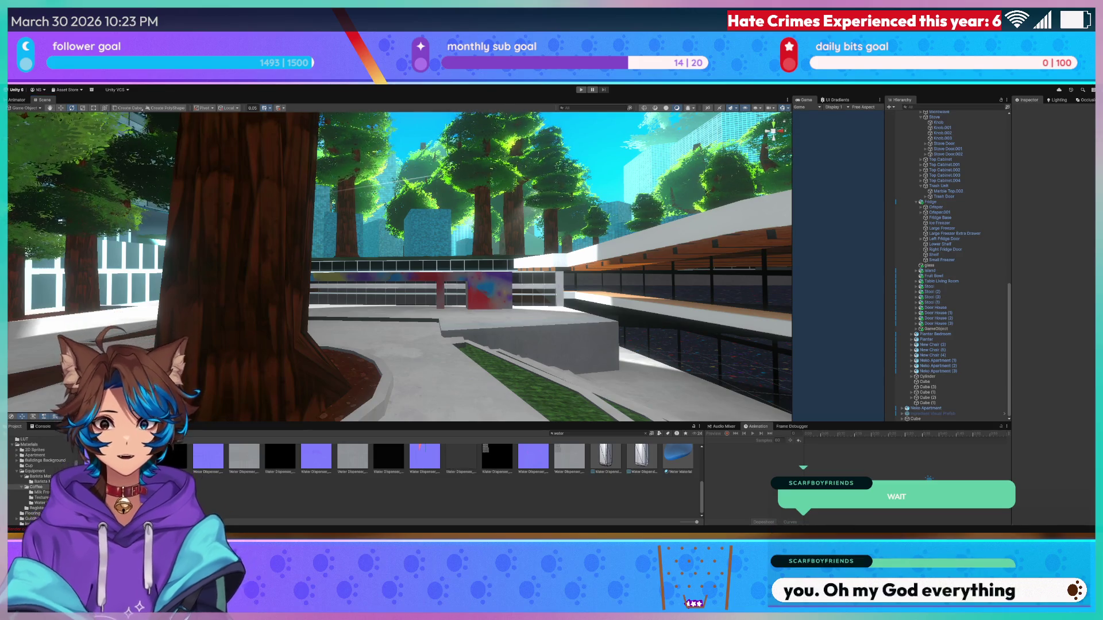
mouse_move(563, 288)
left_mouse_down()
mouse_move(600, 267)
mouse_move(671, 267)
mouse_move(592, 316)
mouse_move(605, 312)
mouse_move(511, 296)
mouse_move(426, 313)
mouse_move(247, 281)
mouse_move(295, 386)
mouse_move(492, 347)
mouse_move(464, 332)
left_mouse_up()
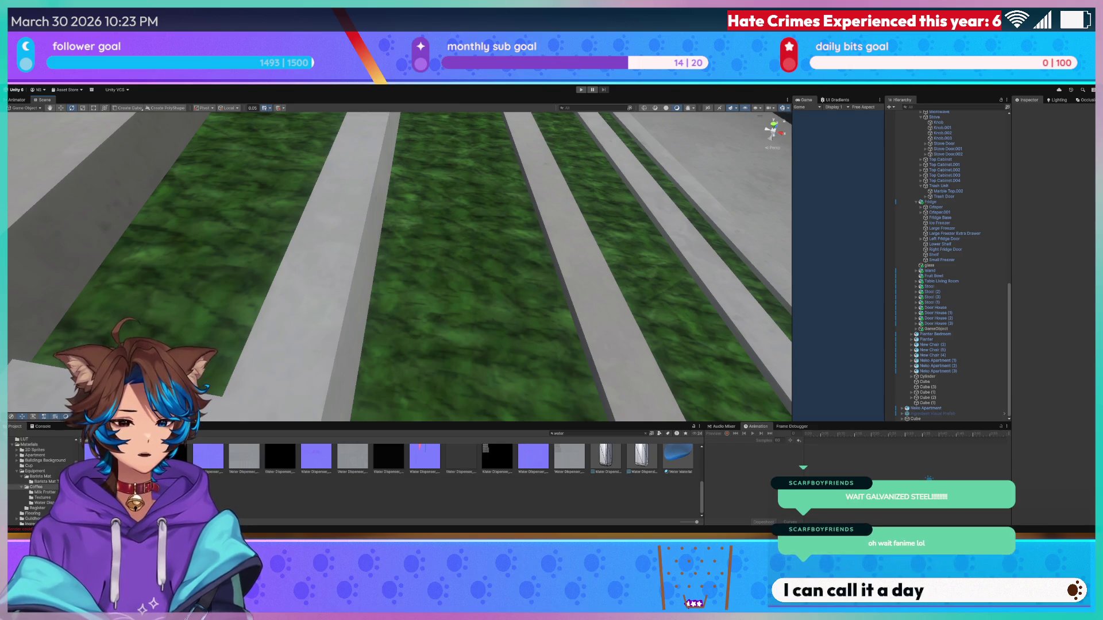
mouse_move(650, 237)
left_mouse_down()
mouse_move(636, 219)
mouse_move(656, 242)
mouse_move(563, 282)
mouse_move(454, 253)
mouse_move(579, 272)
left_mouse_up()
left_click_drag(655, 263, 831, 274)
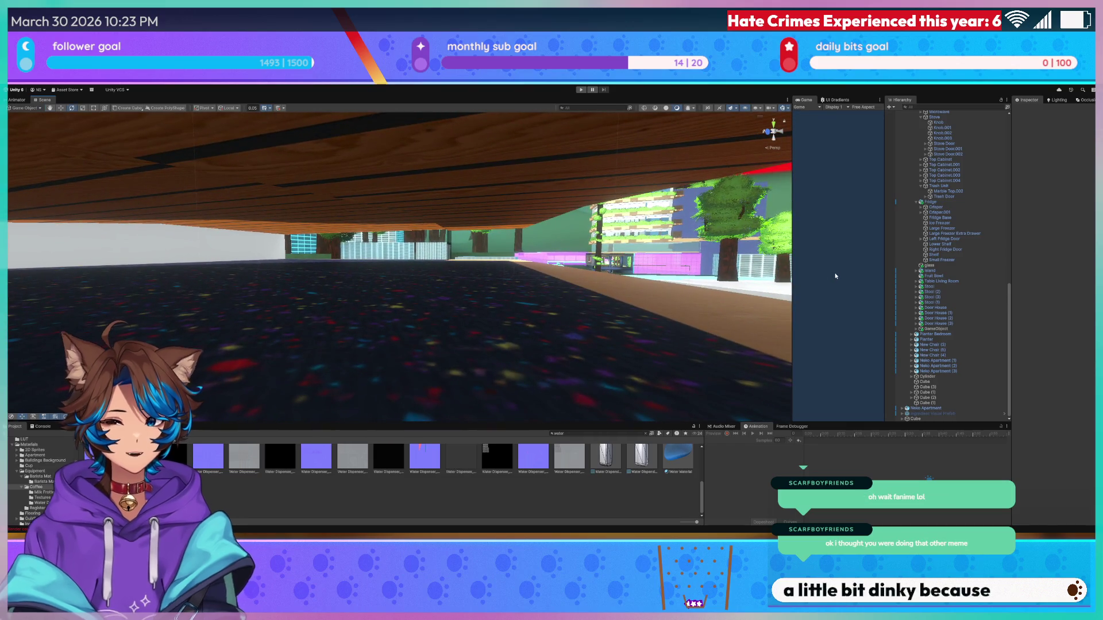
left_click_drag(763, 269, 513, 262)
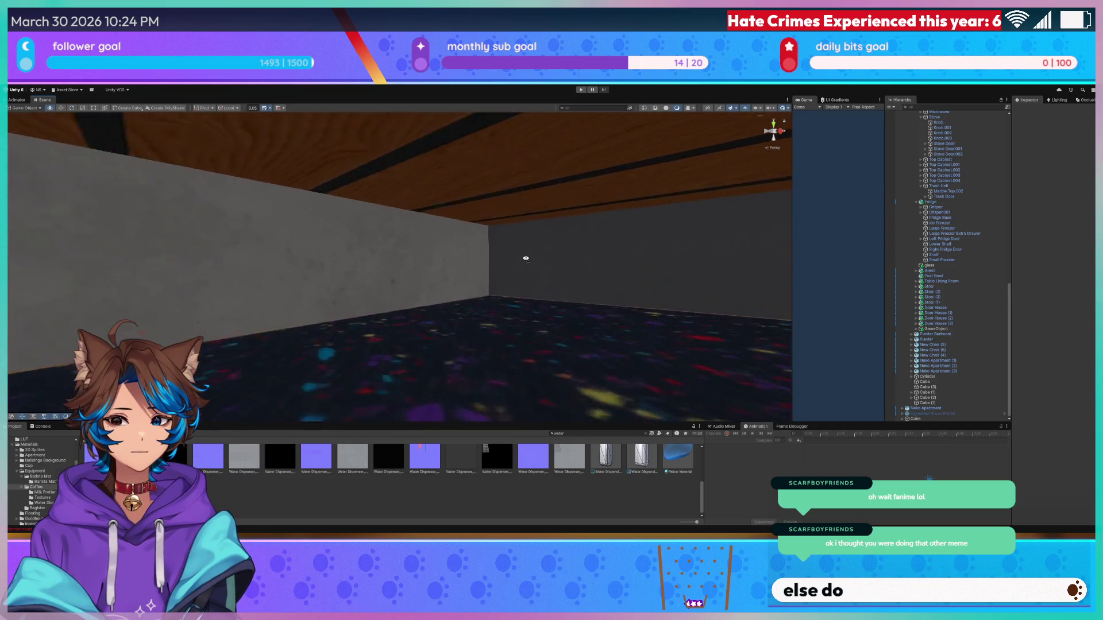
key("q")
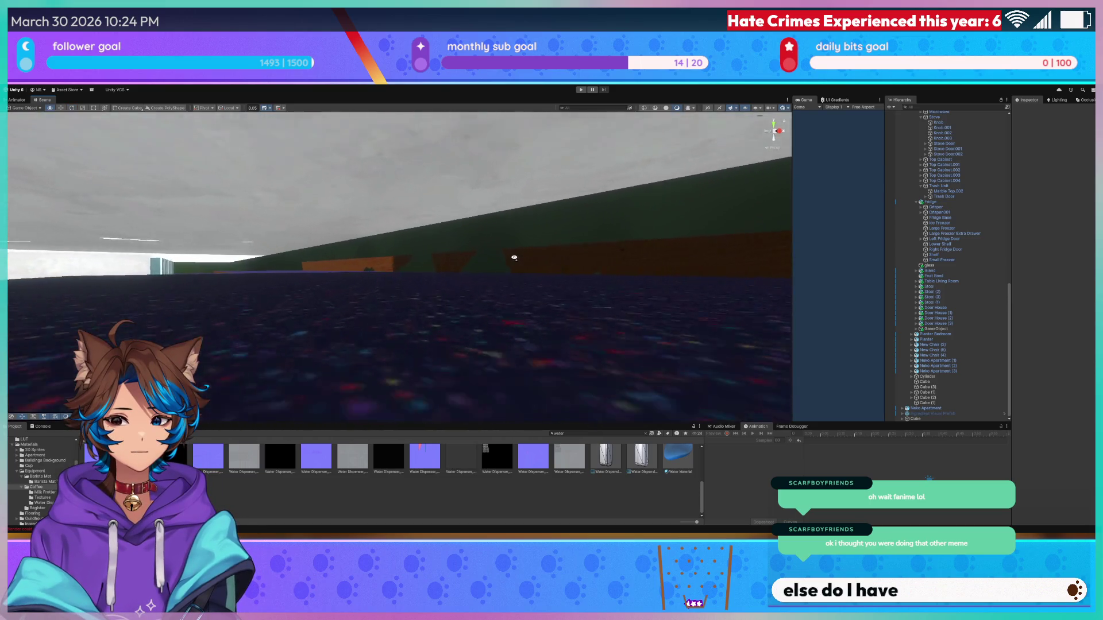
key("w")
key("w")
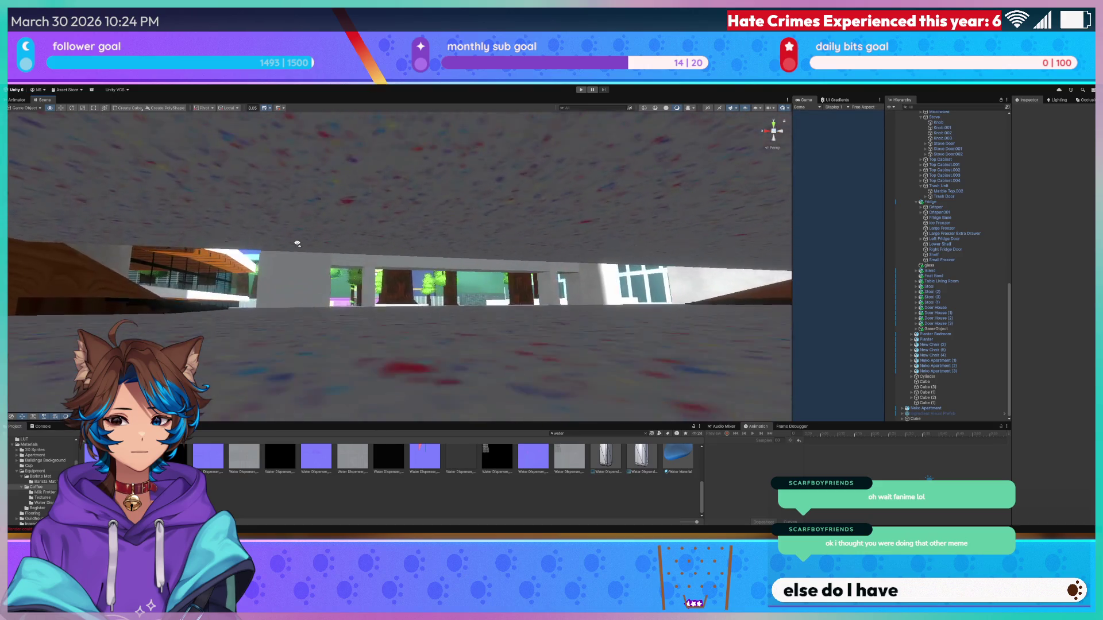
key("w")
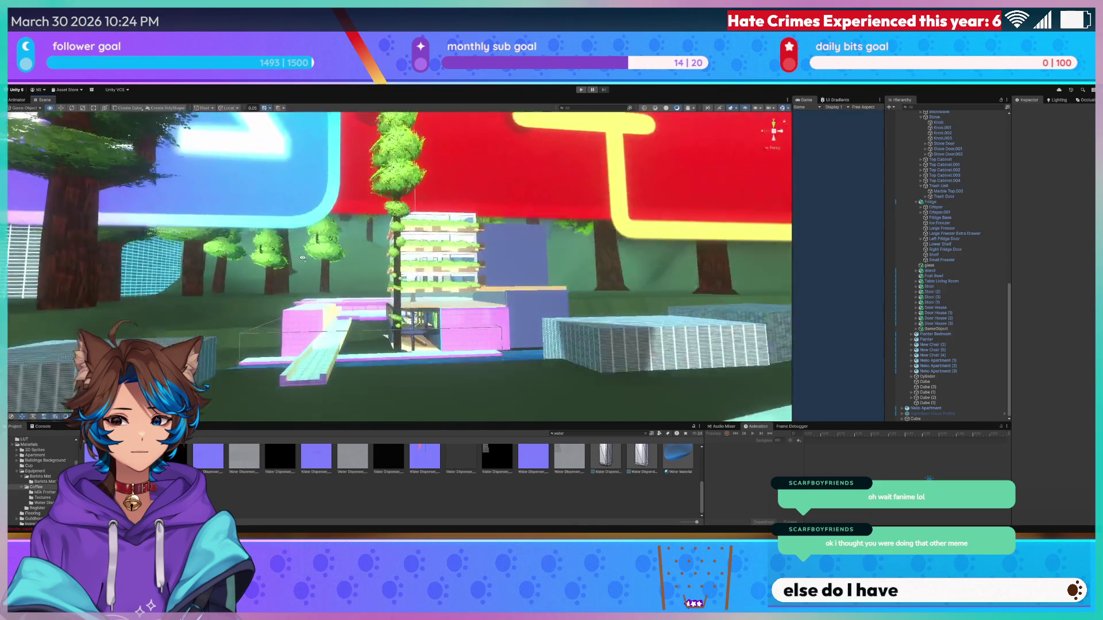
key("w")
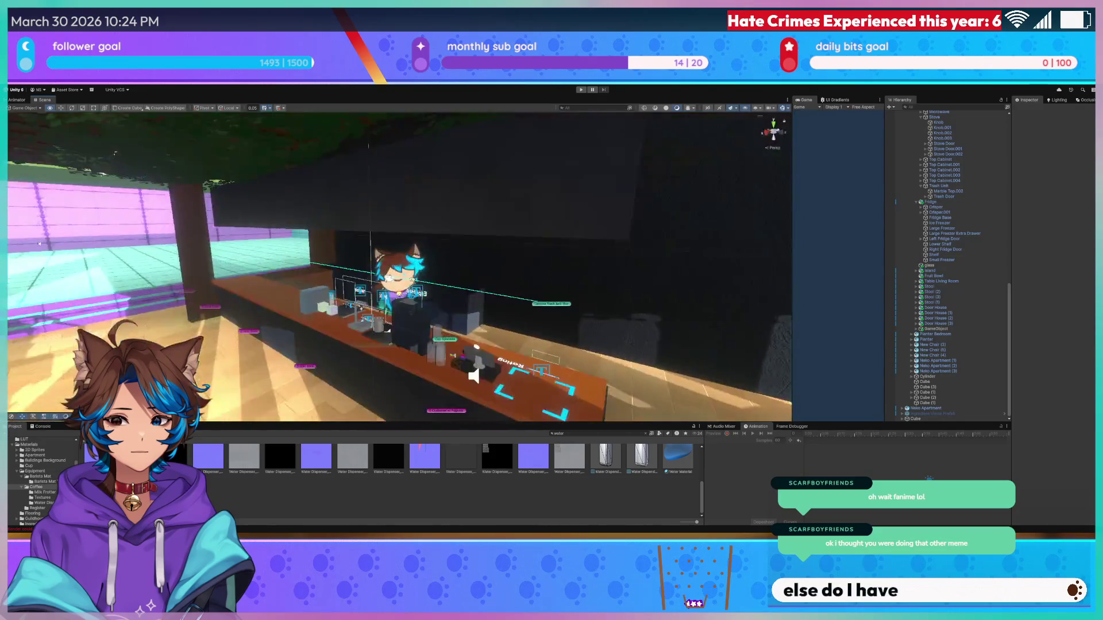
key("w")
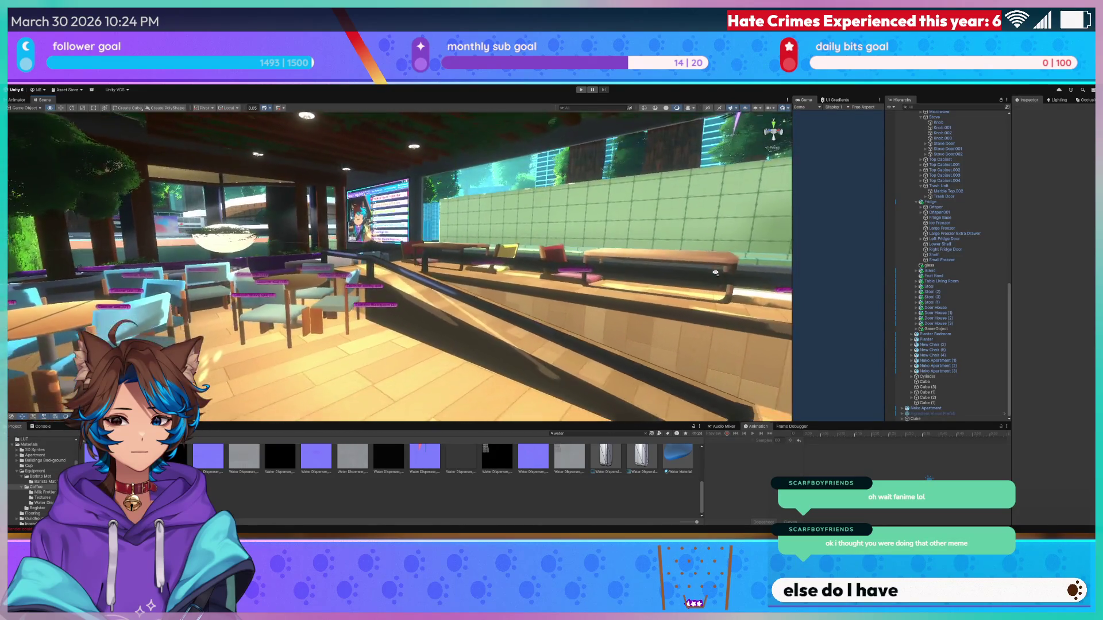
key("w")
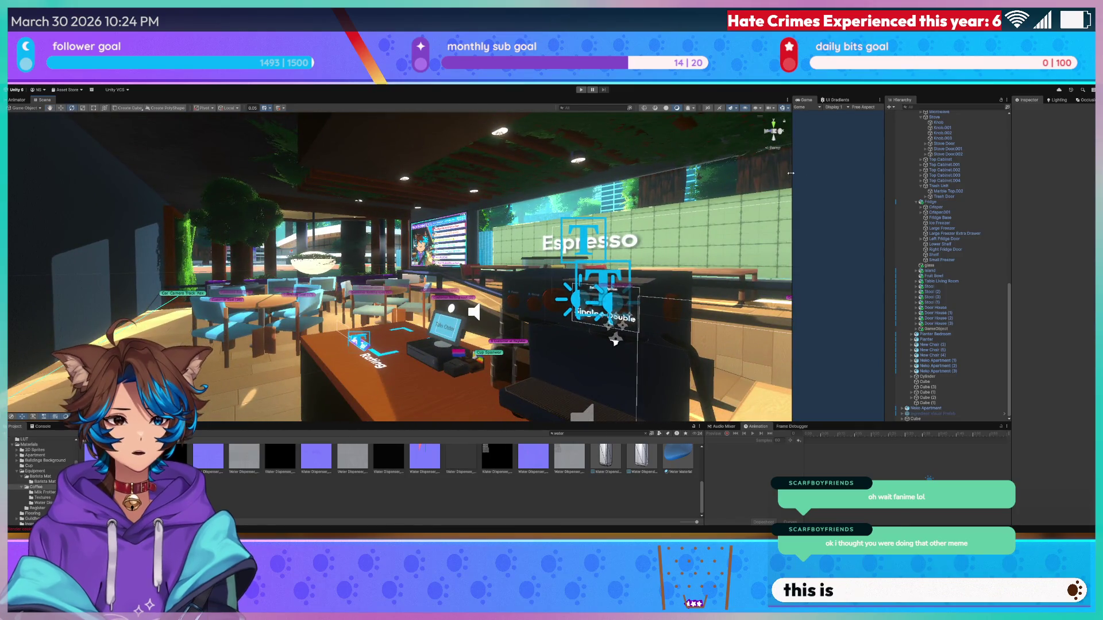
mouse_move(791, 173)
left_mouse_down()
mouse_move(172, 190)
mouse_move(123, 201)
left_mouse_up()
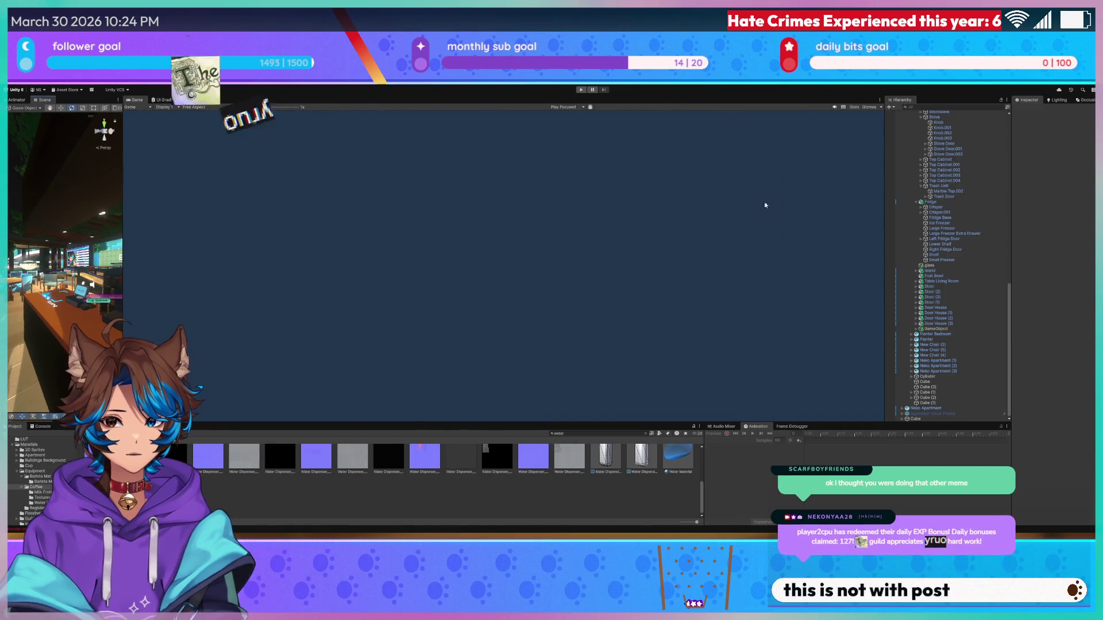
- Toggle the HUD Canvas off and back on, leaving it active, and widen the Scene view
scroll(943, 132, "up", 15)
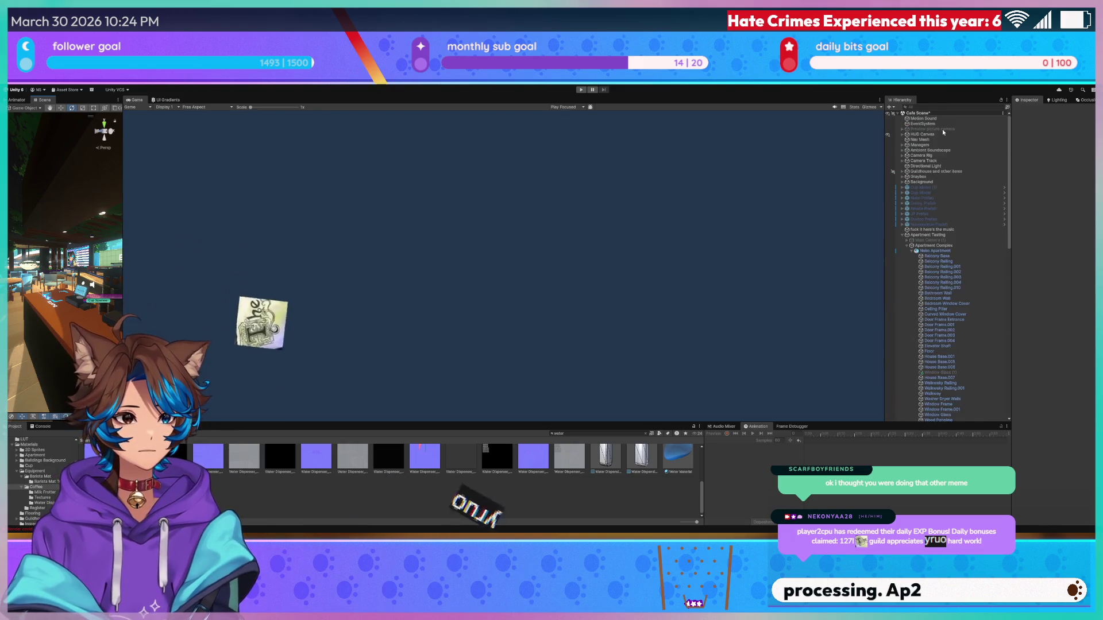
left_click(942, 134)
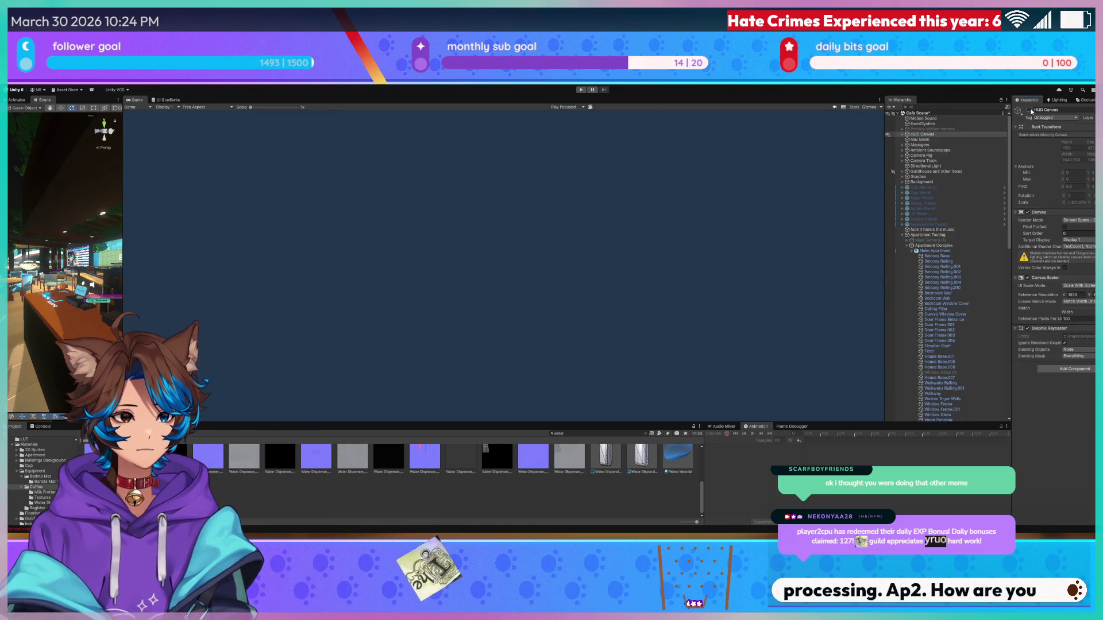
left_click(1028, 109)
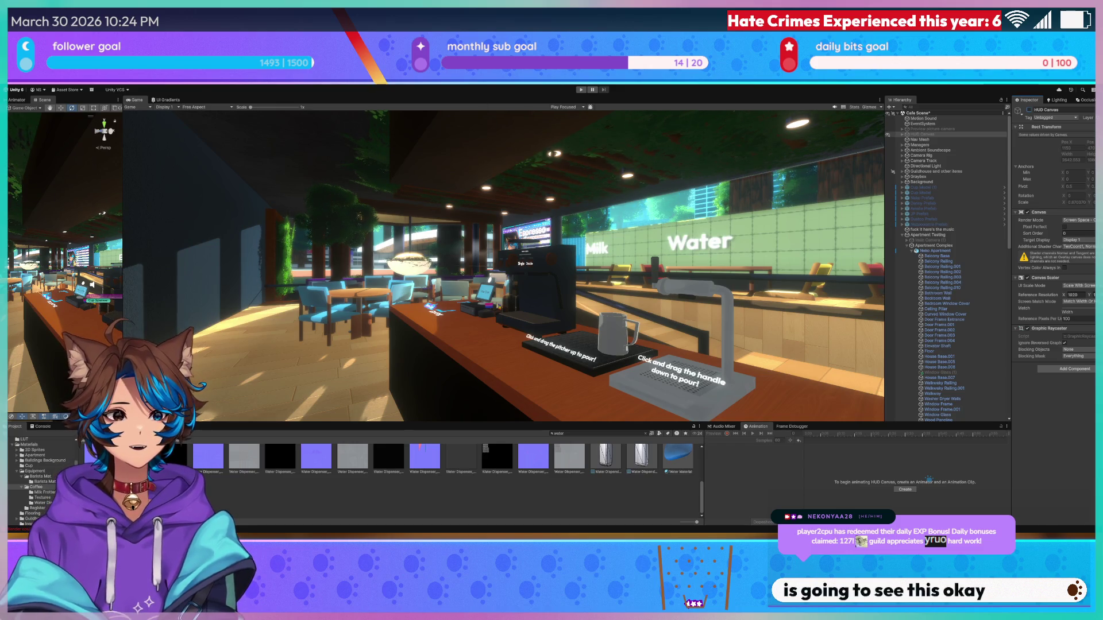
left_click(1028, 109)
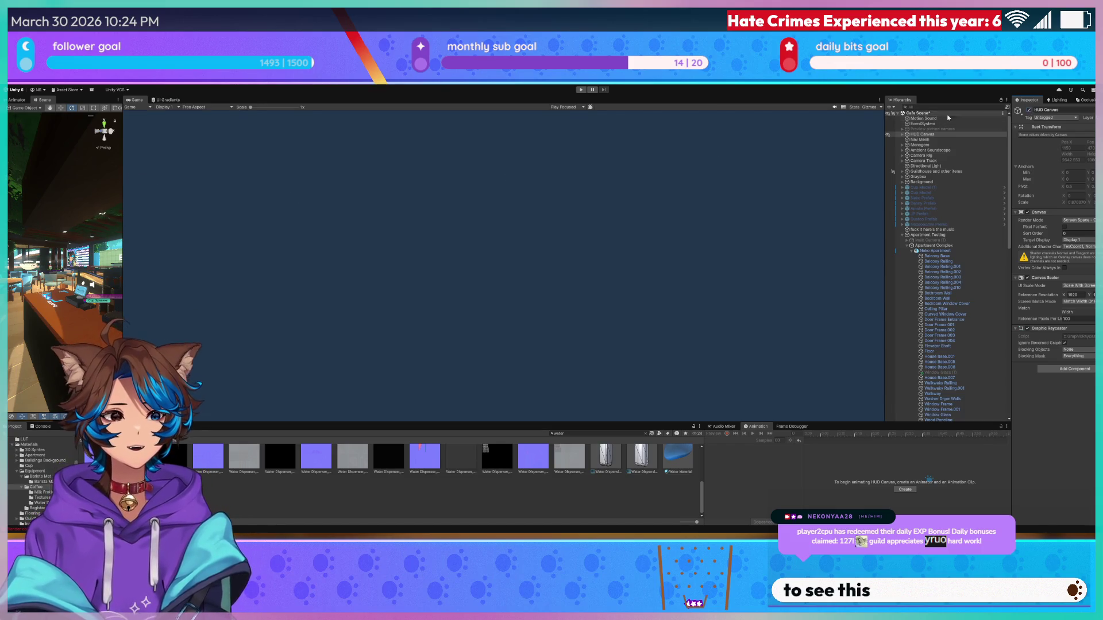
left_click(1028, 109)
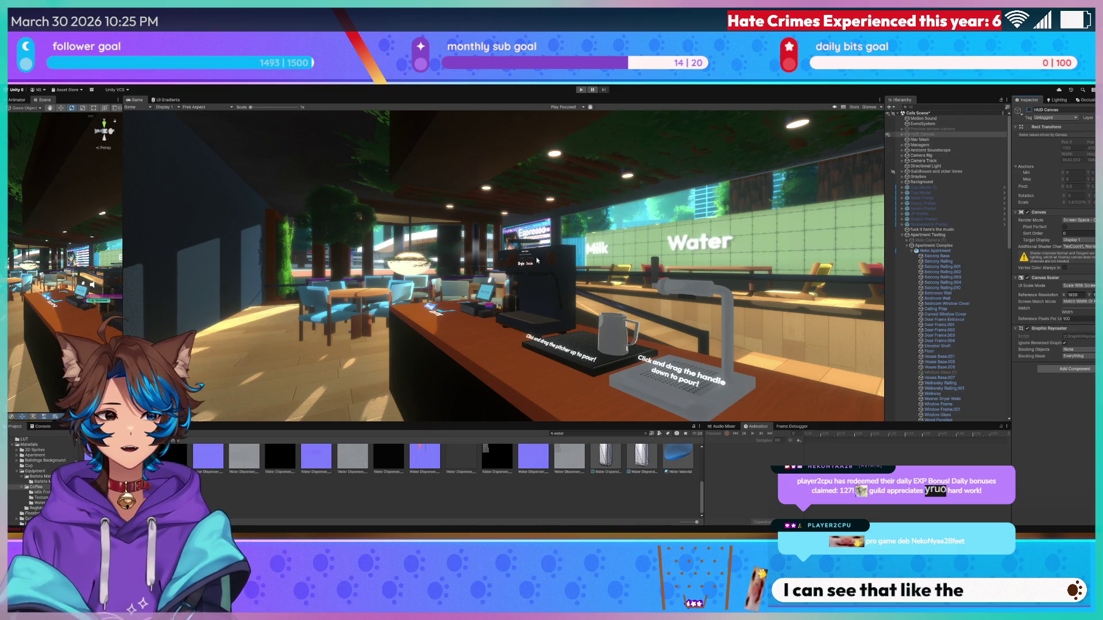
left_click(1029, 110)
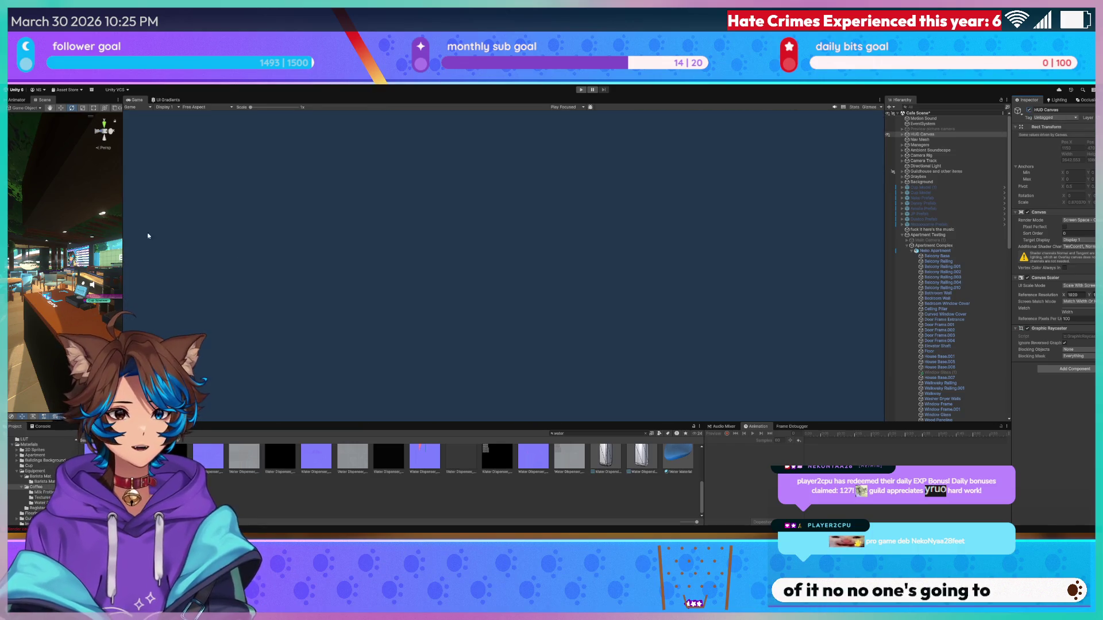
left_click_drag(124, 221, 712, 230)
- Fly along the convention building facade, selecting AA.001 and viewing the glass balcony
key("s")
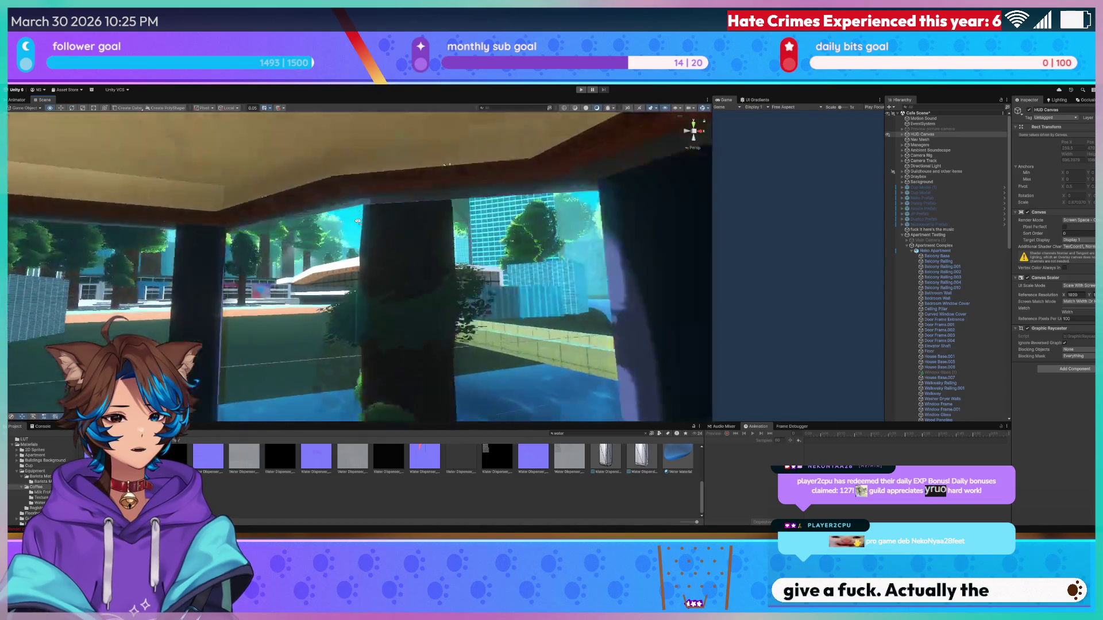
key("w")
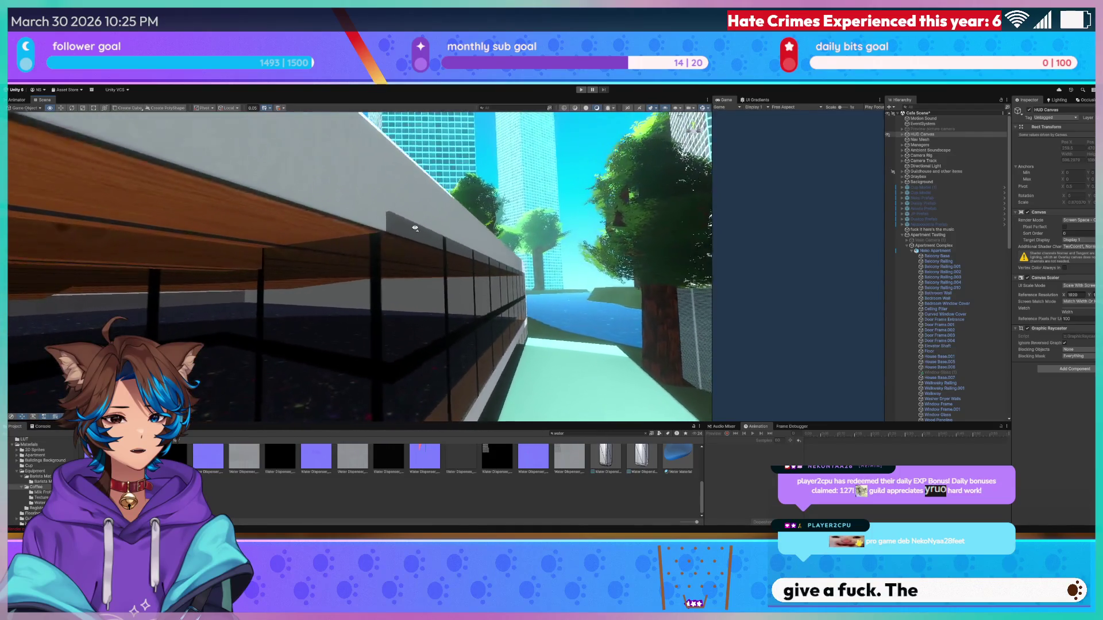
left_click(424, 266)
left_click(424, 266)
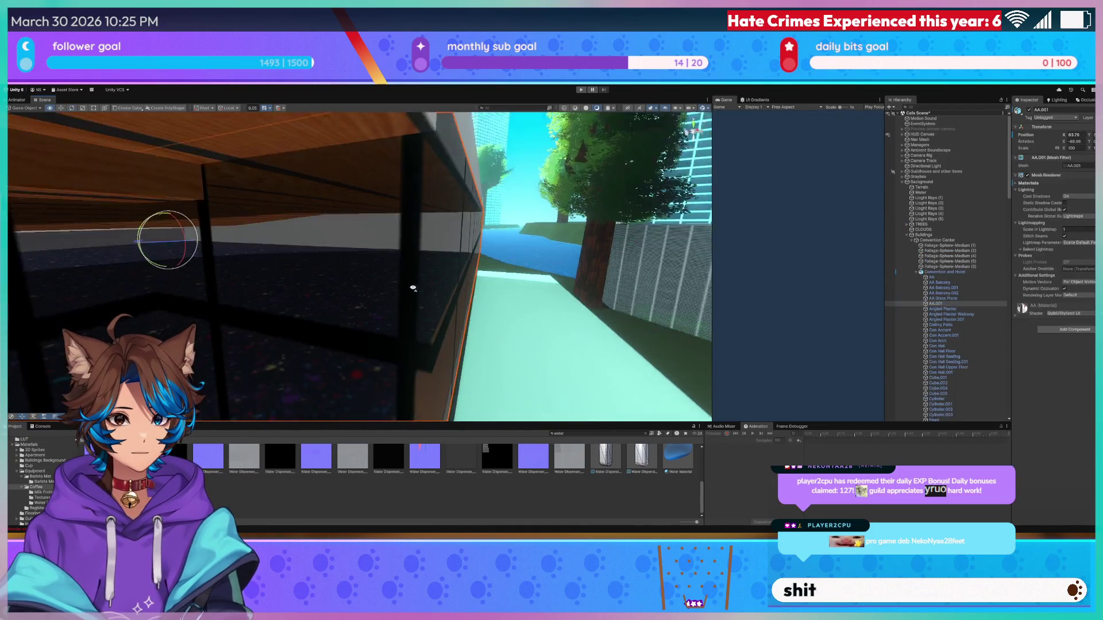
key("d")
key("s")
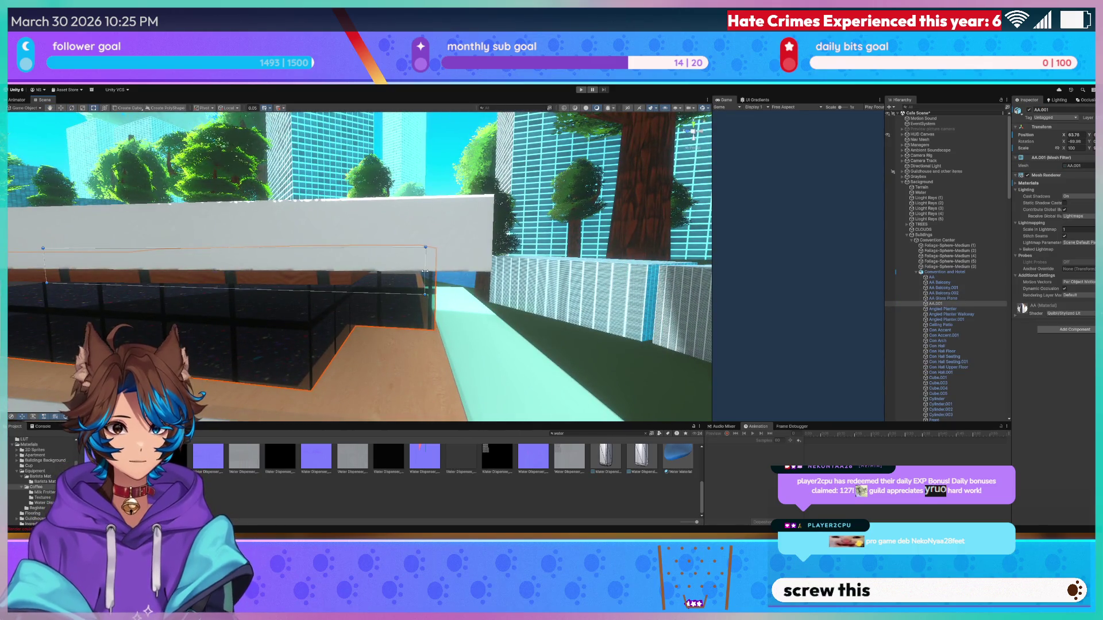
key("w")
key("w")
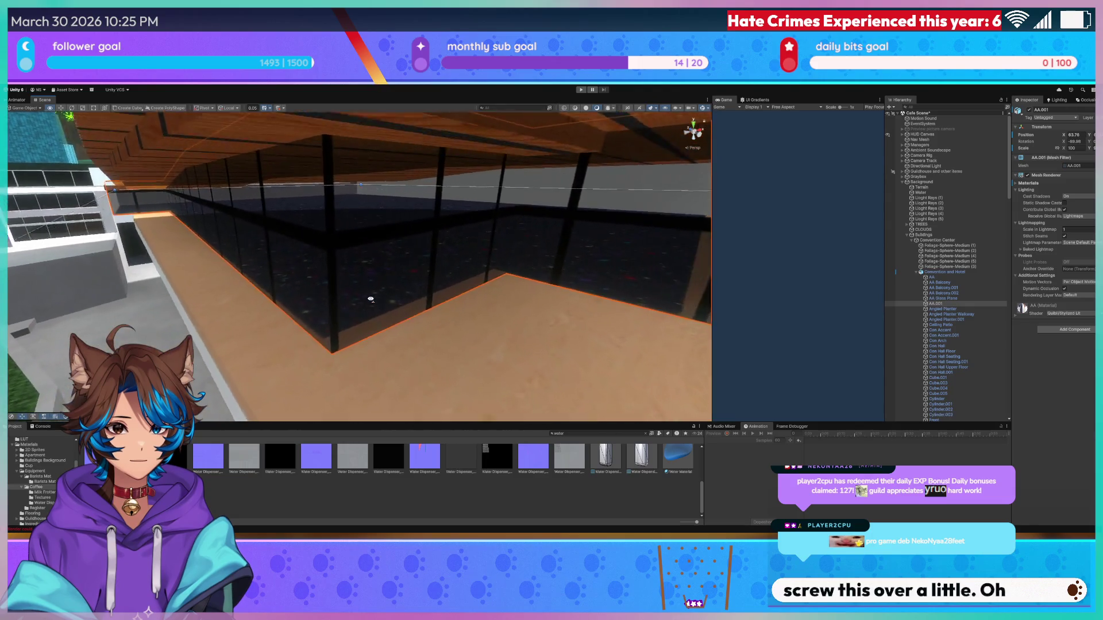
key("s")
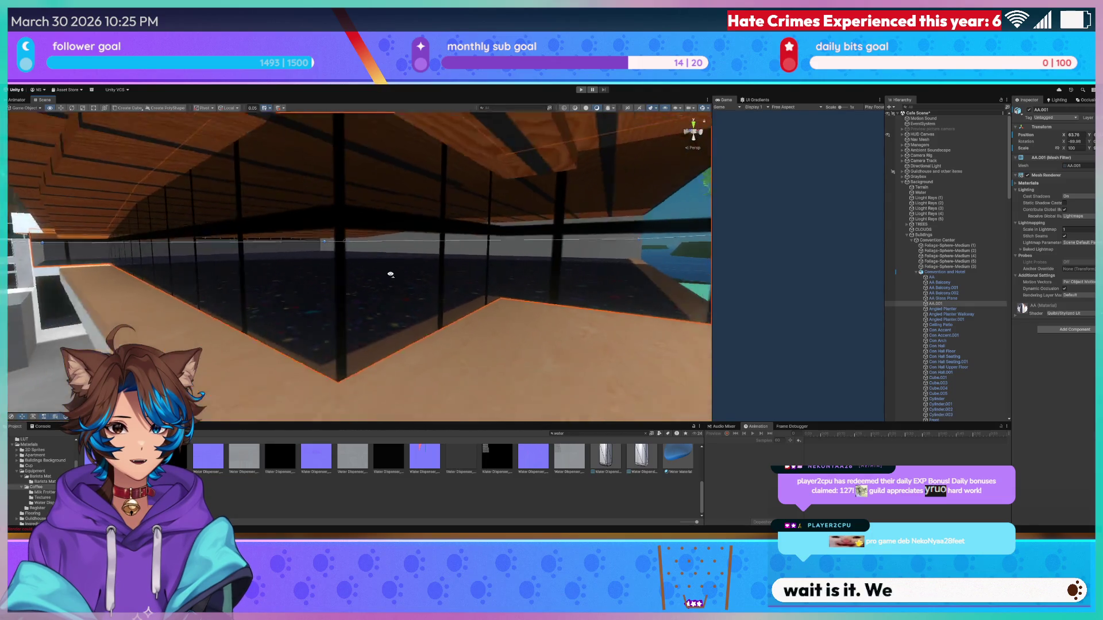
- Nudge AA.001's right edge, back away from the building, then fly into the café interior
left_click_drag(481, 243, 476, 244)
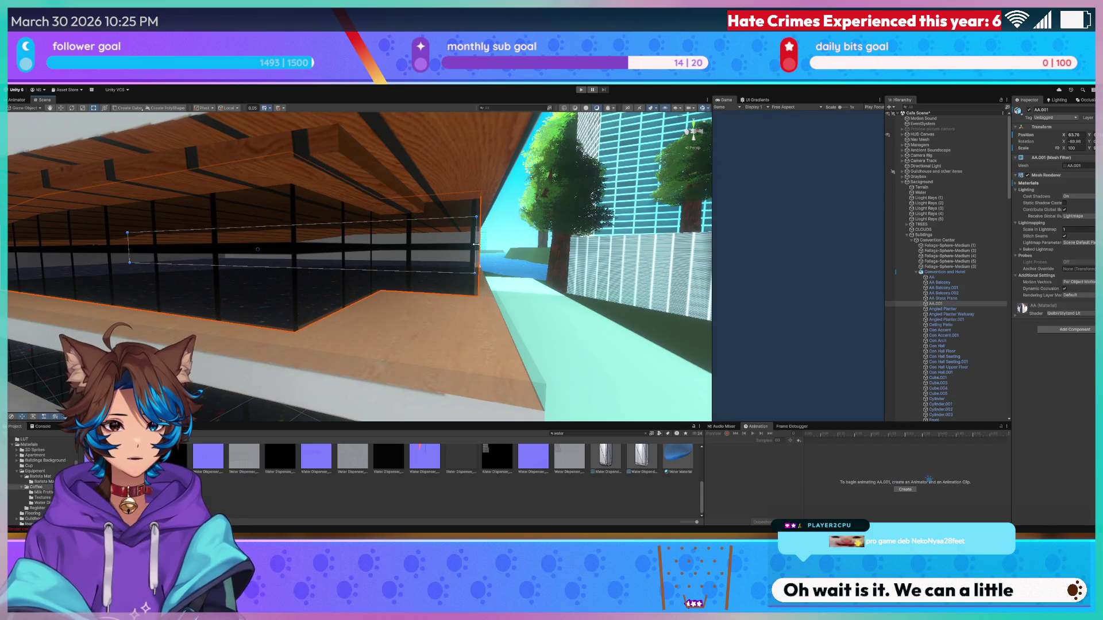
key("w")
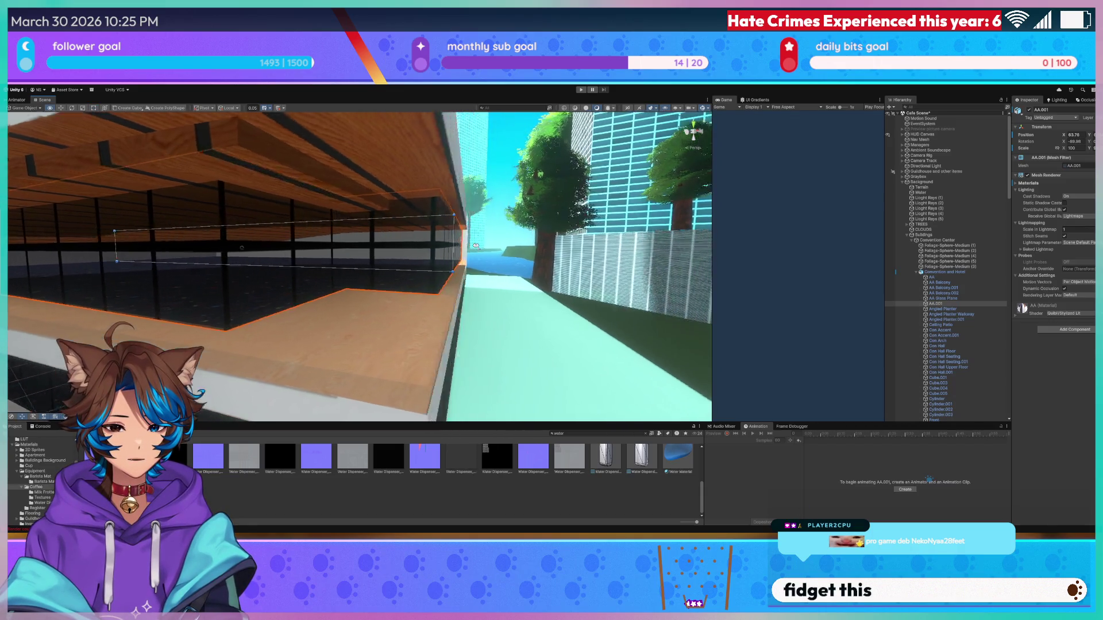
key("s")
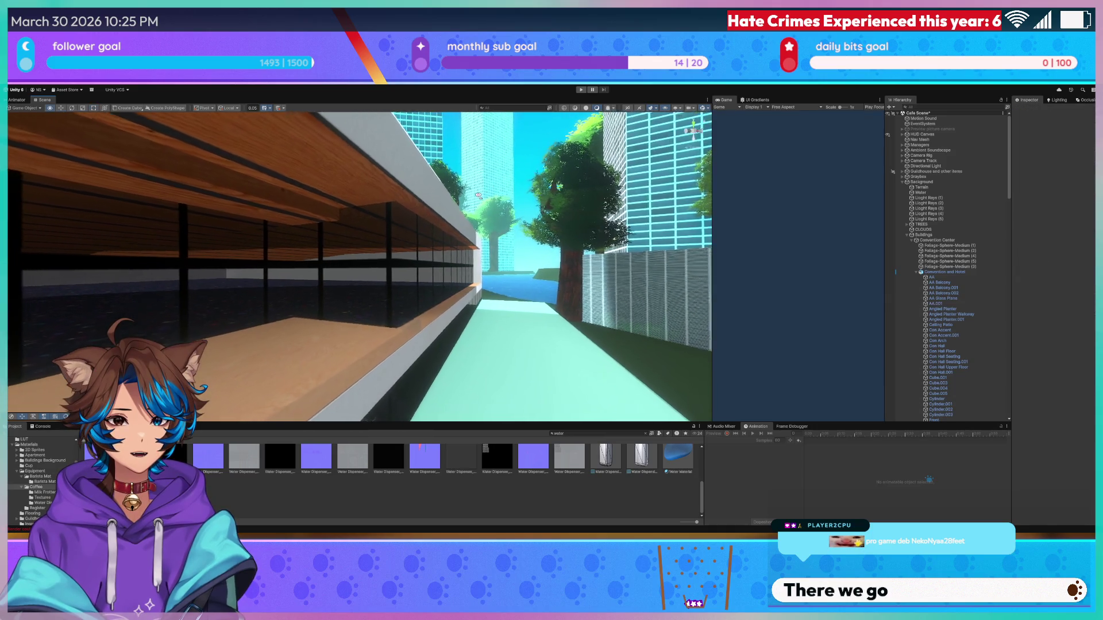
key("s")
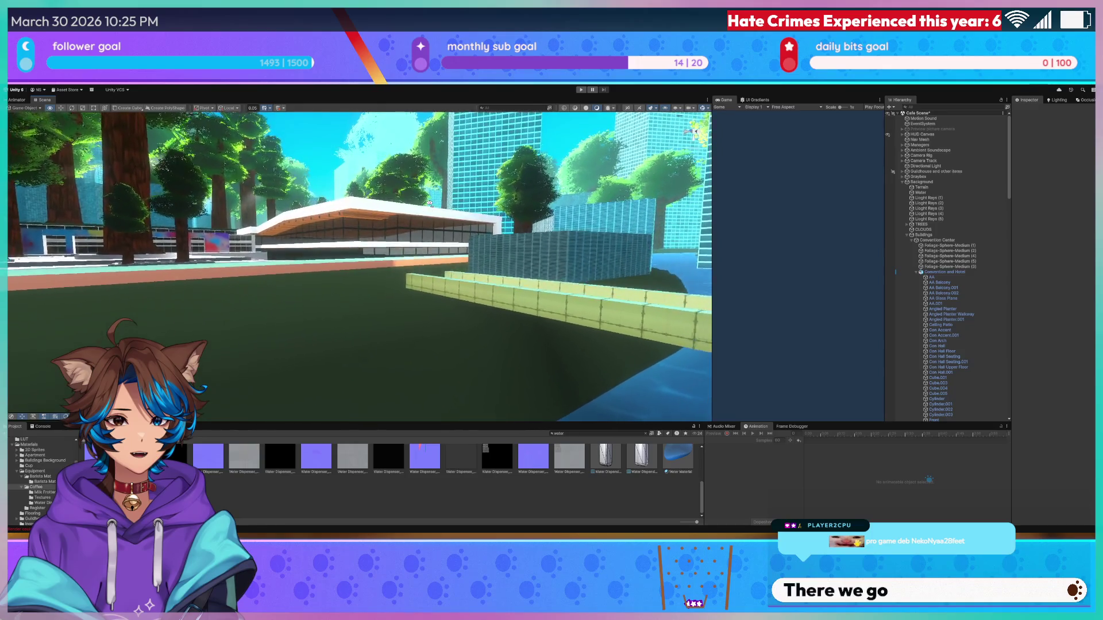
key("d")
key("w")
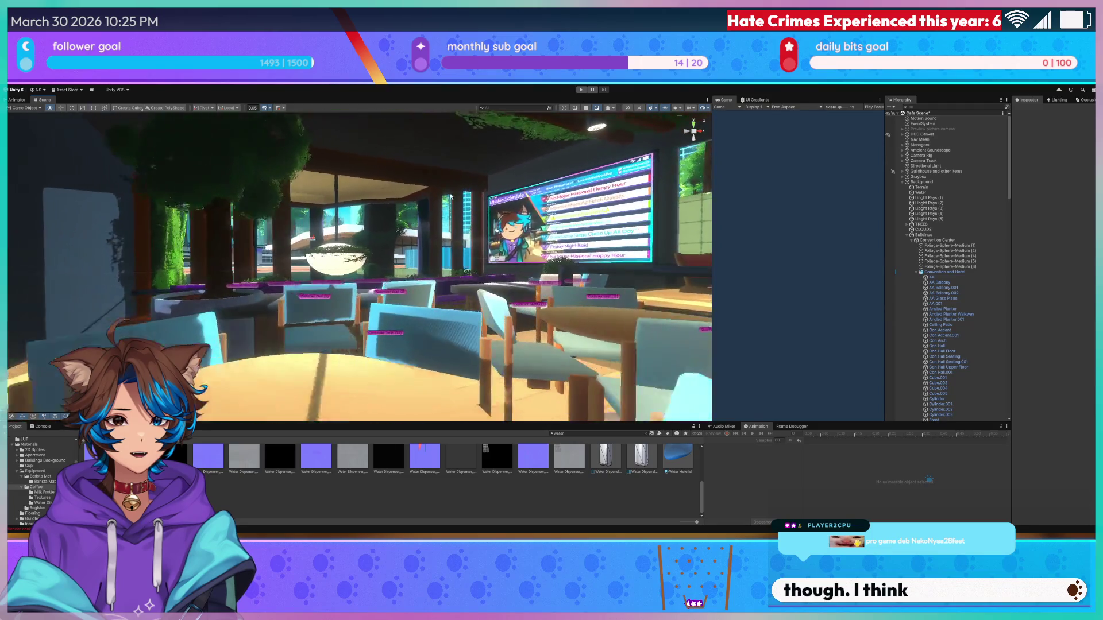
- Turn off the HUD Canvas and widen the game preview to show the café counter
left_click(922, 134)
left_click(1030, 110)
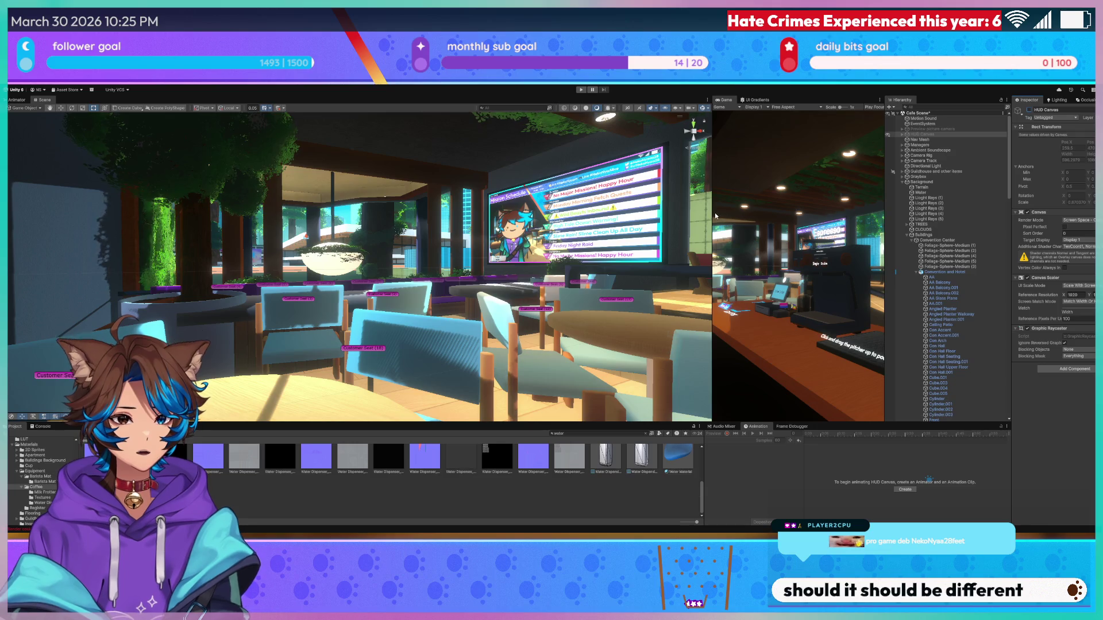
left_click_drag(712, 216, 254, 190)
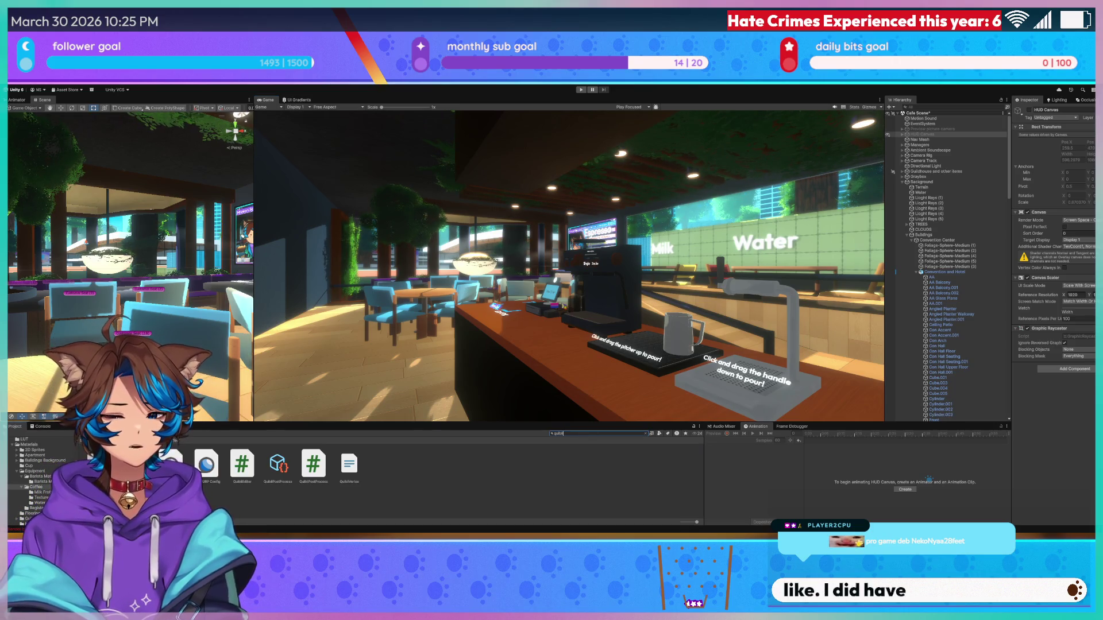
- Browse the Quibli folders and open the Quibli URP Config asset in the Inspector
double_click(171, 462)
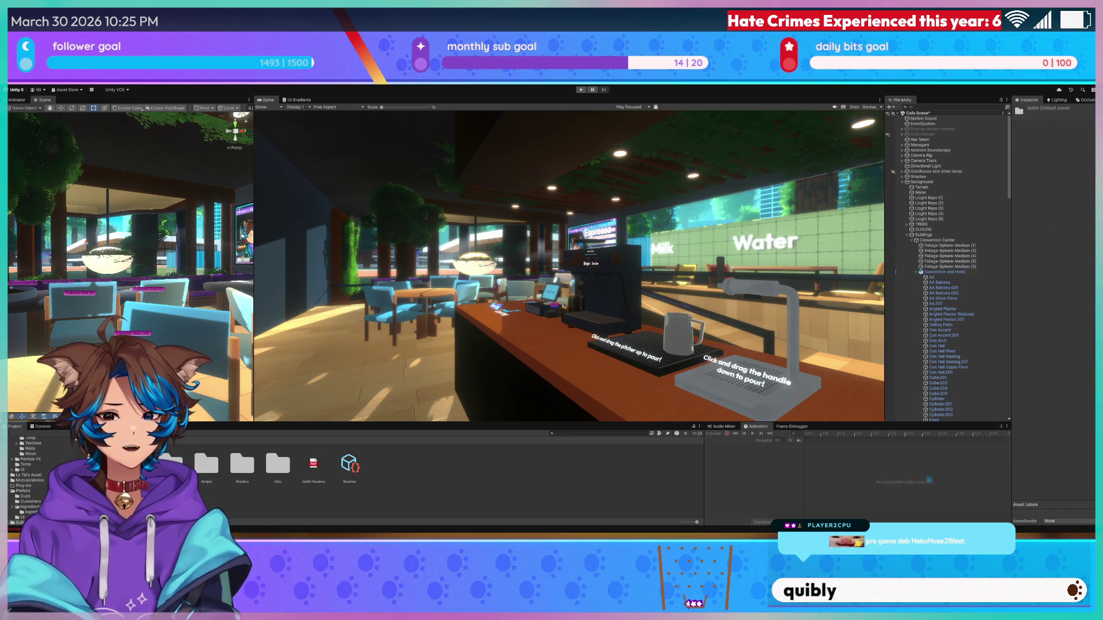
double_click(171, 463)
left_click(169, 462)
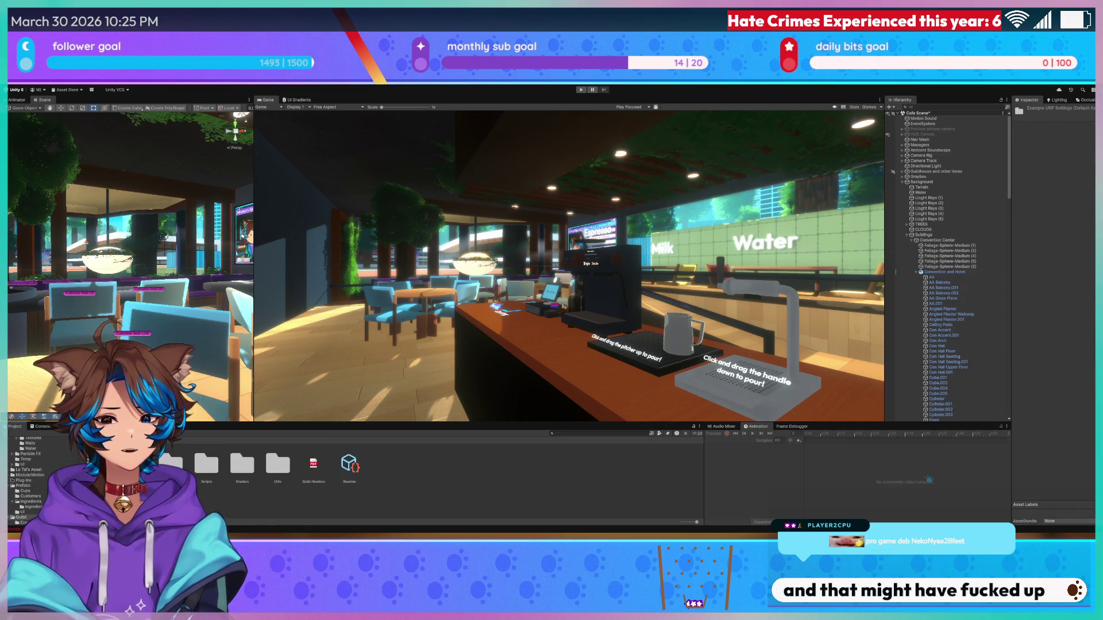
left_click(169, 463)
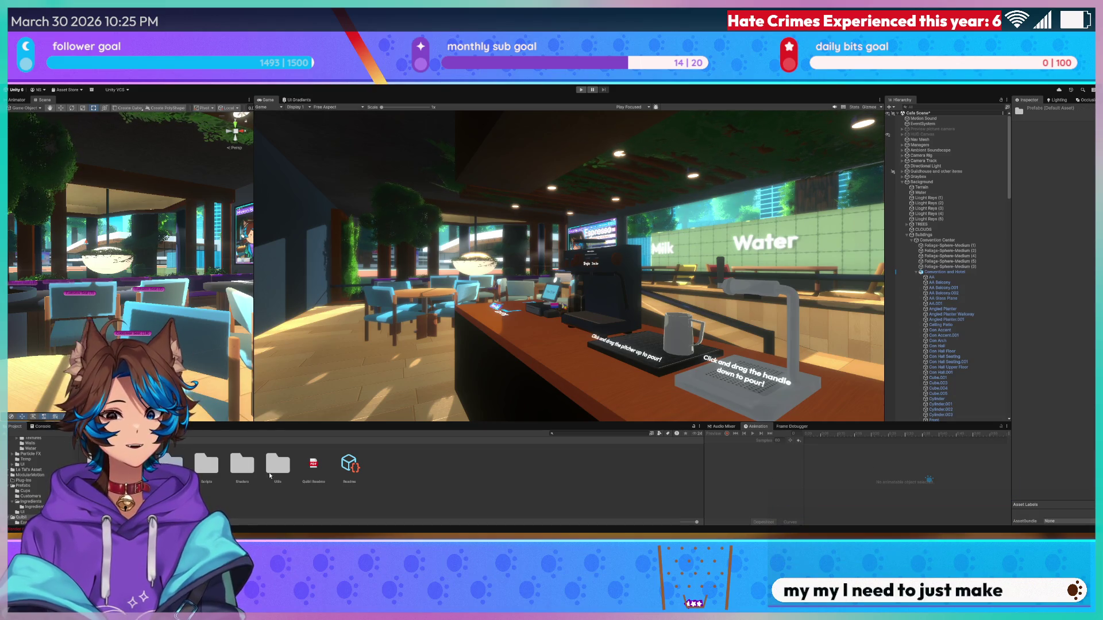
double_click(172, 462)
double_click(172, 462)
left_click(174, 455)
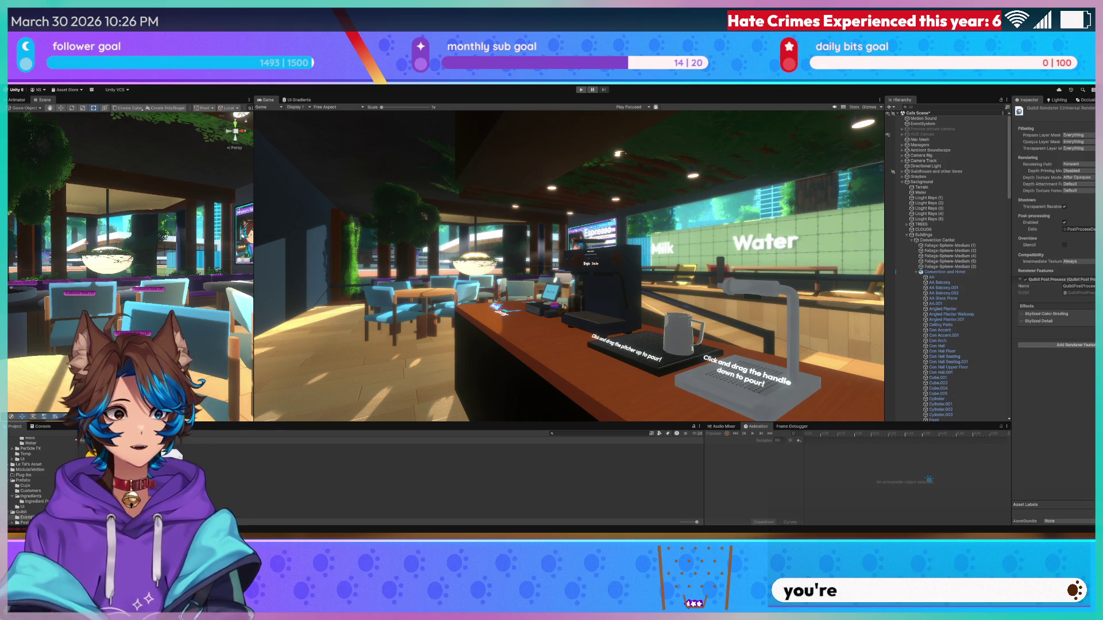
left_click(171, 453)
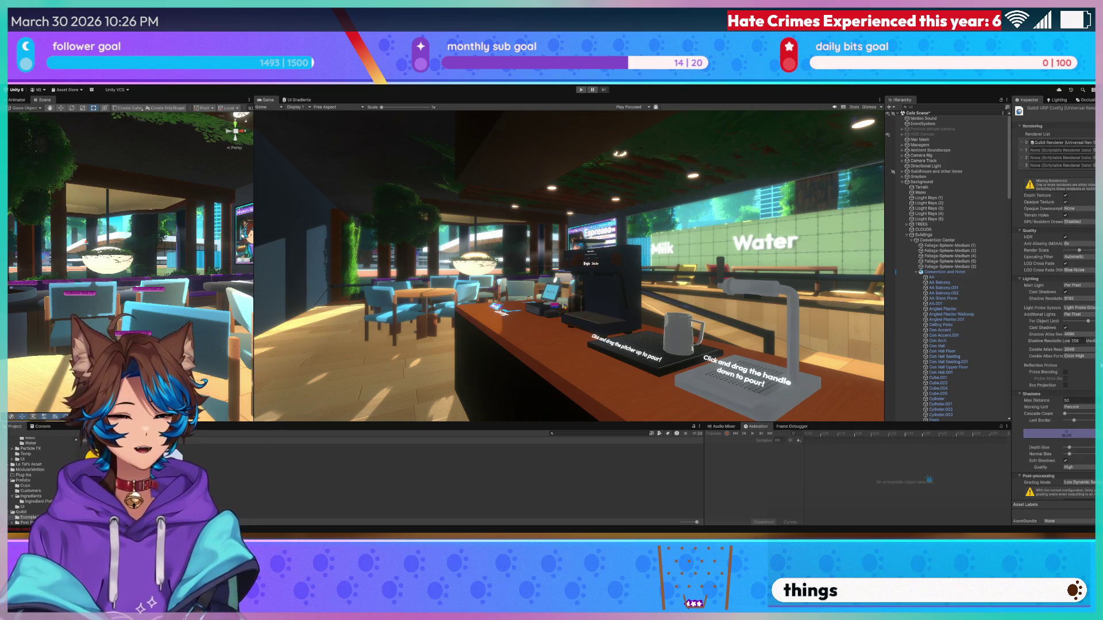
scroll(1054, 316, "down", 1)
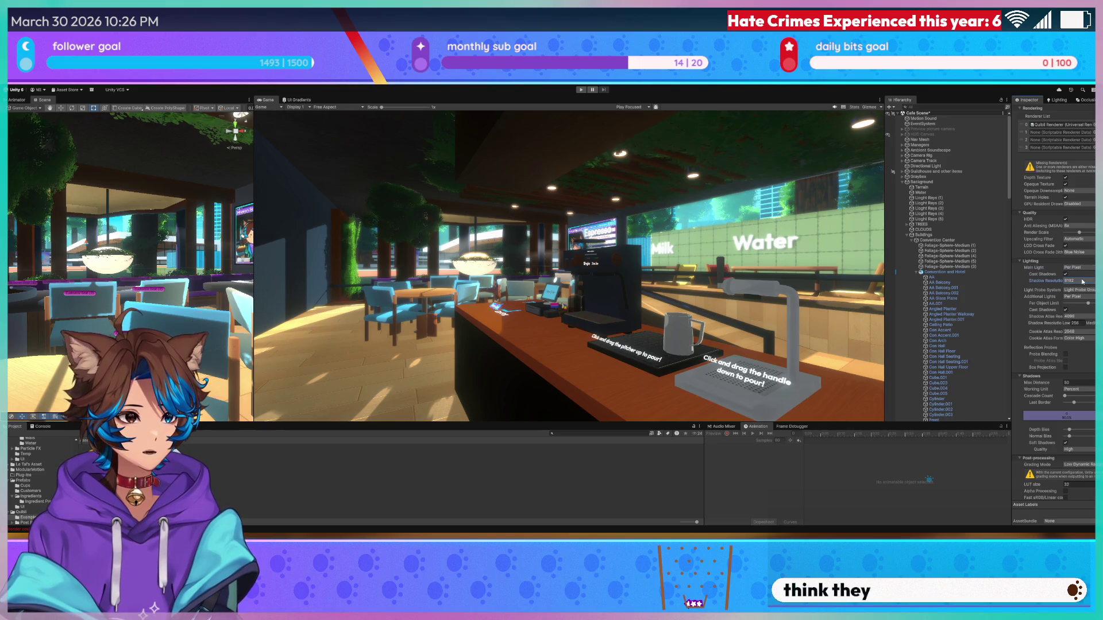
- Try shadow resolution 4096 and Metric working unit, then restore 8192 and Percent
left_click(1082, 317)
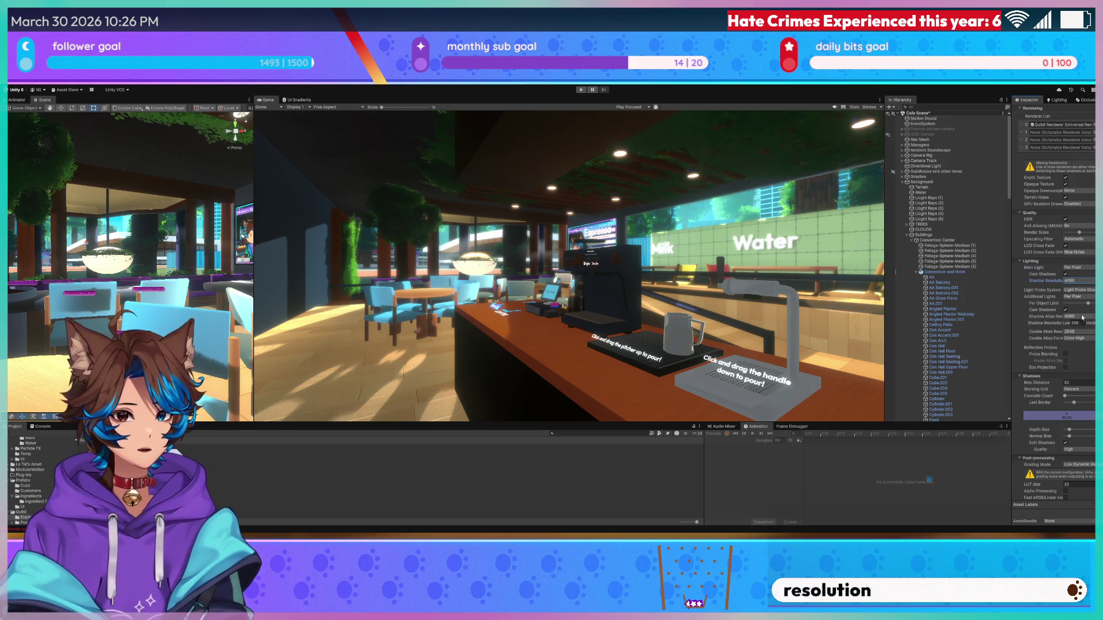
left_click(1082, 325)
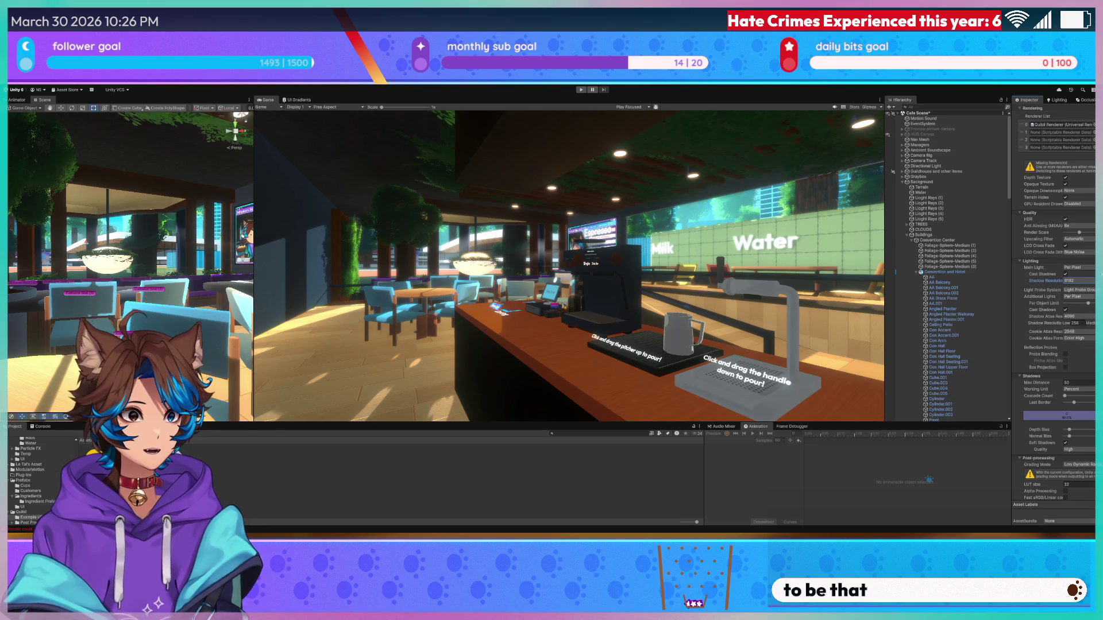
scroll(1085, 211, "up", 1)
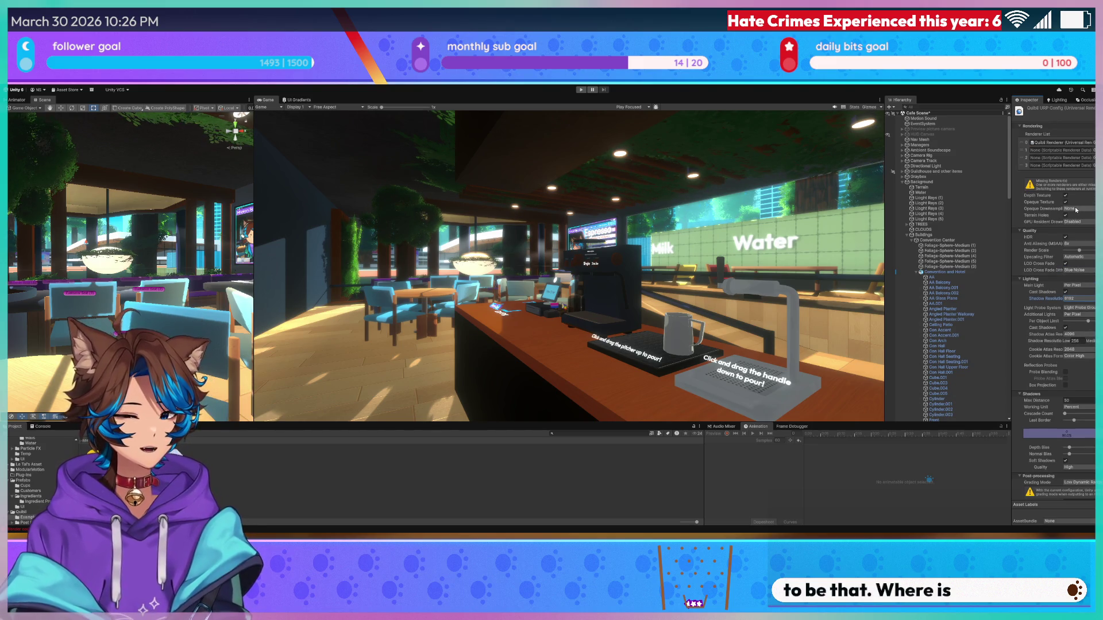
scroll(1089, 254, "down", 1)
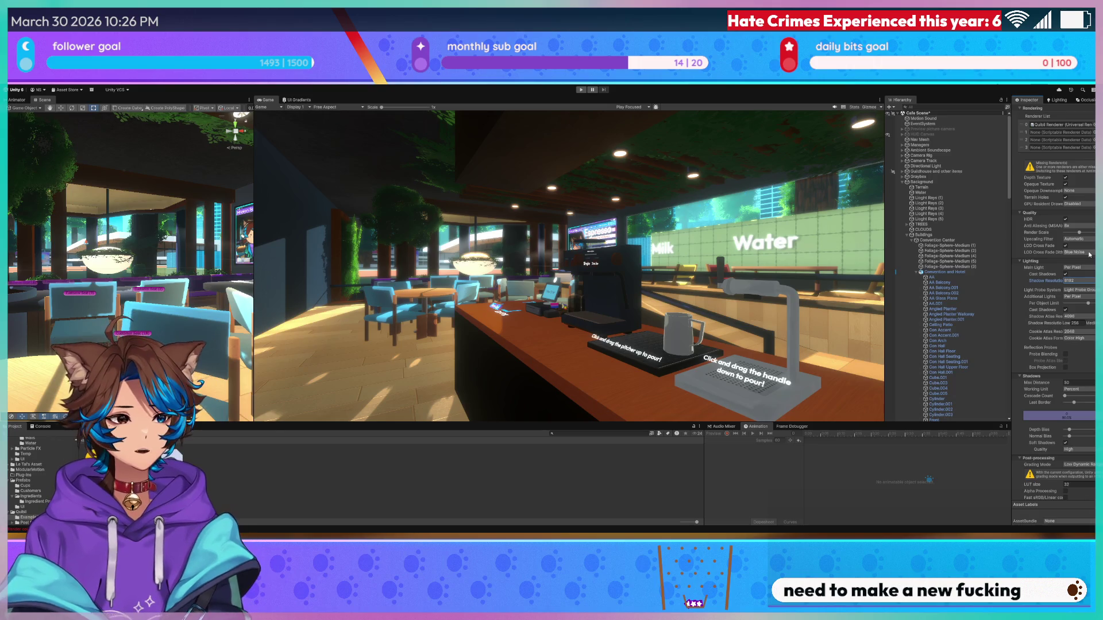
left_click(1080, 398)
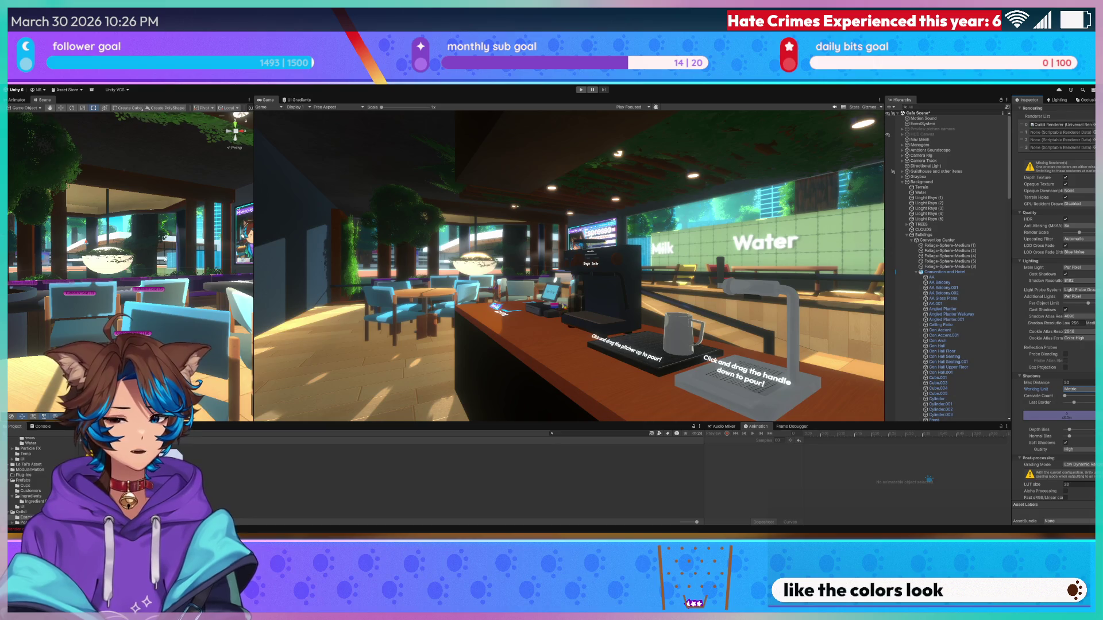
left_click(1071, 389)
left_click(1065, 396)
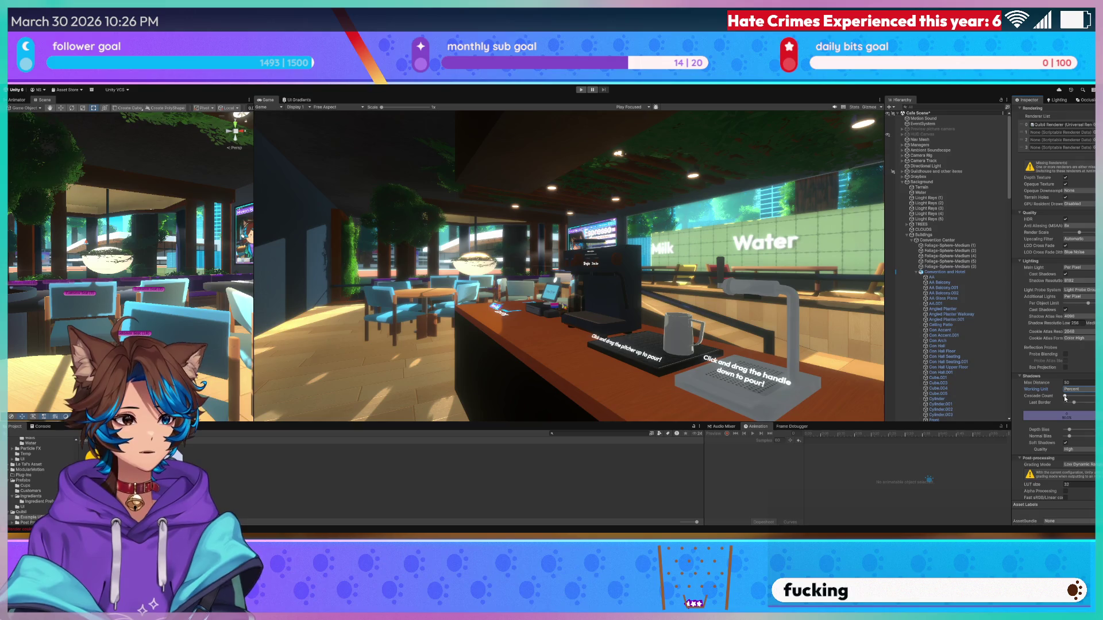
- Raise the cascade count to three splits, check the Quibli Renderer asset, and return to the URP Config
left_click_drag(1065, 396, 1091, 395)
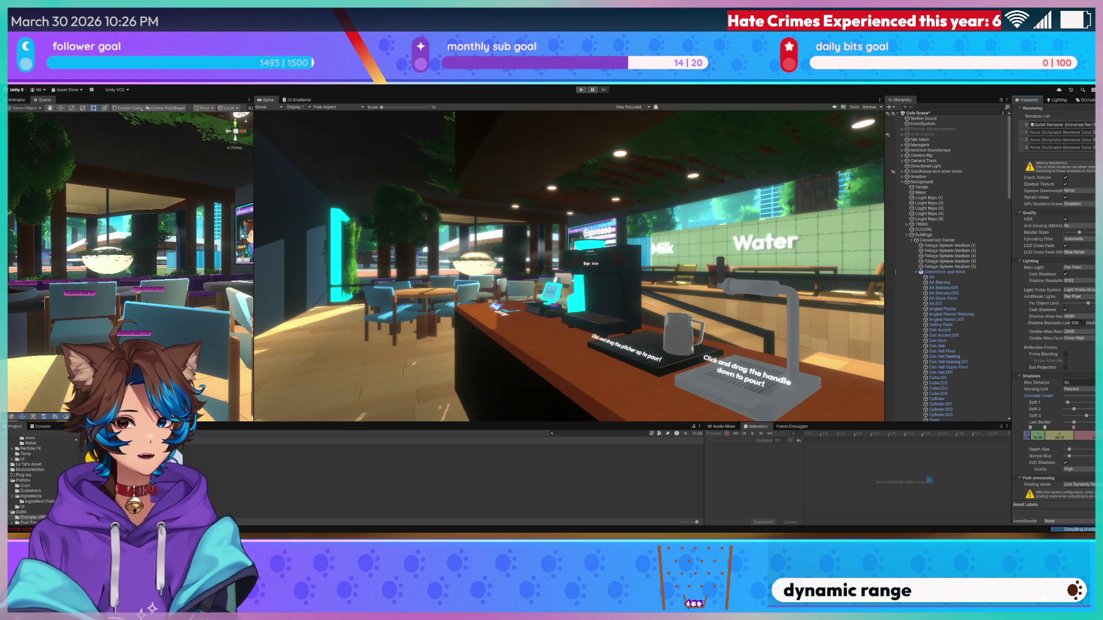
double_click(1060, 124)
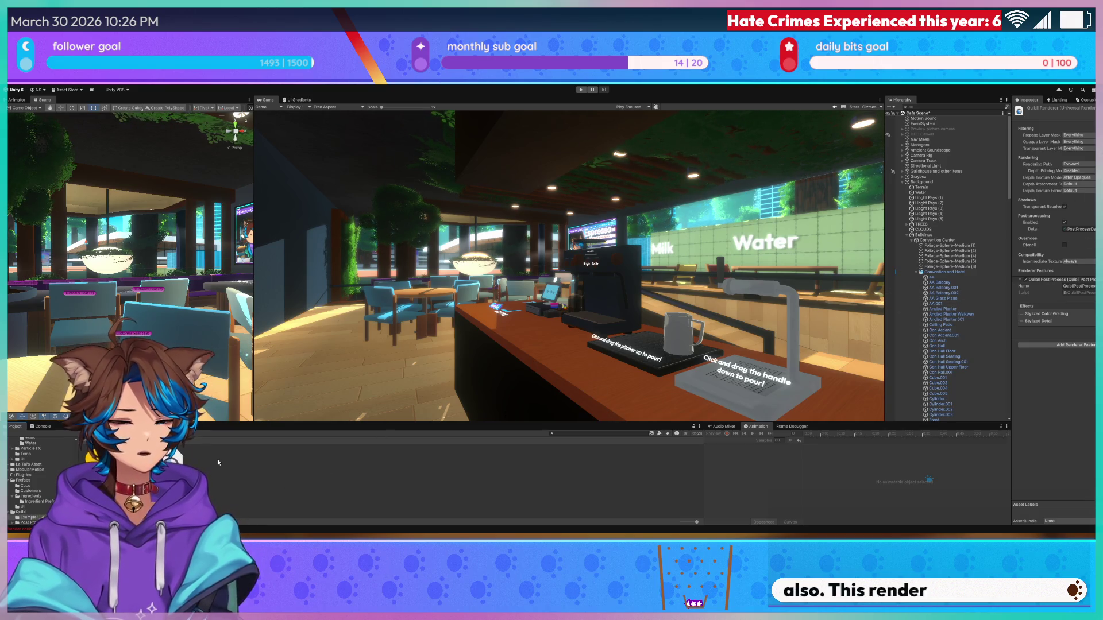
left_click(1057, 116)
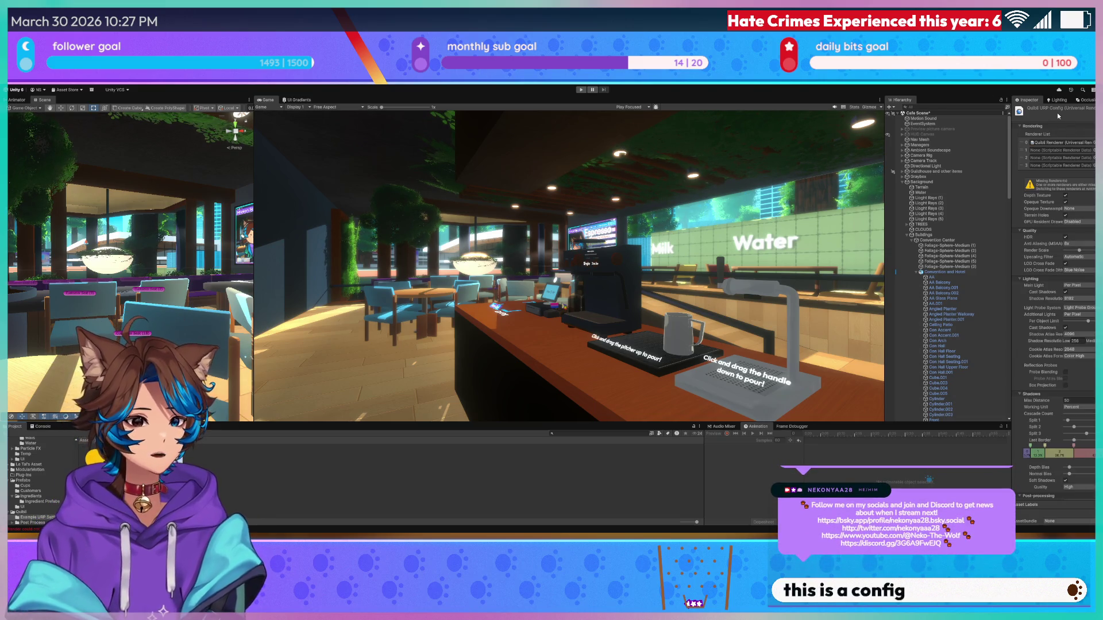
- Set Anti Aliasing (MSAA) to Disabled and expand the Adaptive Performance settings
left_click(1078, 244)
left_click(1079, 217)
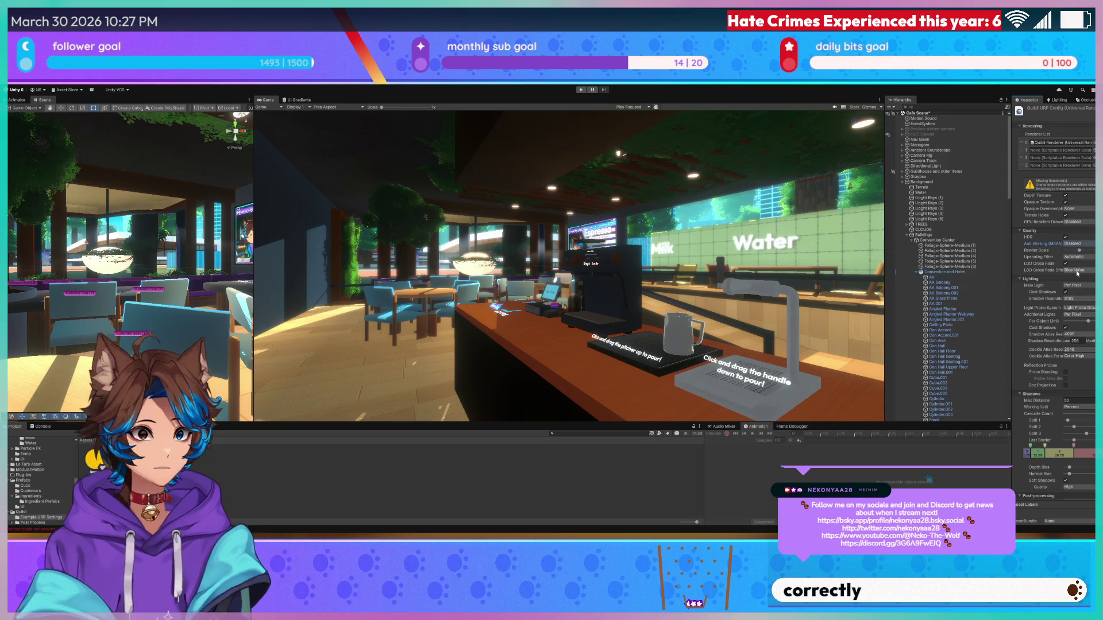
scroll(1084, 361, "down", 2)
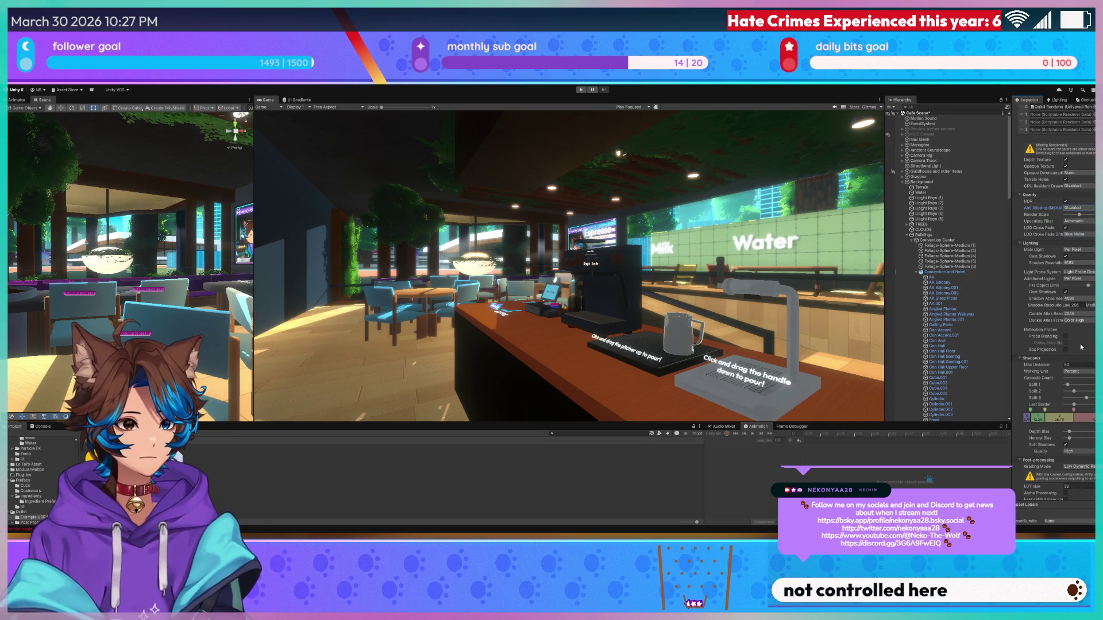
scroll(1080, 348, "down", 3)
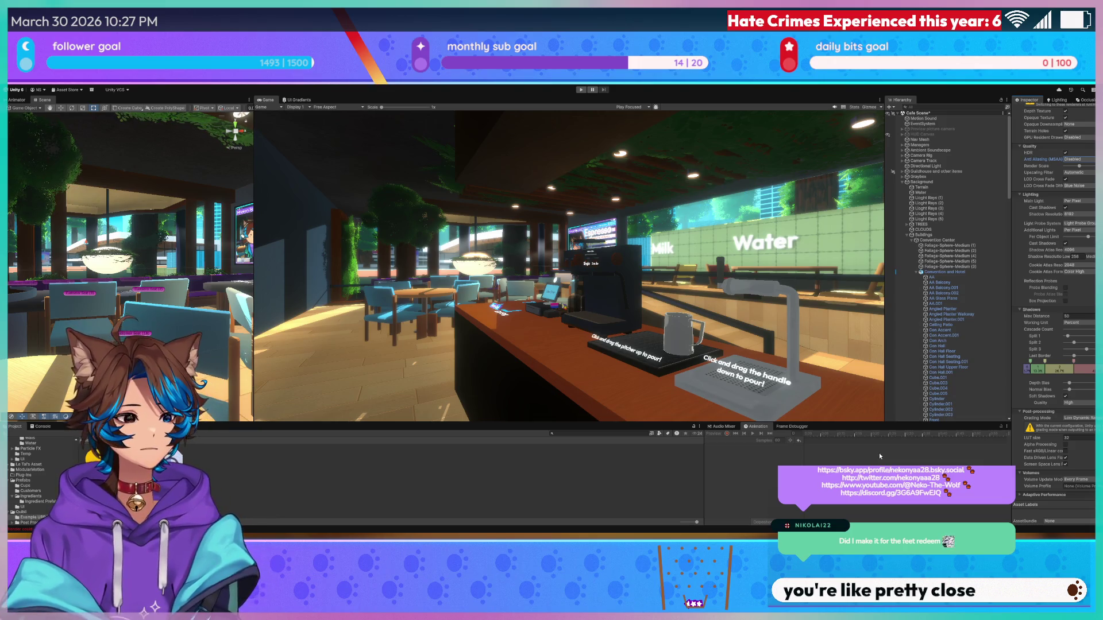
left_click(1025, 495)
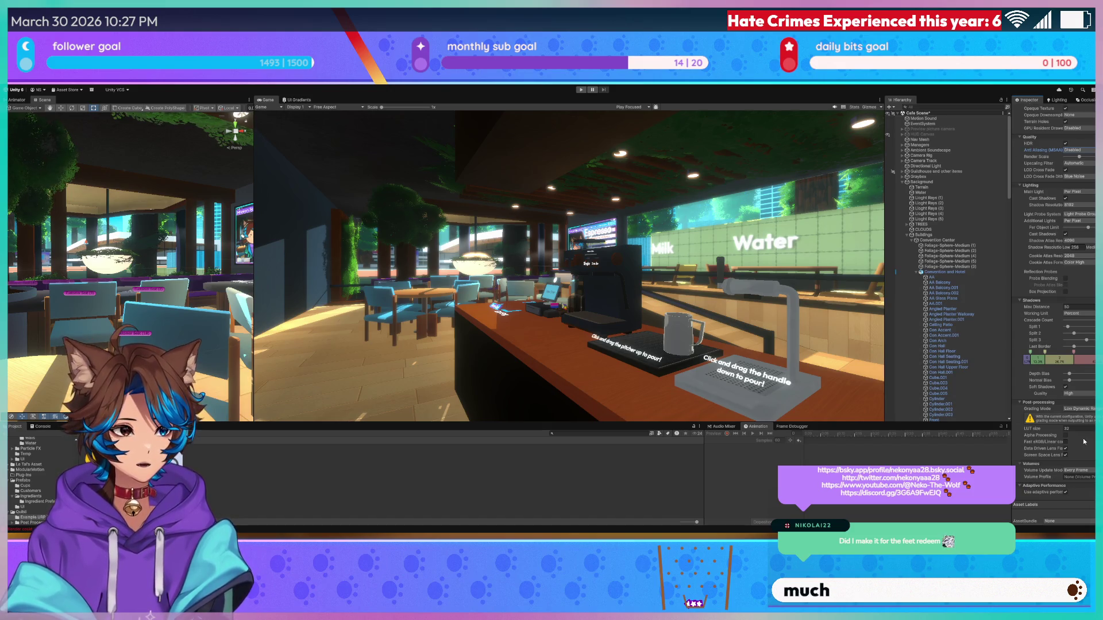
scroll(1084, 442, "up", 3)
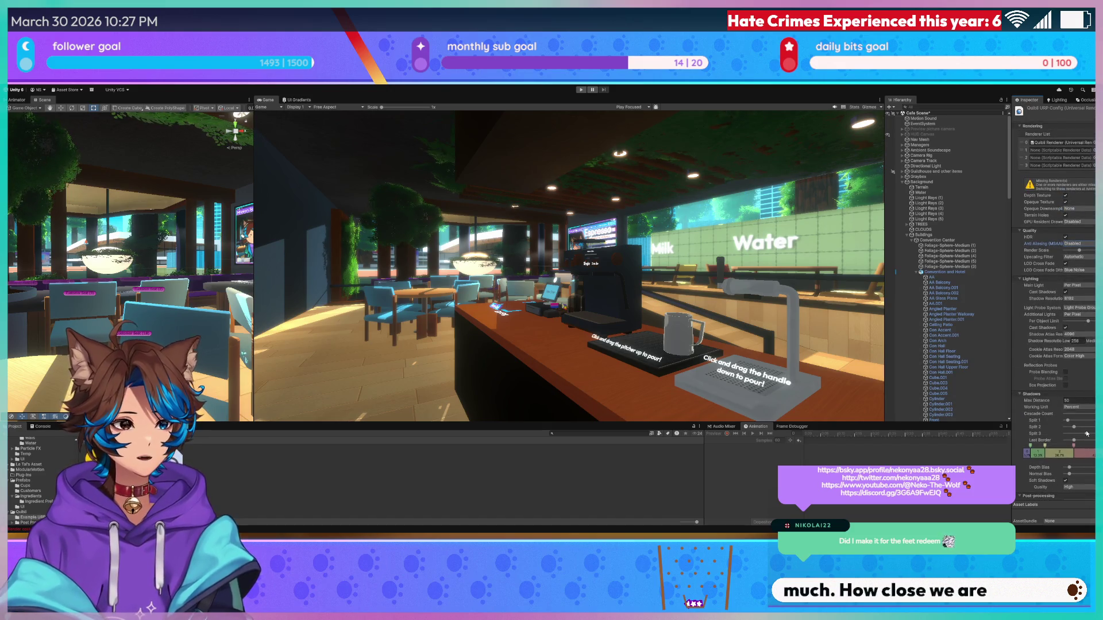
- Set the cascade splits to 11.5% and 90% and drag the shadow max distance into the thousands
left_click_drag(1067, 421, 1052, 424)
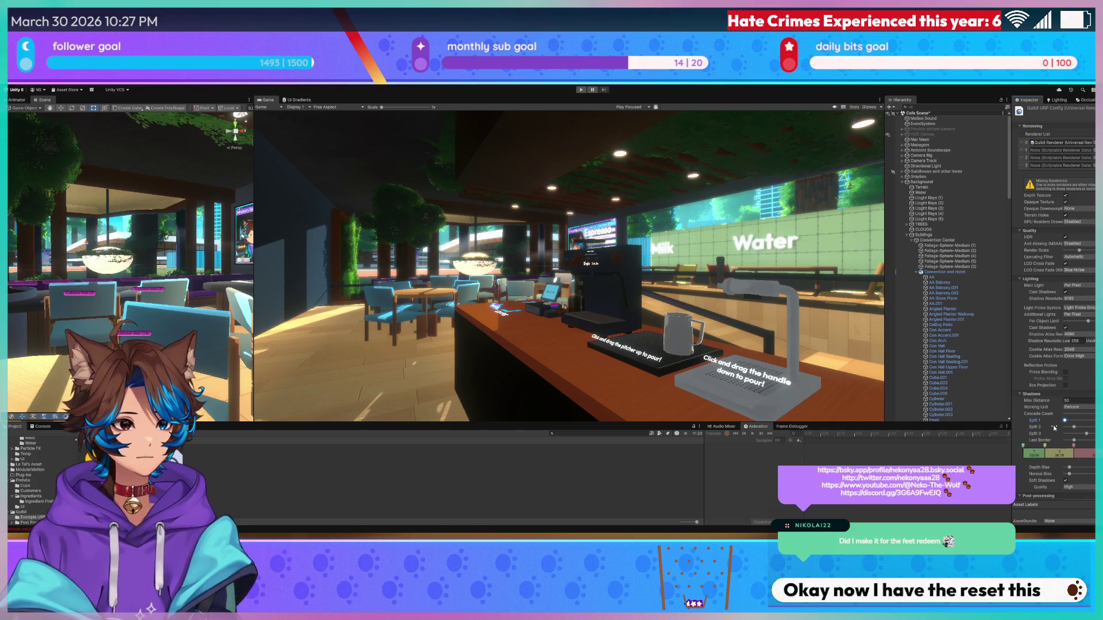
left_click_drag(1065, 427, 1068, 427)
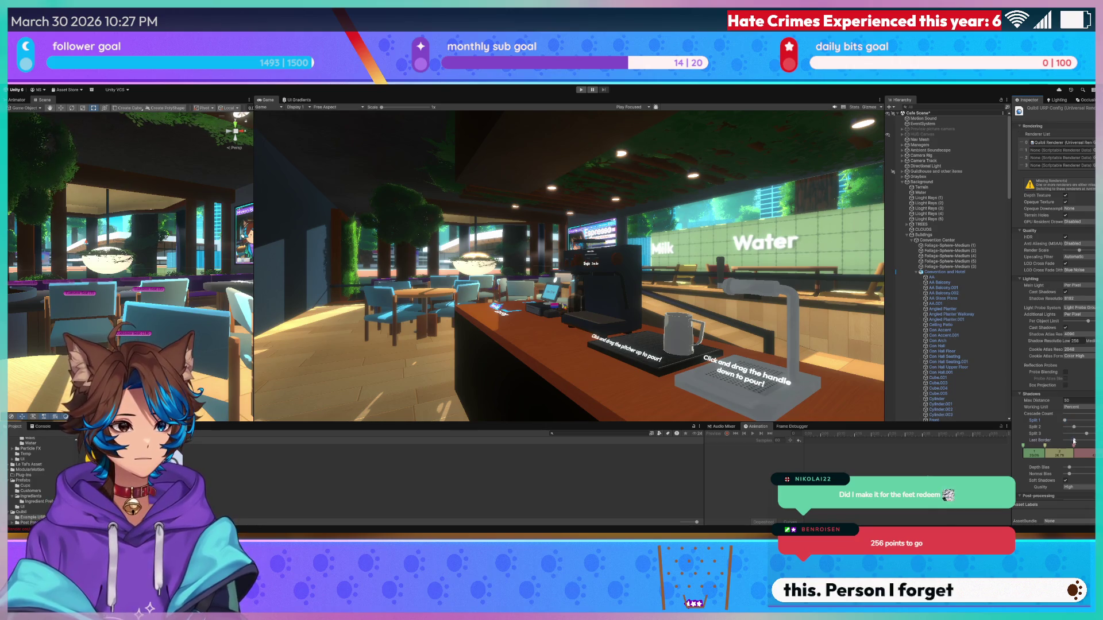
left_click_drag(1085, 435, 1094, 430)
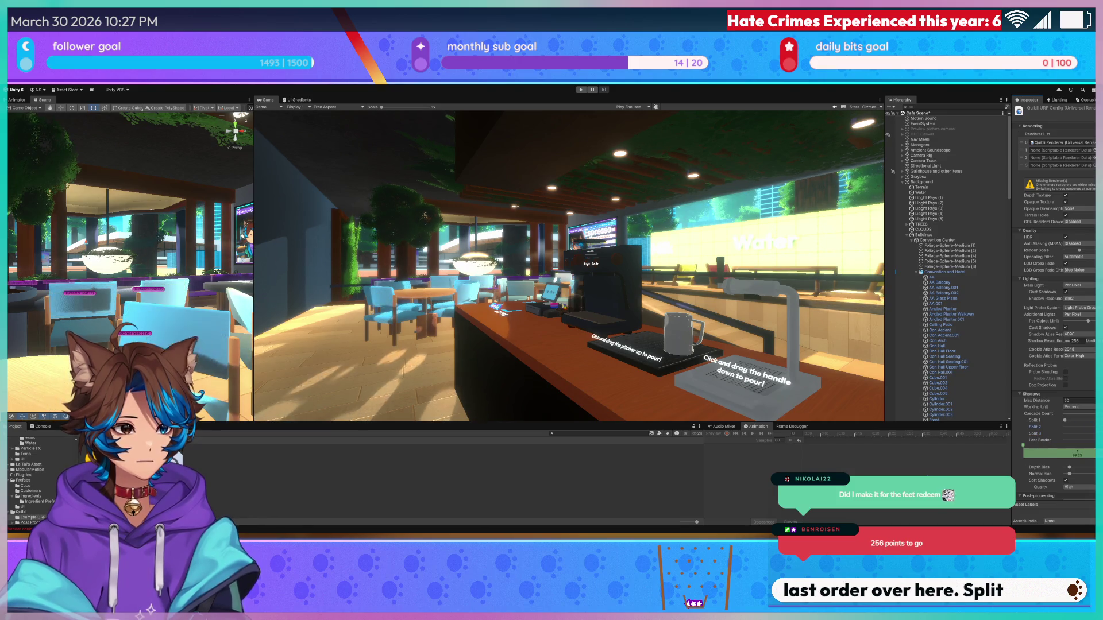
mouse_move(1037, 400)
left_mouse_down()
mouse_move(8, 98)
mouse_move(755, 87)
mouse_move(877, 123)
left_mouse_up()
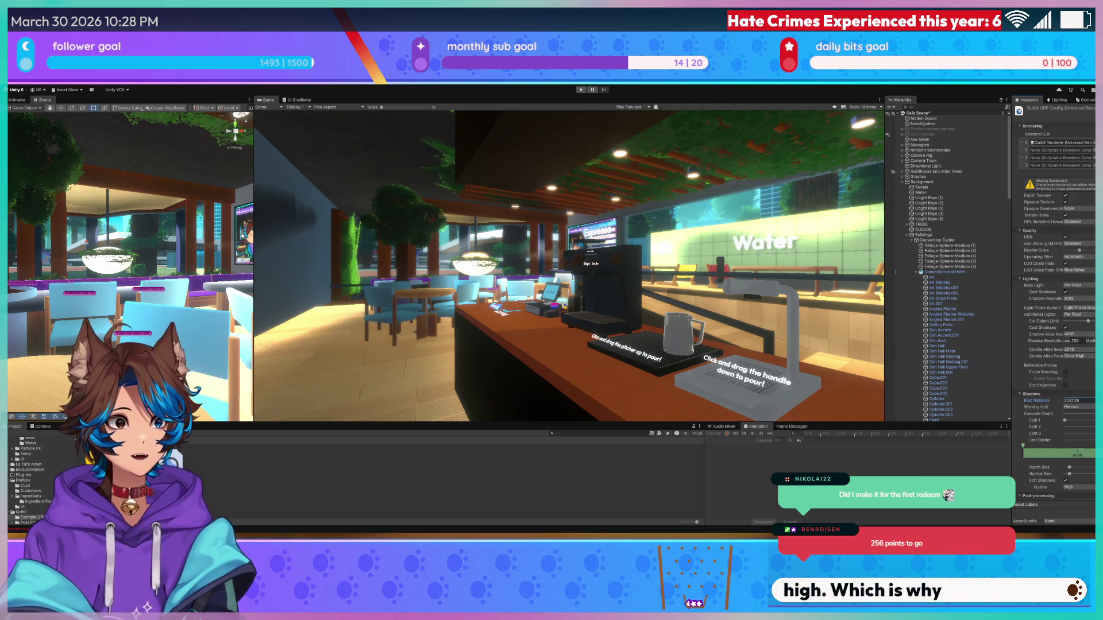
- Enter 2800 as the shadow max distance
left_click(1071, 400)
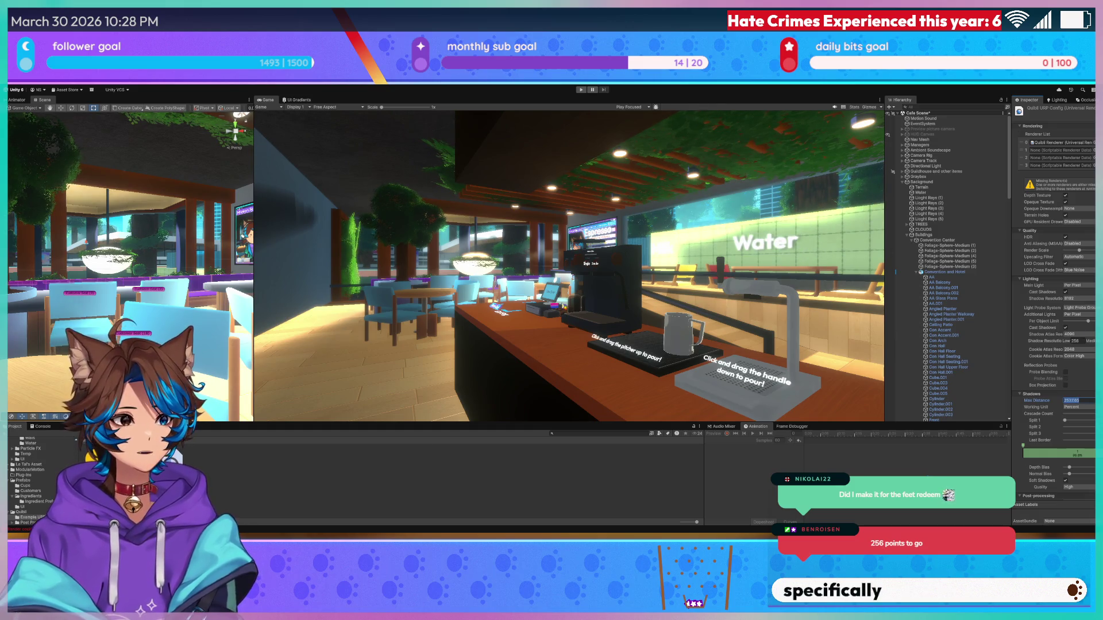
type("2800")
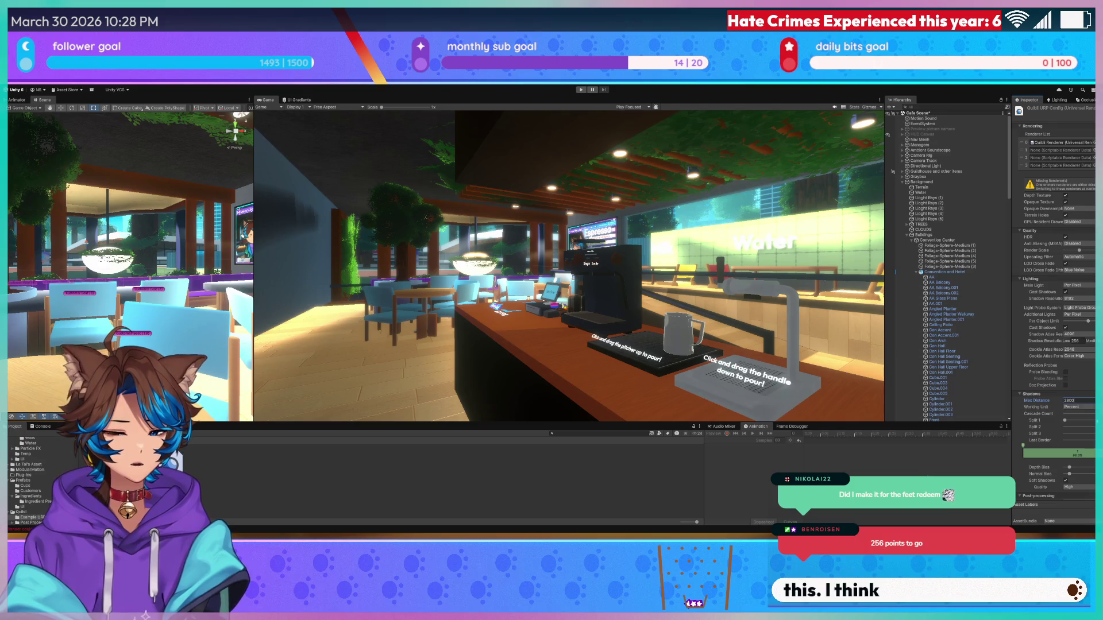
left_click(1064, 422)
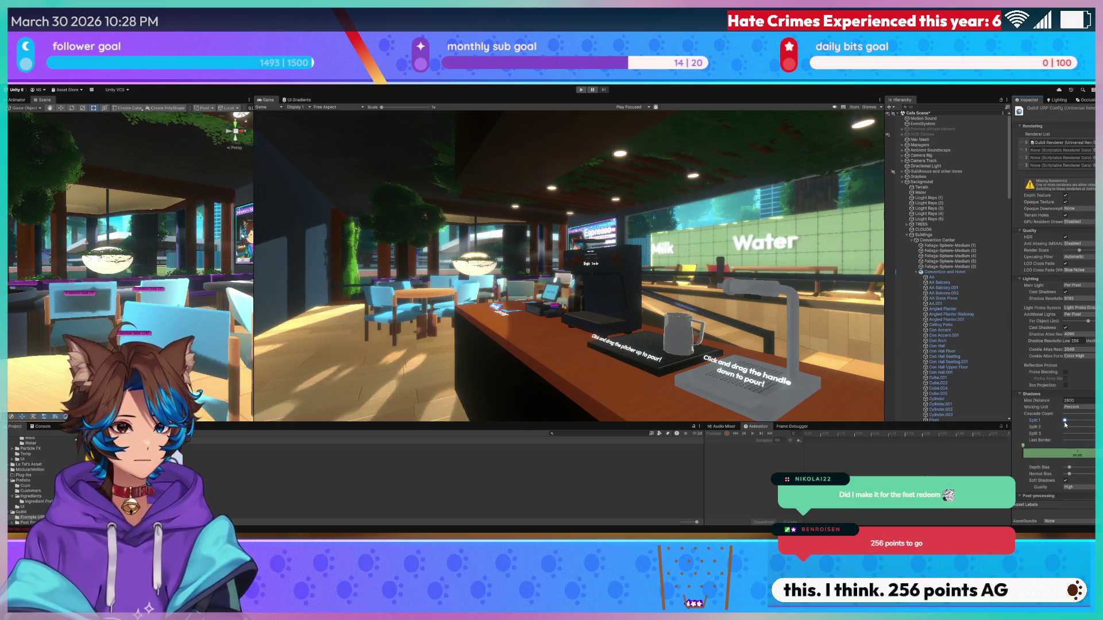
- Switch the cascade working unit to Metric and pull the first split slightly closer
left_click_drag(1065, 424, 1066, 425)
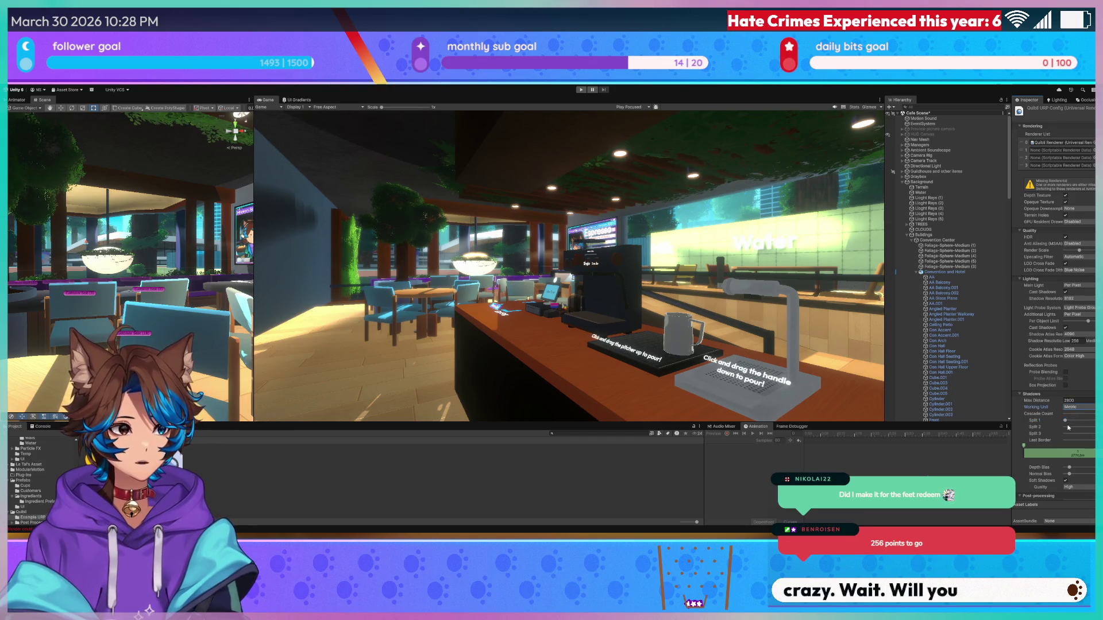
left_click(1078, 408)
left_click(1066, 420)
left_click_drag(1066, 424, 1067, 423)
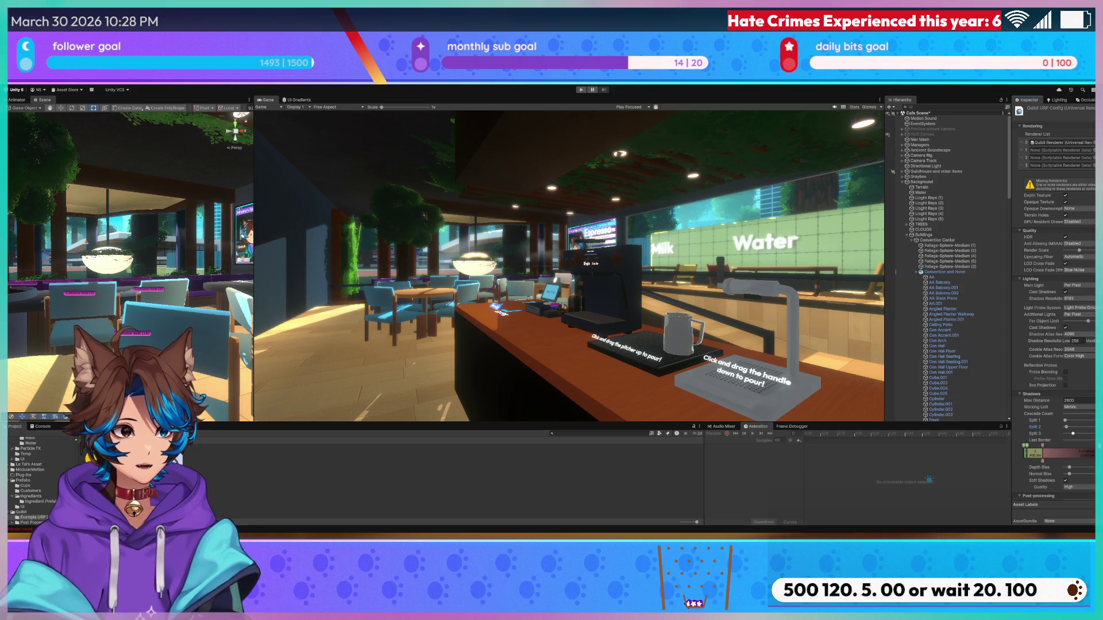
- Open a third shadow cascade and adjust the last border fade, checking the outdoor trees and tall building
left_click_drag(1043, 455, 1060, 455)
left_click_drag(1087, 443, 1080, 444)
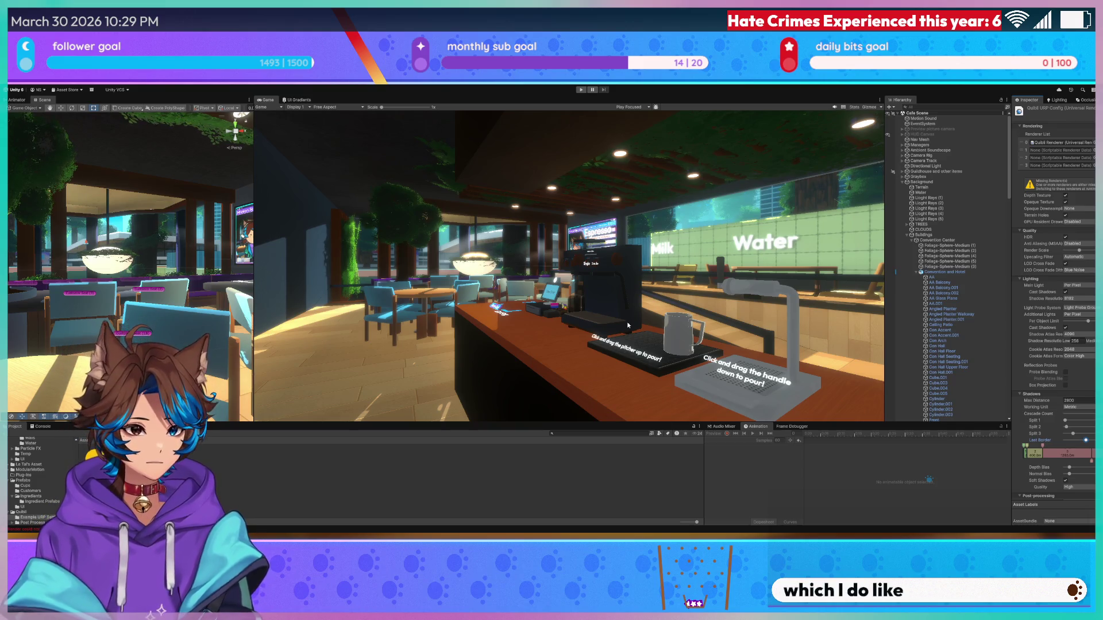
mouse_move(178, 248)
left_mouse_down()
mouse_move(155, 235)
mouse_move(65, 274)
left_mouse_up()
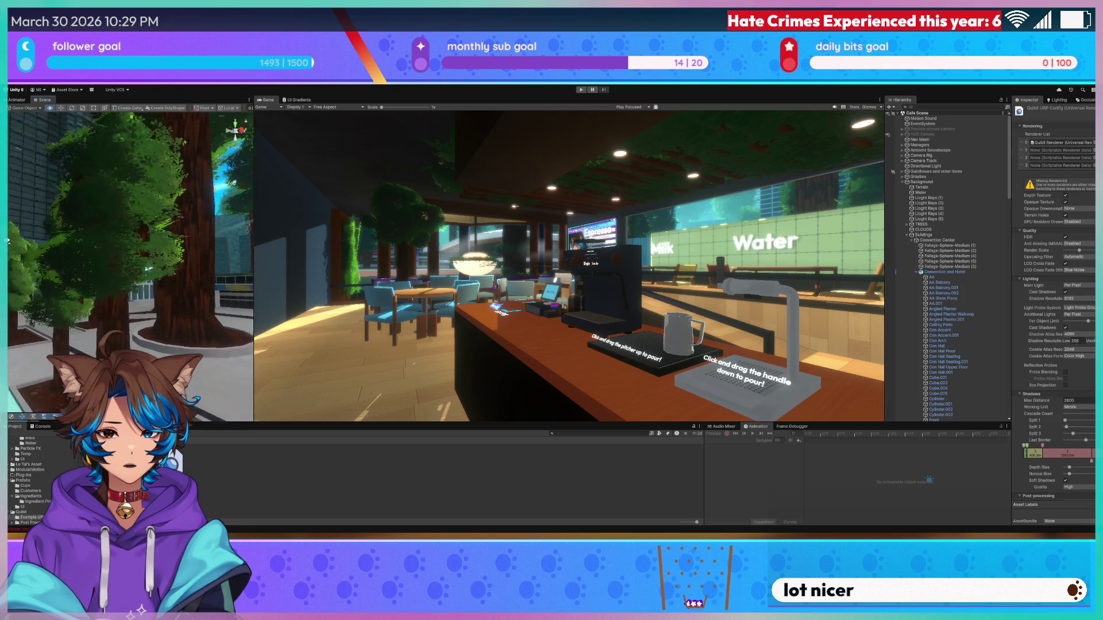
left_click_drag(7, 218, 8, 218)
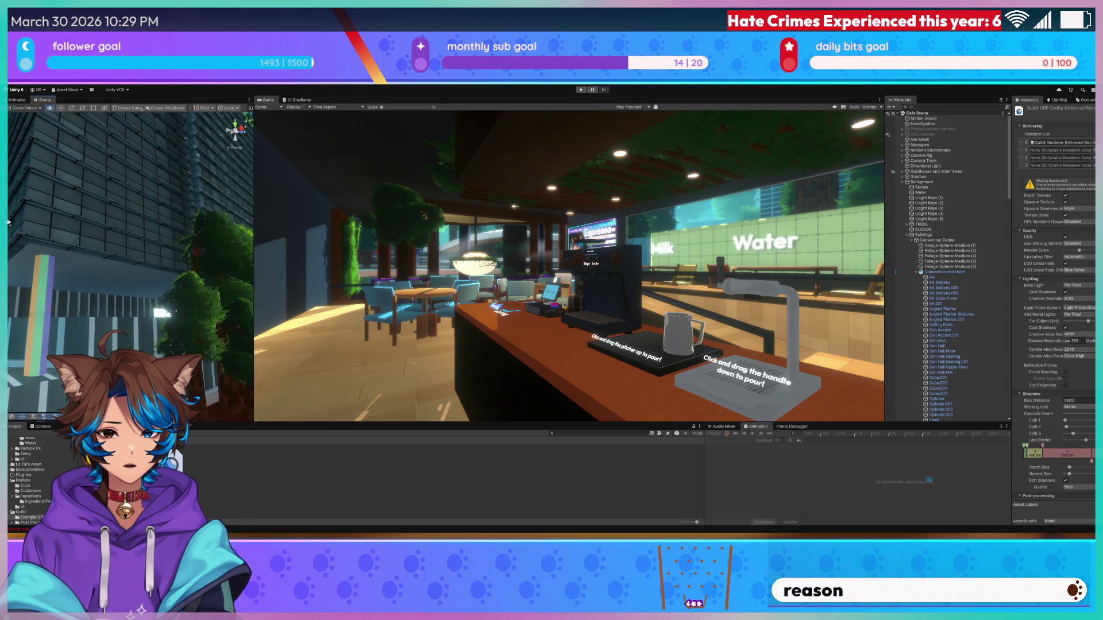
mouse_move(183, 268)
left_mouse_down()
mouse_move(245, 257)
mouse_move(144, 261)
mouse_move(167, 270)
left_mouse_up()
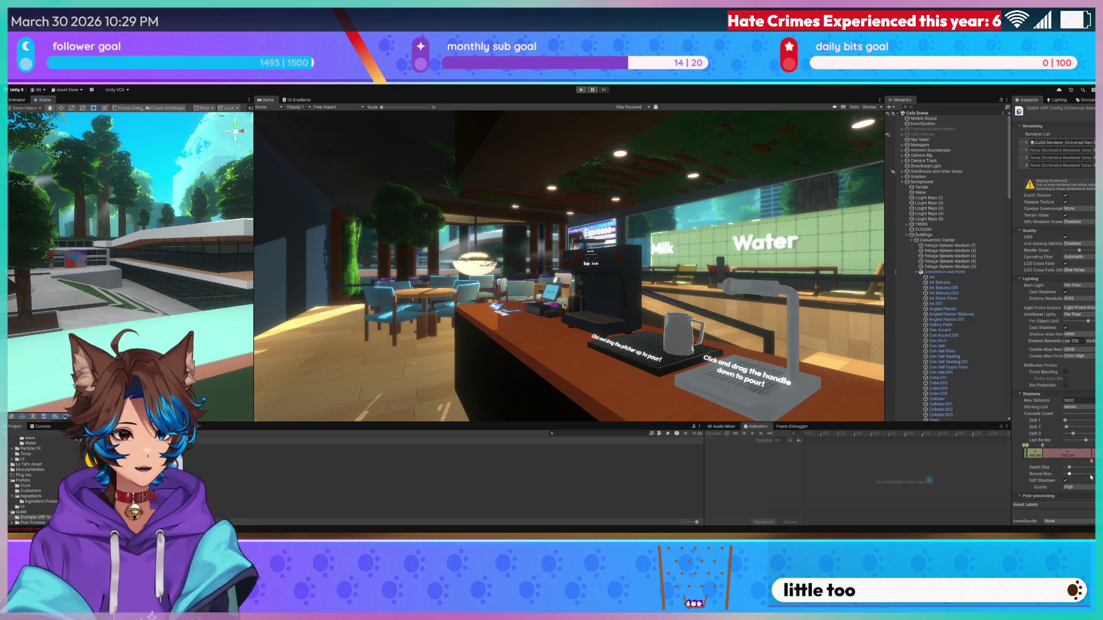
- Push the second cascade split to about 1330 m and the third to 2700 m
mouse_move(1043, 450)
left_mouse_down()
mouse_move(1093, 451)
mouse_move(1077, 435)
mouse_move(1095, 440)
mouse_move(1082, 445)
mouse_move(1092, 429)
mouse_move(1068, 438)
left_mouse_up()
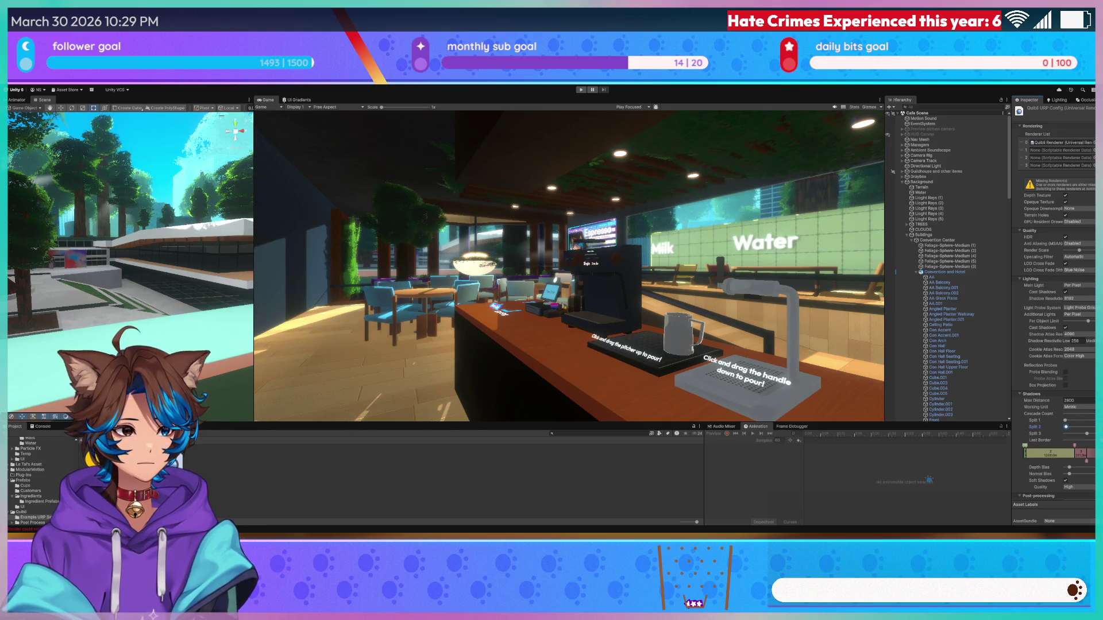
left_click_drag(1068, 437, 1069, 438)
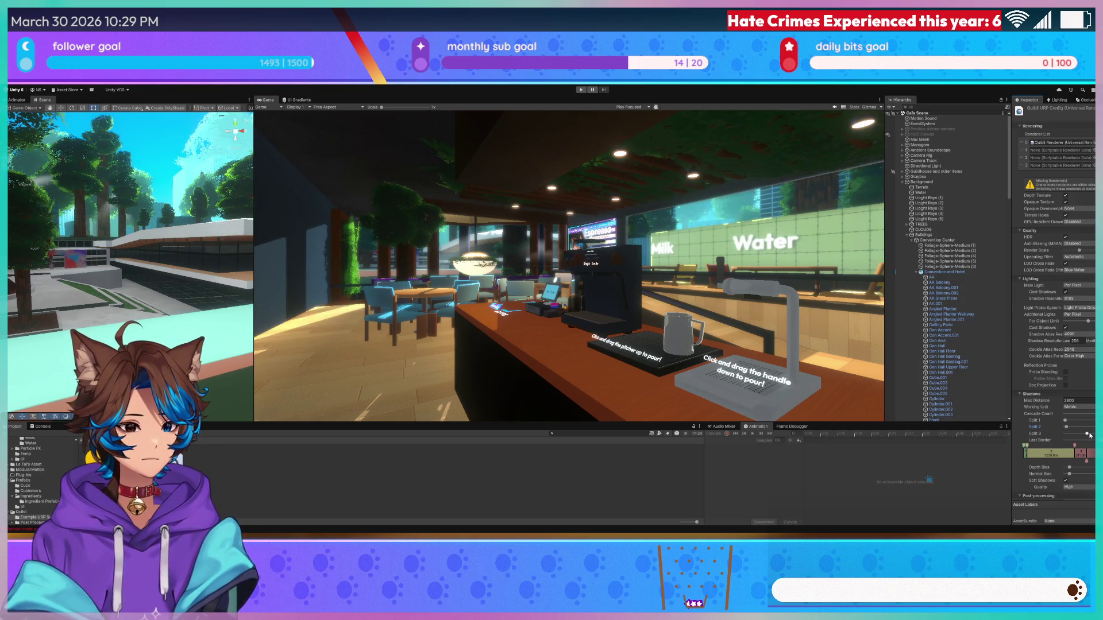
left_click_drag(1087, 435, 1064, 423)
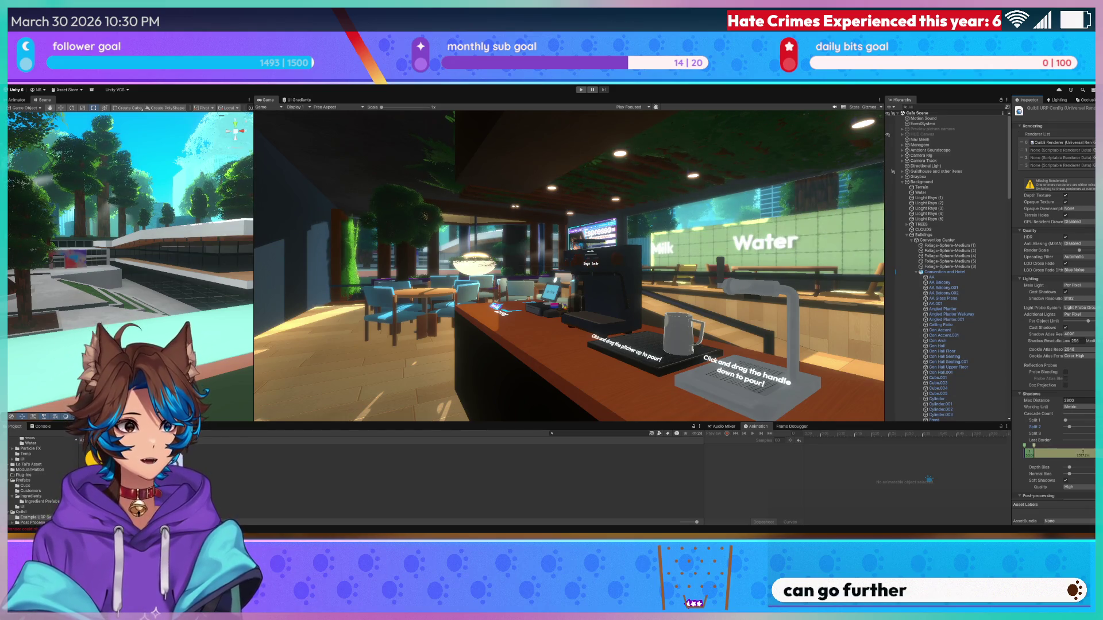
- Set Shadows Max Distance to 1000, shrink the second cascade to about 390 m, and show rendering stats
left_click(1077, 400)
type("100")
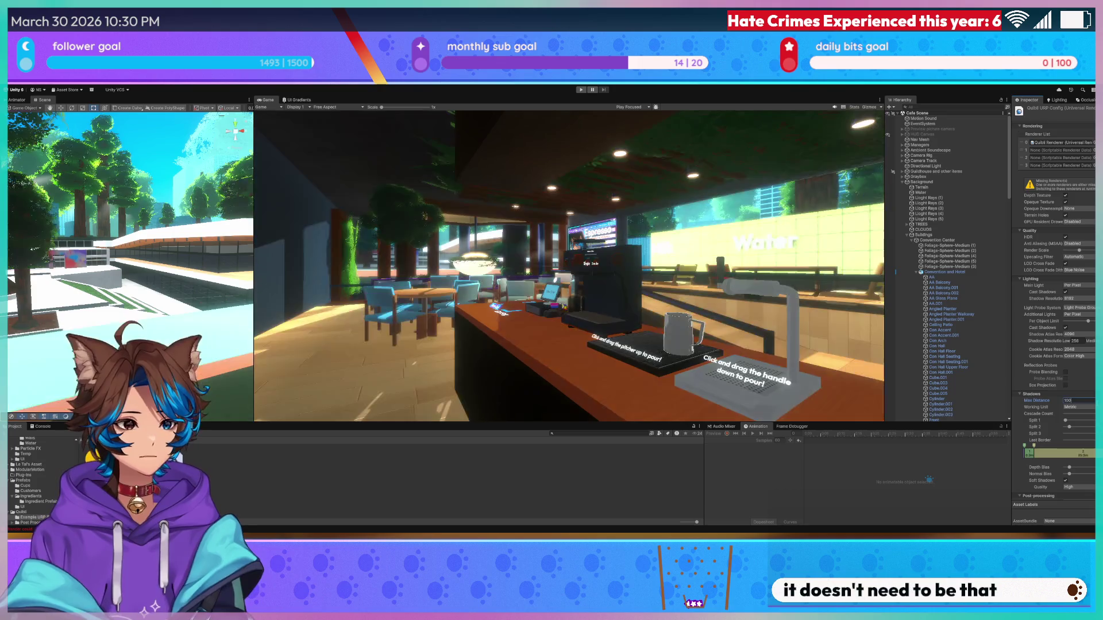
type("0")
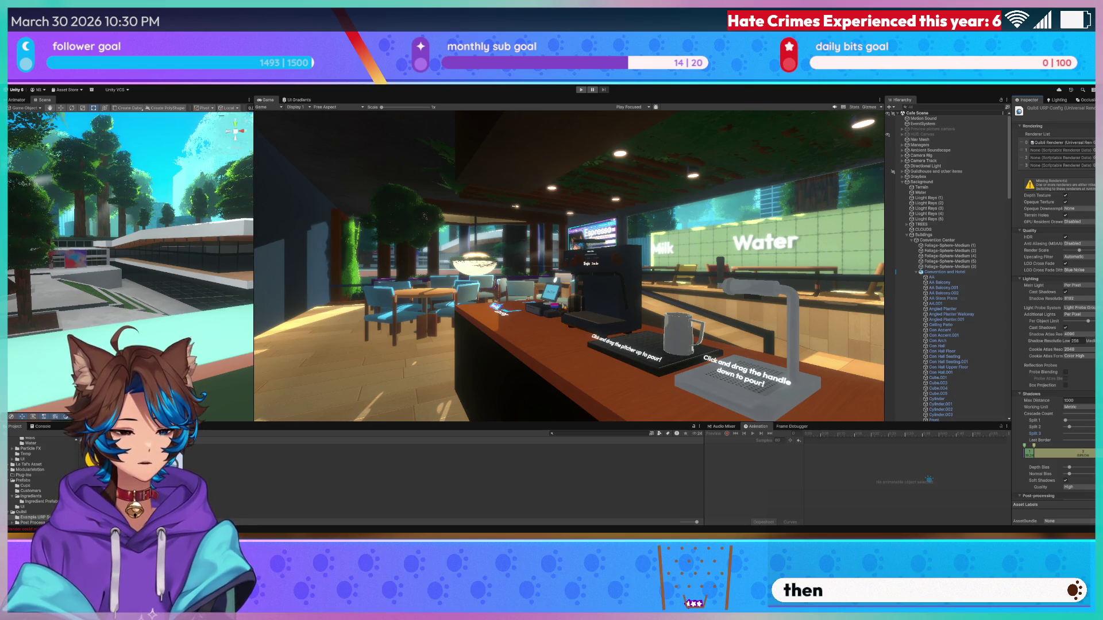
mouse_move(1071, 431)
left_mouse_down()
mouse_move(1091, 426)
mouse_move(1077, 427)
left_mouse_up()
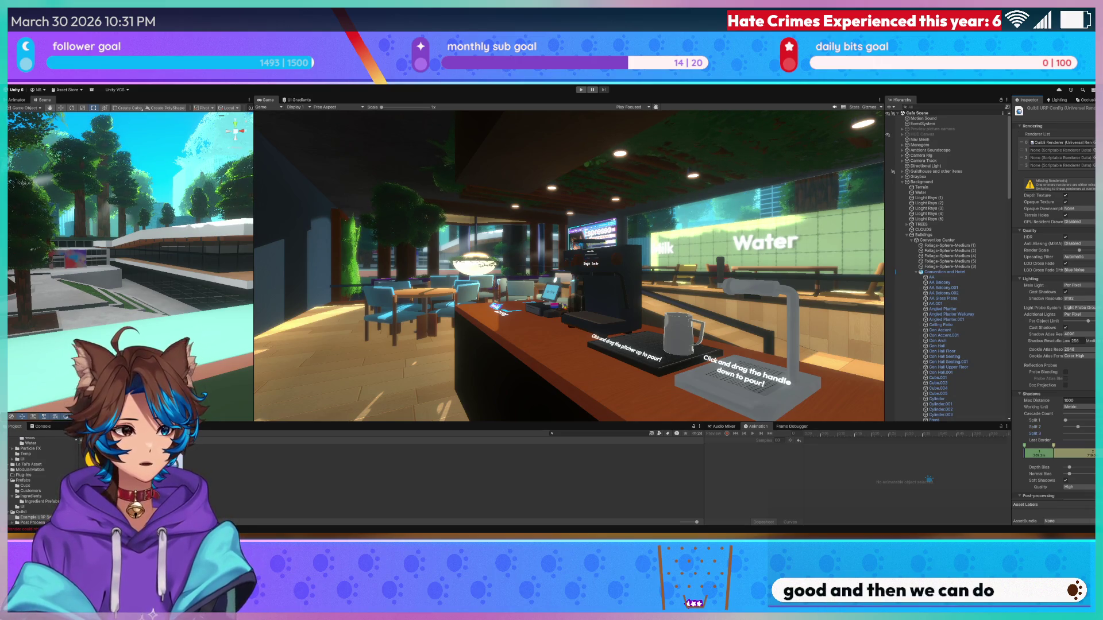
mouse_move(1099, 452)
left_mouse_down()
mouse_move(1069, 452)
mouse_move(1094, 452)
mouse_move(1073, 426)
left_mouse_up()
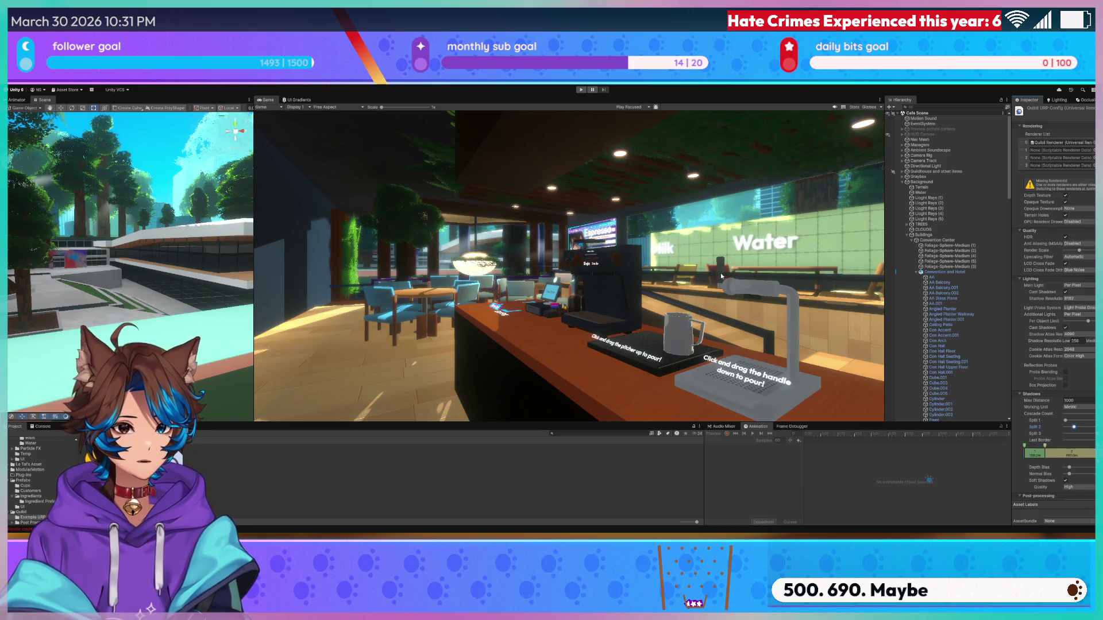
mouse_move(98, 298)
left_mouse_down()
mouse_move(115, 295)
mouse_move(104, 270)
mouse_move(73, 283)
mouse_move(105, 281)
mouse_move(115, 261)
mouse_move(131, 298)
mouse_move(173, 270)
mouse_move(290, 251)
mouse_move(299, 263)
left_mouse_up()
left_click(852, 109)
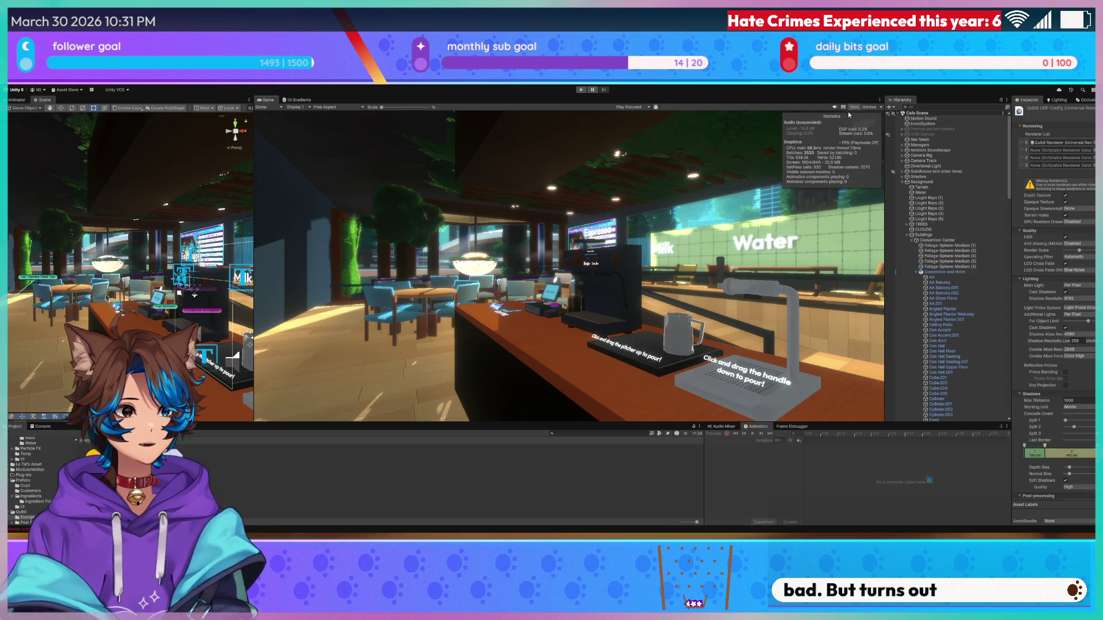
- Play the café game with stats shown, glance at the Water Dispenser animator graph, then return to Scene
left_click(580, 90)
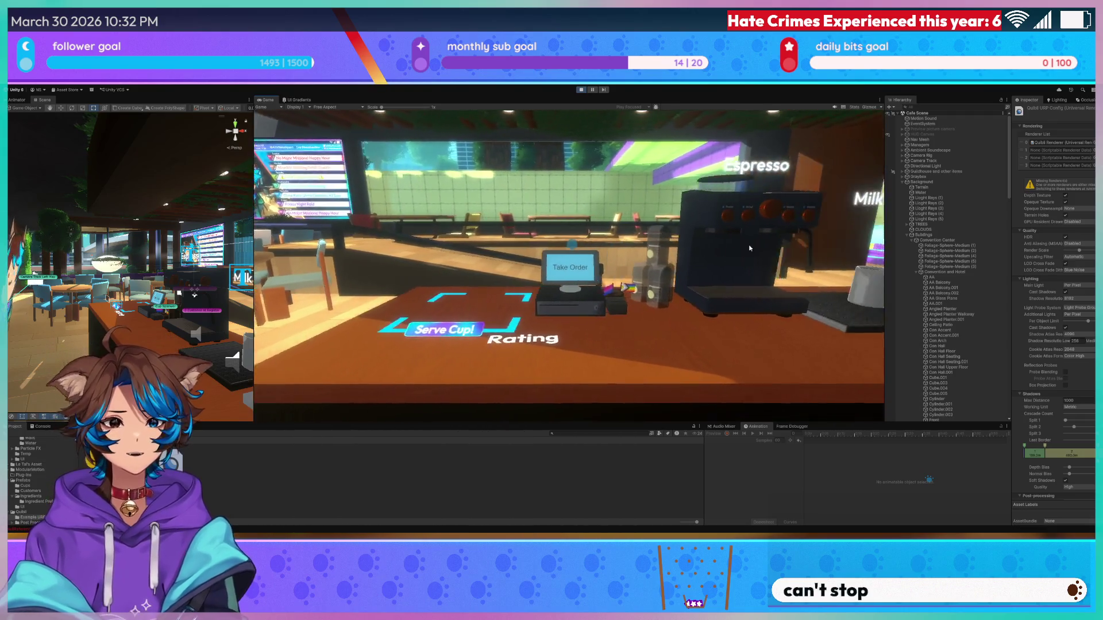
left_click(854, 107)
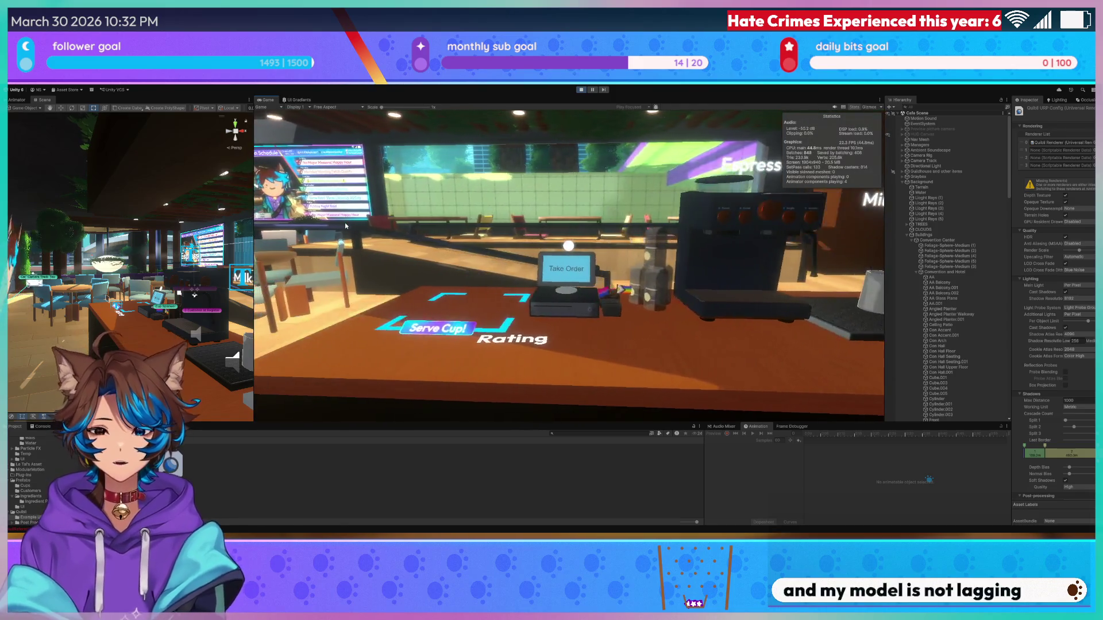
left_click(16, 99)
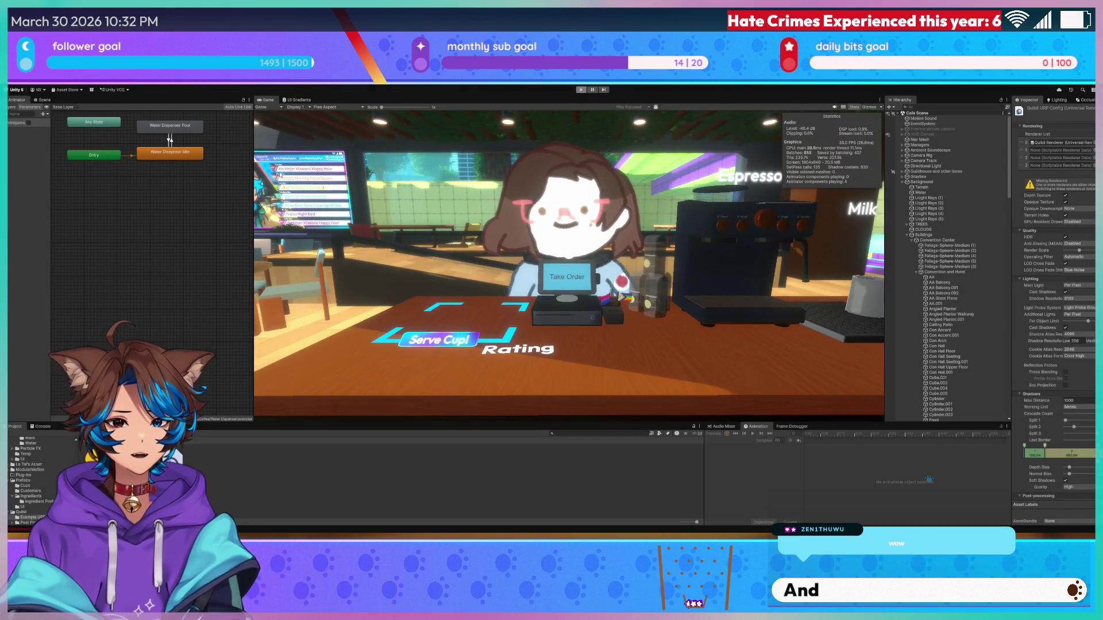
left_click(41, 100)
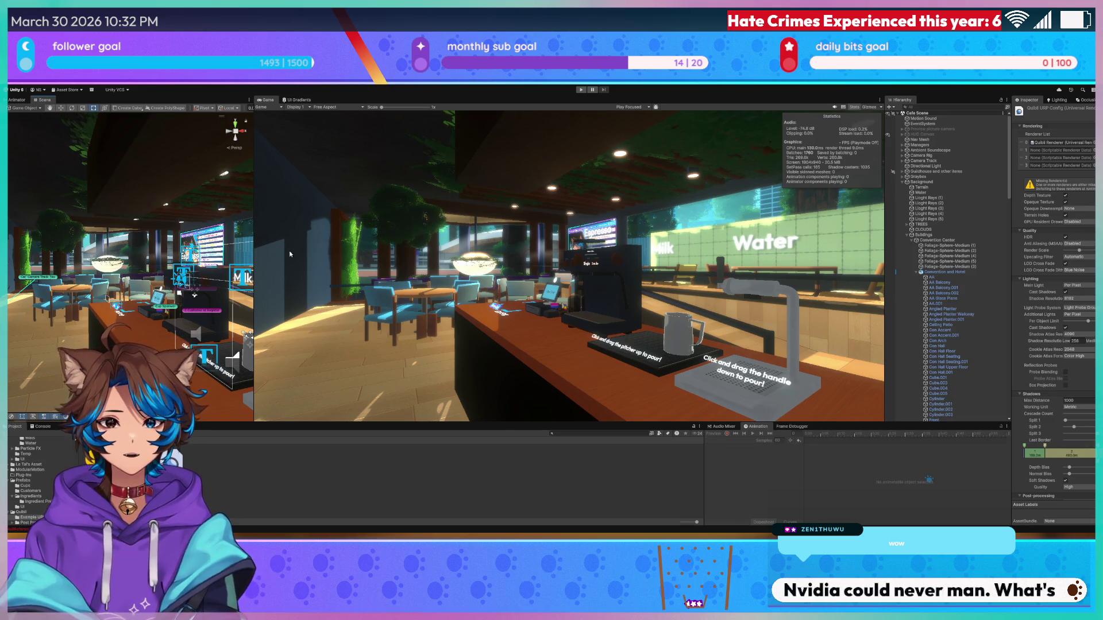
- Widen the Scene view and create a new folder named Graphics in Assets
left_click_drag(258, 250, 444, 250)
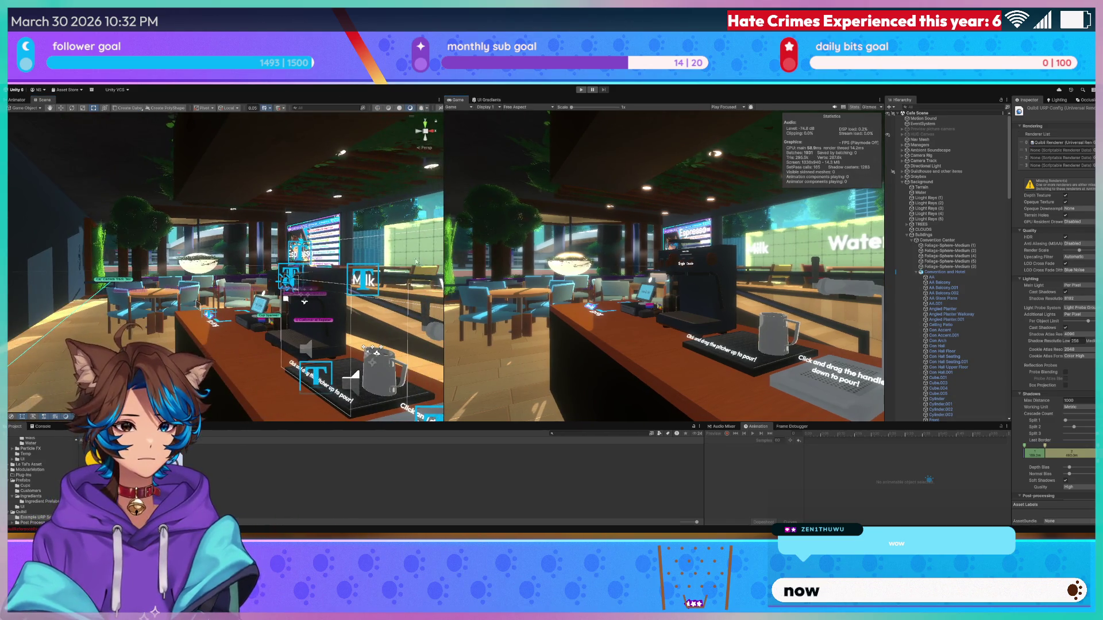
scroll(308, 296, "up", 5)
left_click_drag(309, 295, 264, 292)
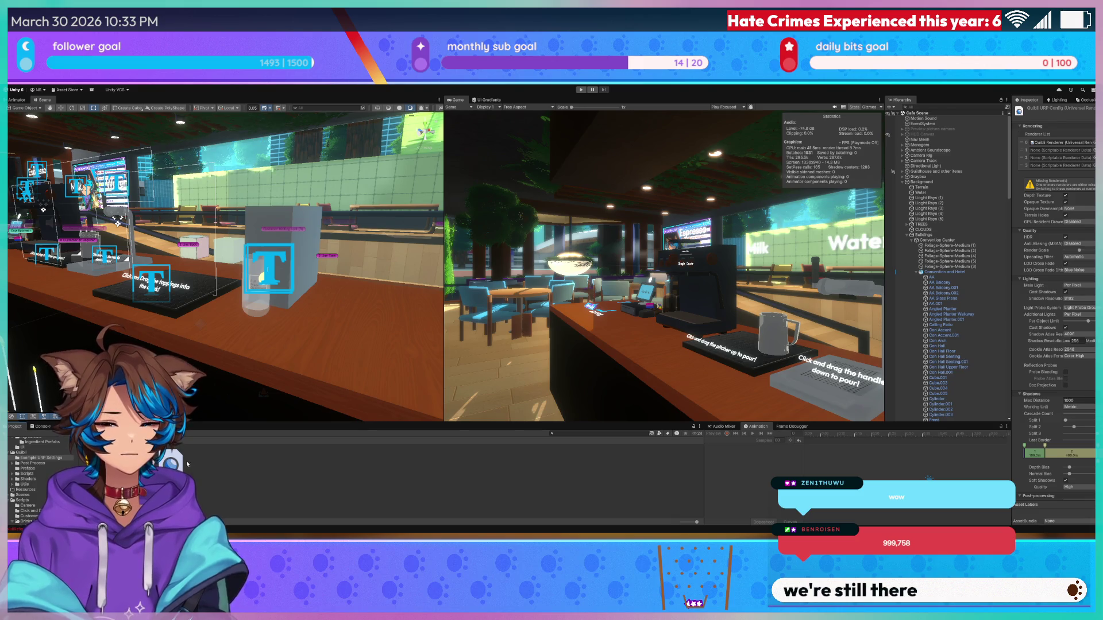
scroll(26, 472, "up", 2)
scroll(26, 474, "up", 5)
left_click(18, 465)
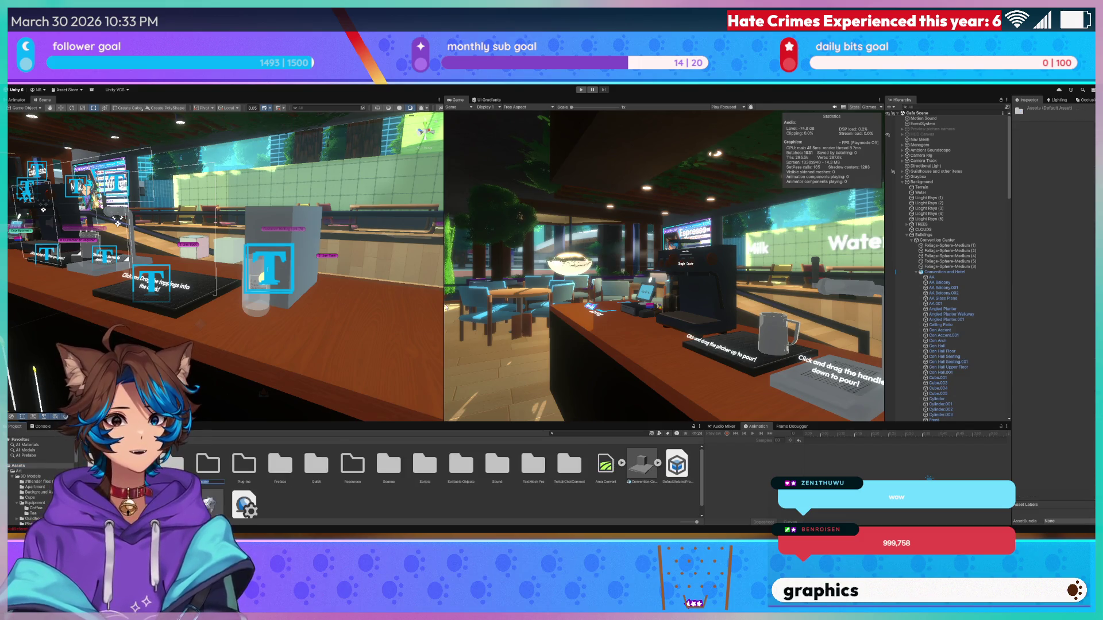
type("Graphics")
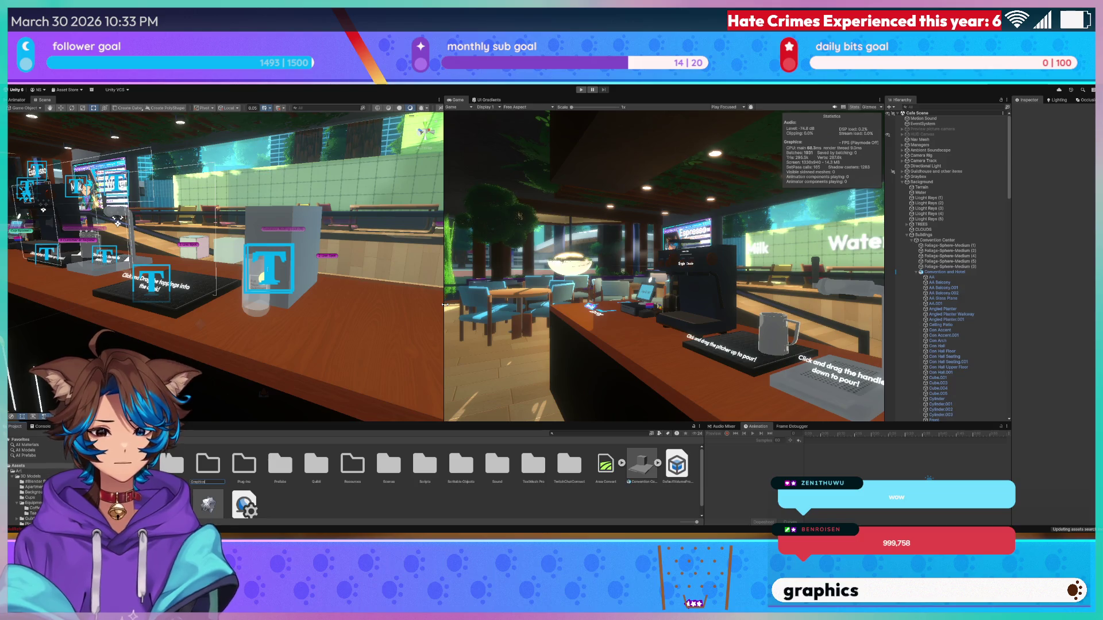
key("Return")
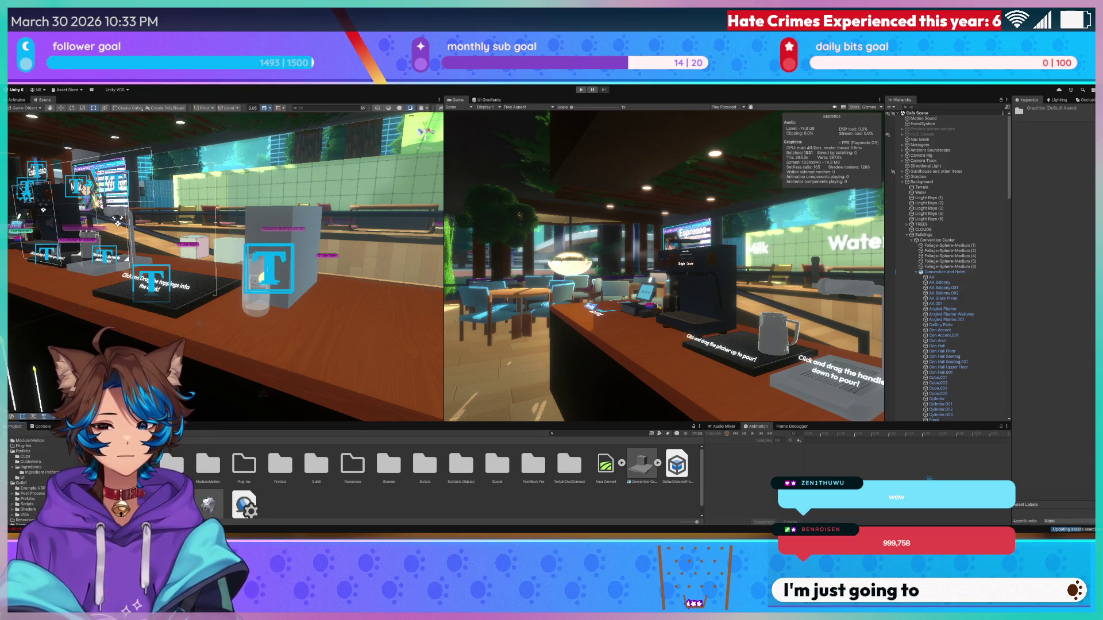
- Browse the Drinks and cups, Minigame and Spawners folders, then select the Quibli URP Config asset
scroll(42, 487, "down", 3)
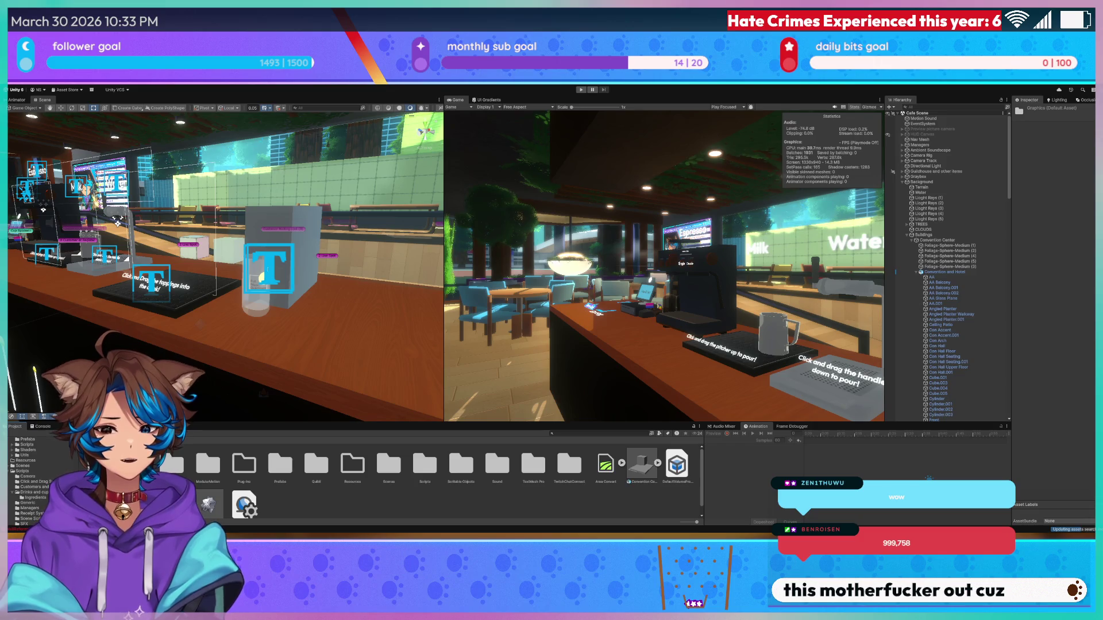
left_click(44, 492)
scroll(44, 494, "down", 1)
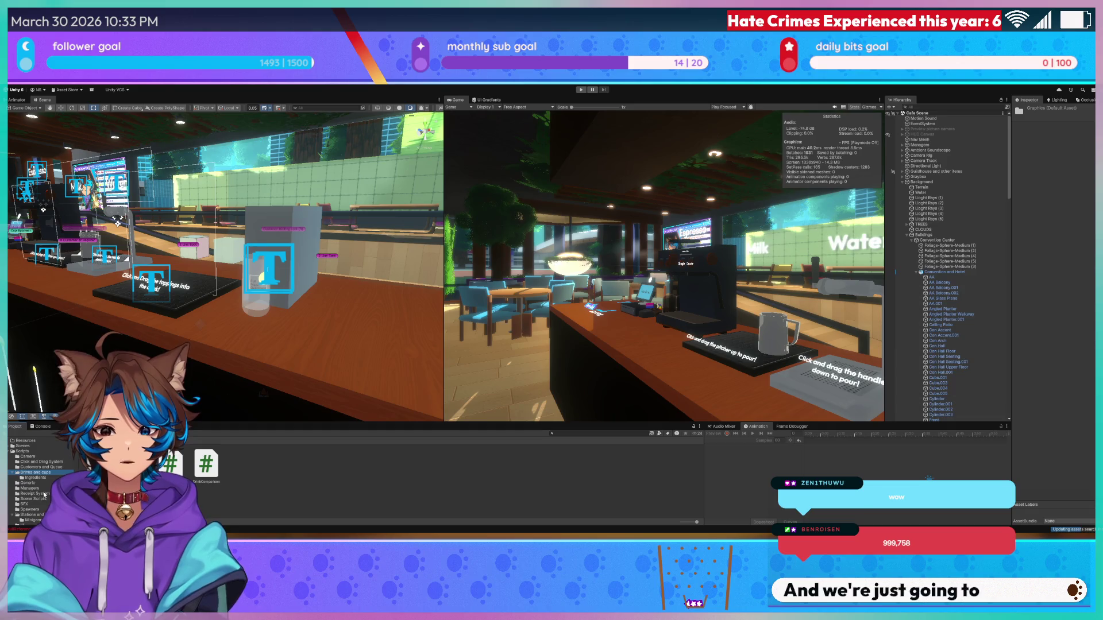
scroll(43, 483, "down", 2)
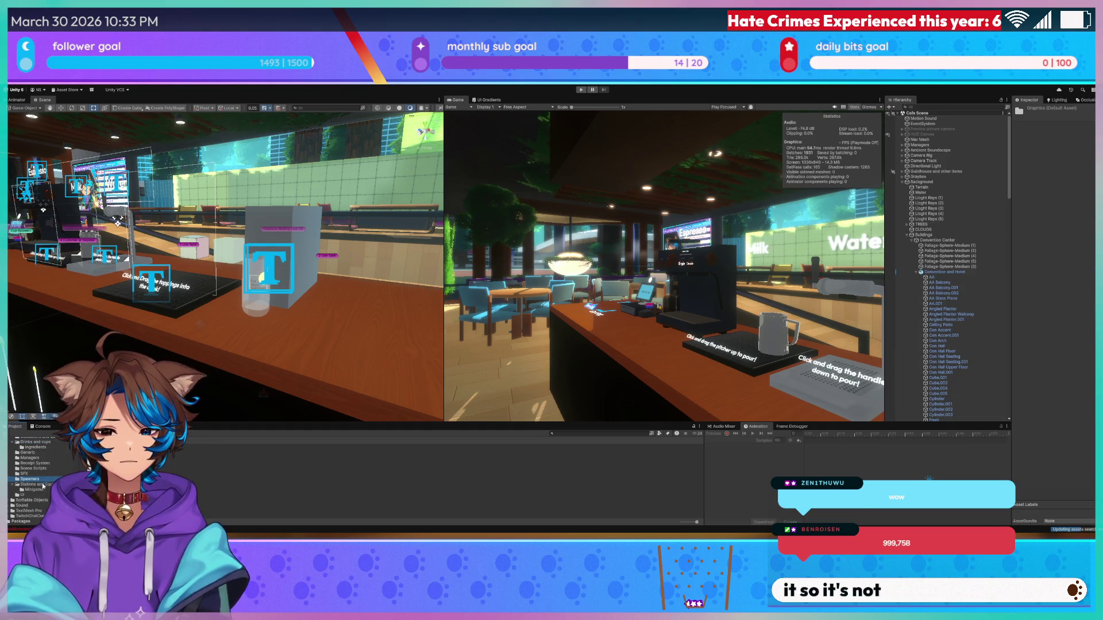
left_click(42, 490)
left_click(32, 480)
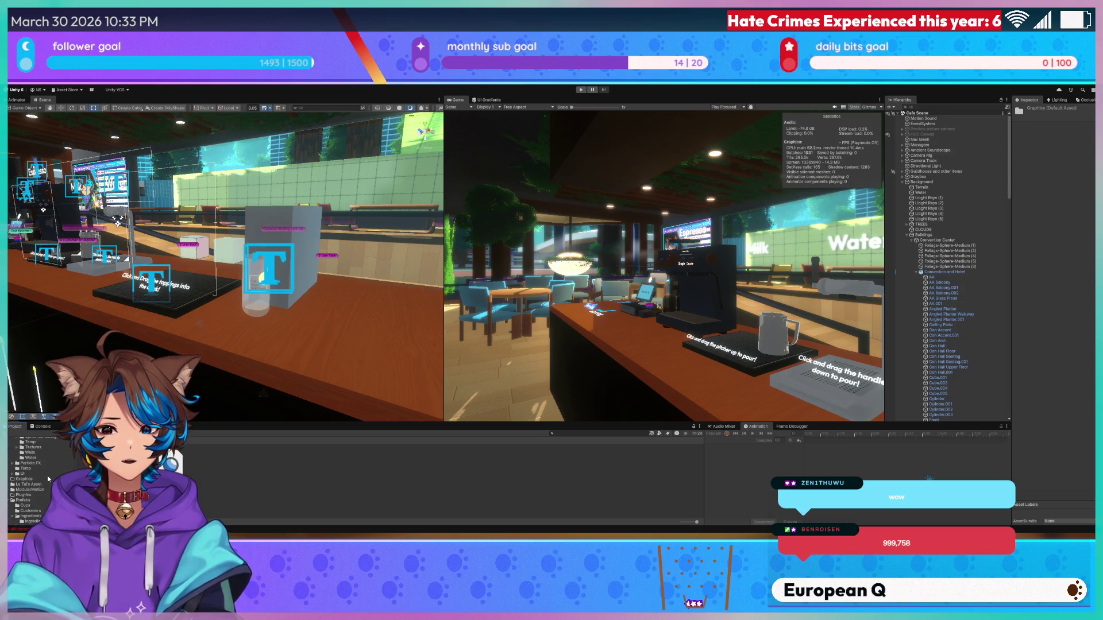
left_click(92, 453)
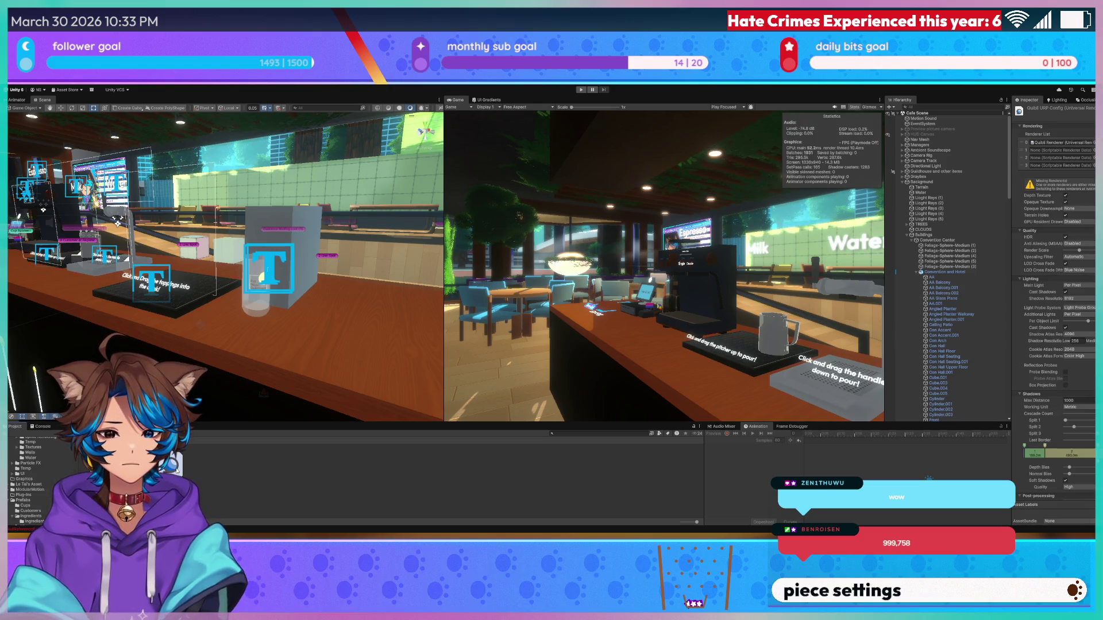
- Widen the game preview by shrinking the Scene view
scroll(29, 481, "down", 1)
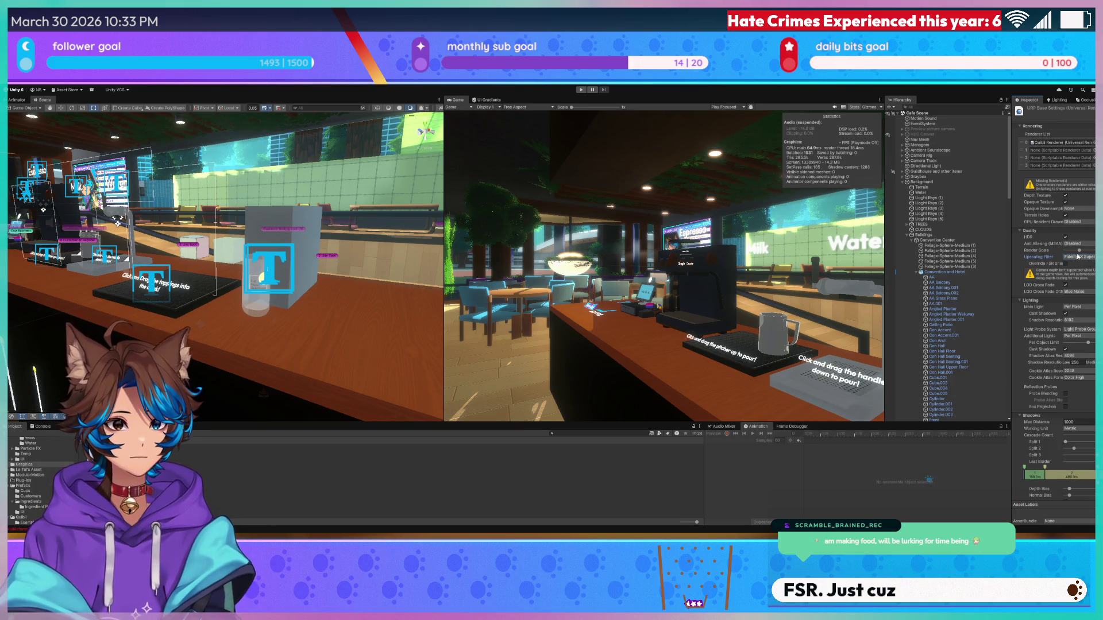
left_click_drag(443, 266, 197, 267)
scroll(533, 356, "up", 5)
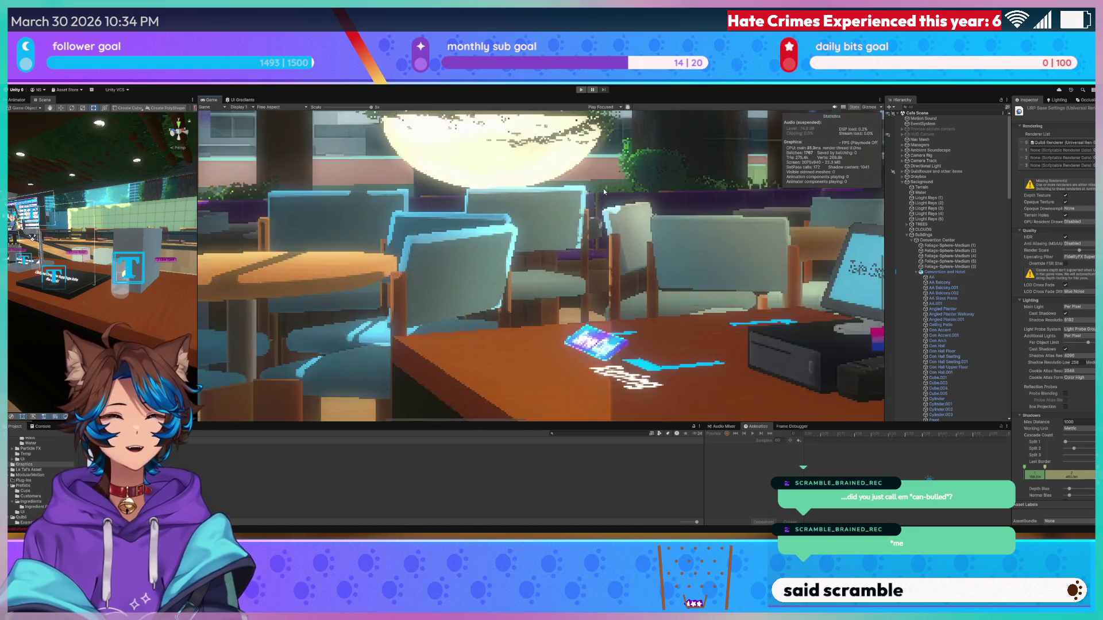
- Enable Override FSR Sharpness, try lowering the FSR Sharpness slider, then undo the slider change
scroll(610, 248, "down", 3)
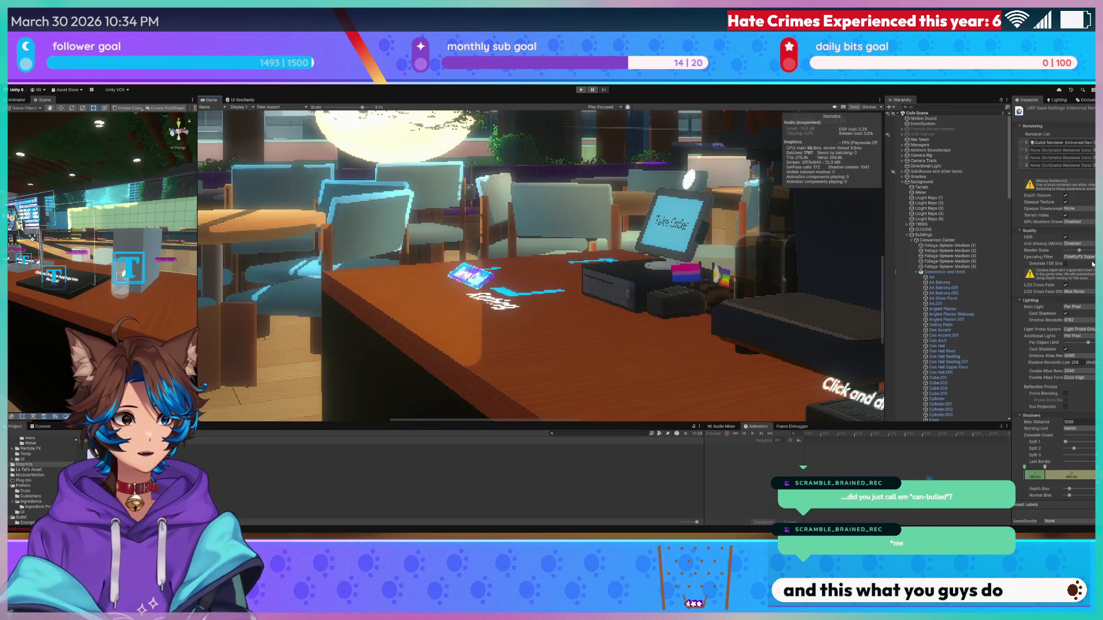
left_click(1066, 264)
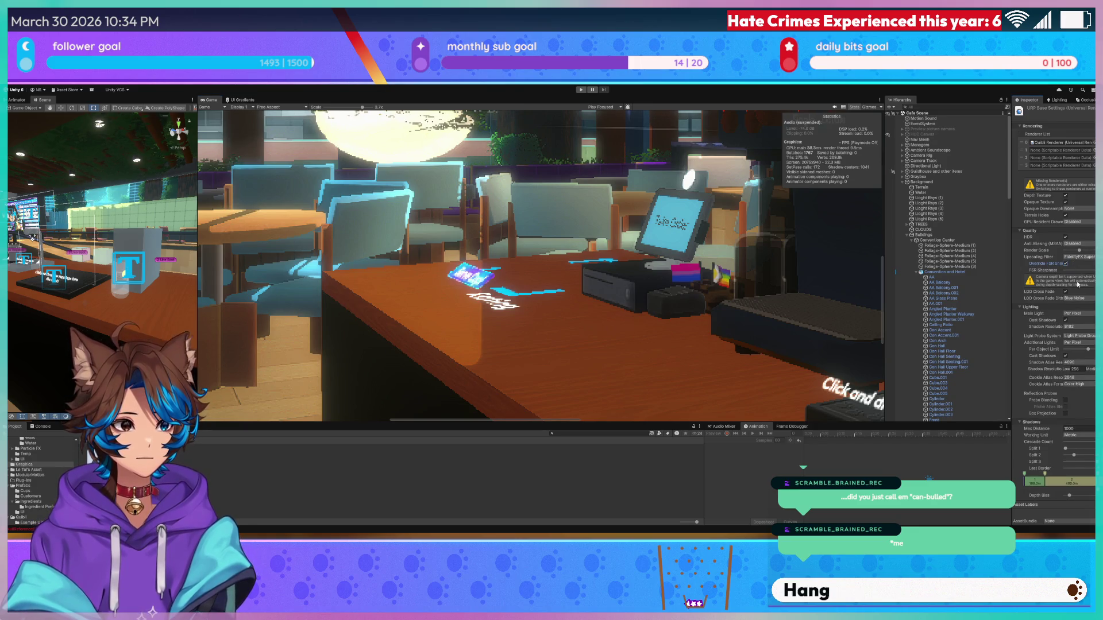
left_click(1093, 269)
mouse_move(1093, 270)
left_mouse_down()
mouse_move(1045, 269)
mouse_move(1076, 272)
left_mouse_up()
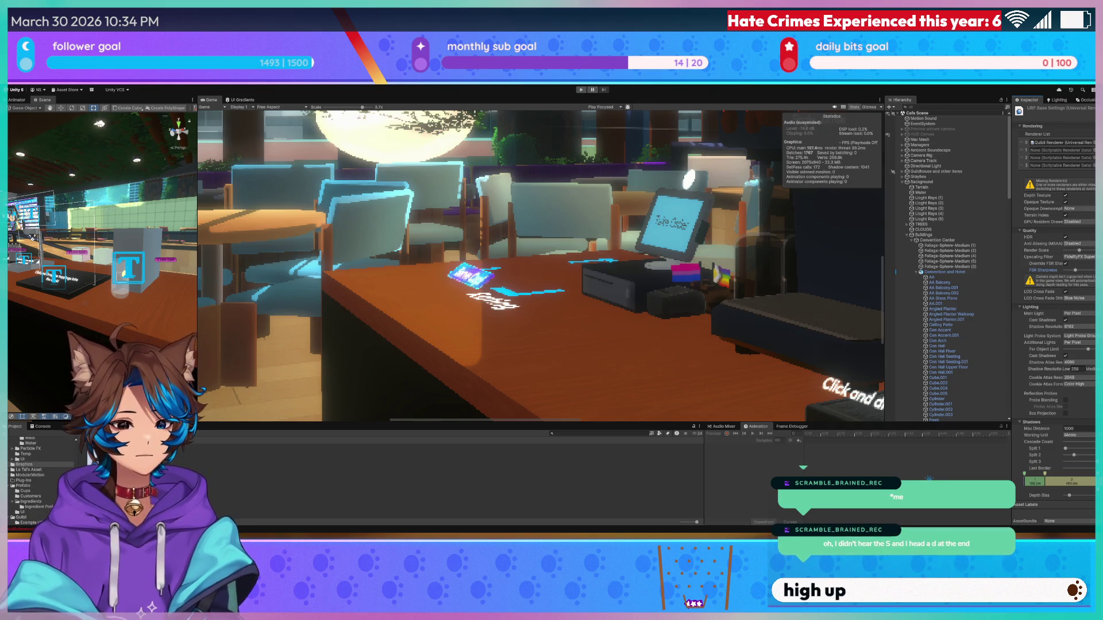
left_click_drag(1075, 270, 1064, 270)
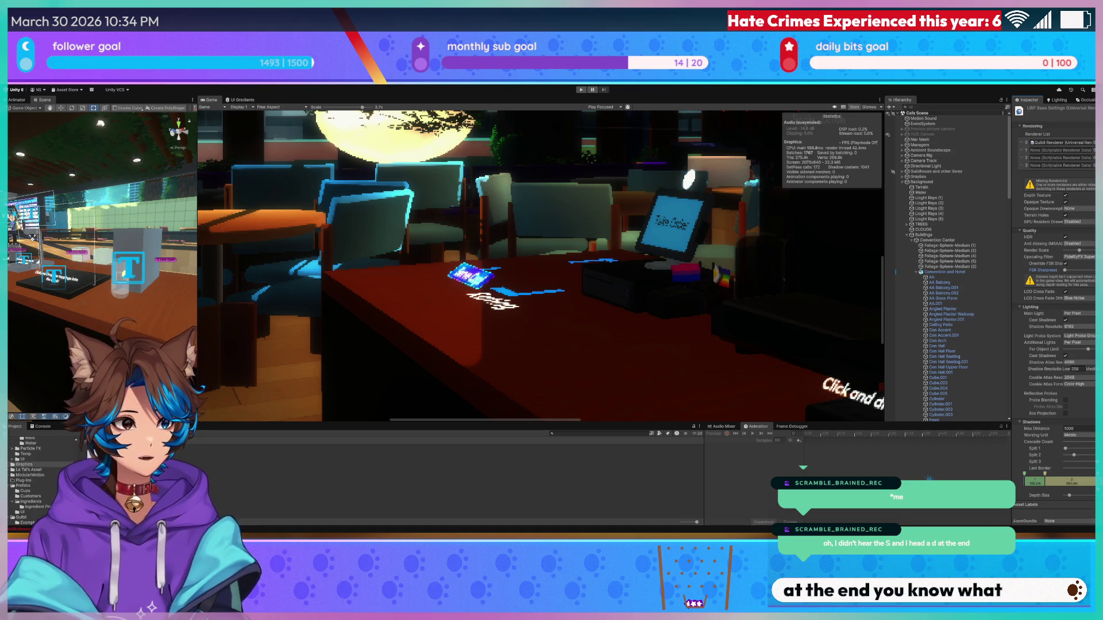
key("ctrl+z")
scroll(482, 291, "down", 5)
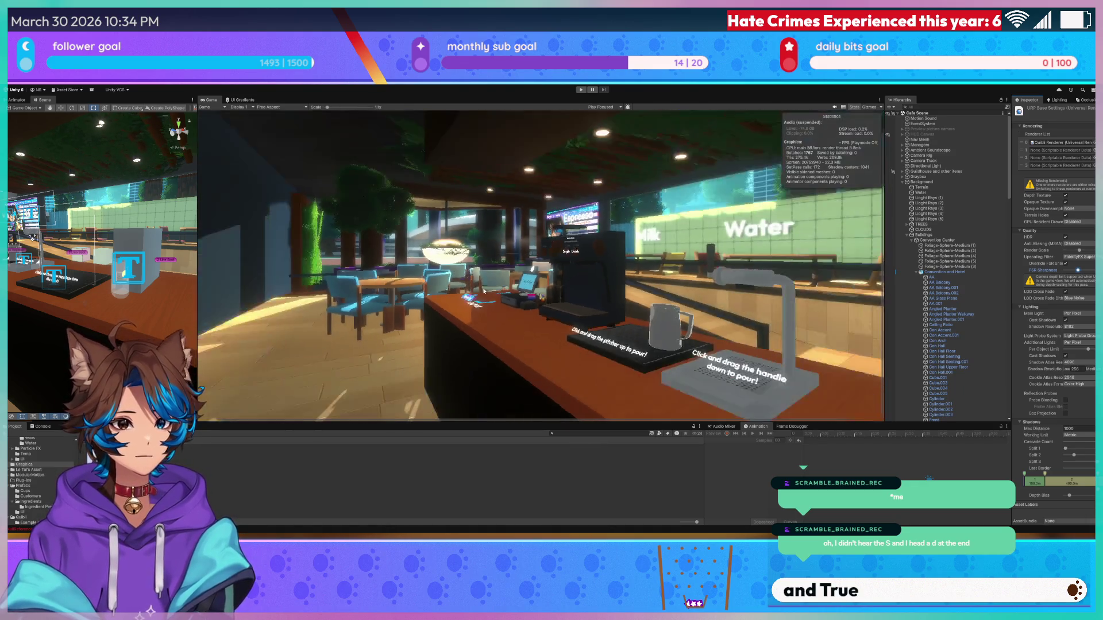
- Compare Automatic and FidelityFX Super Resolution upscaling filters, leaving it on FSR
scroll(482, 291, "down", 1)
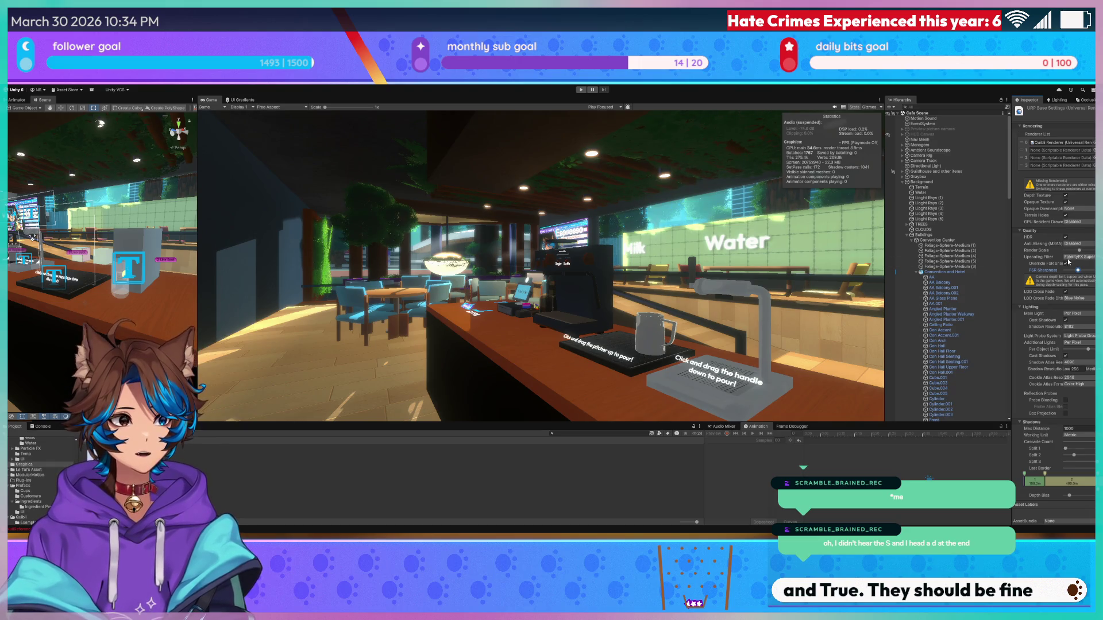
key("ctrl+z")
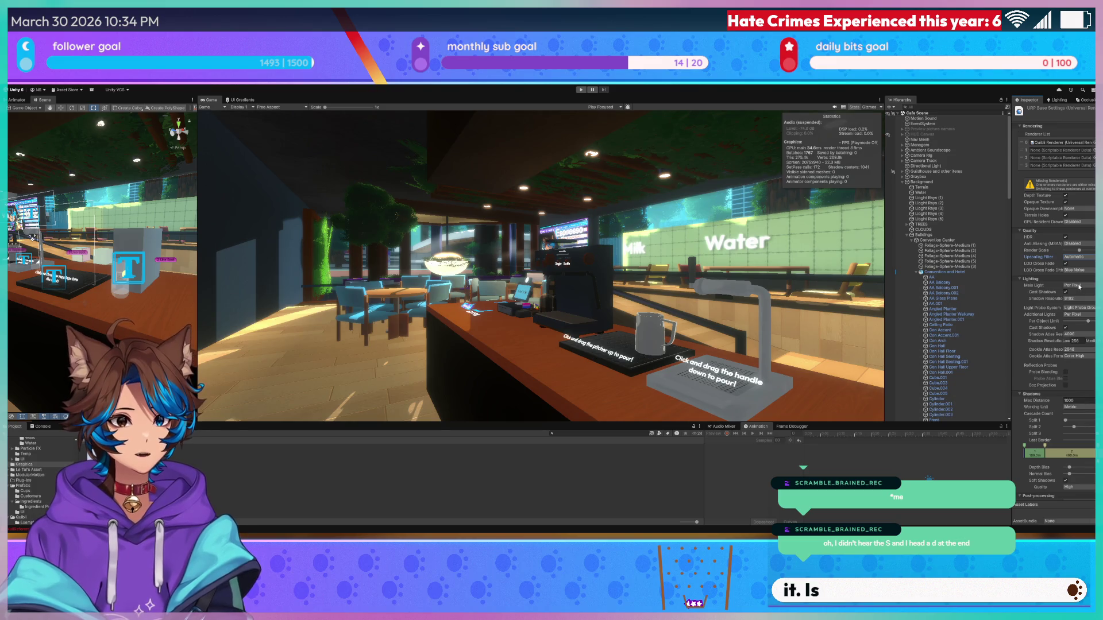
key("ctrl+y")
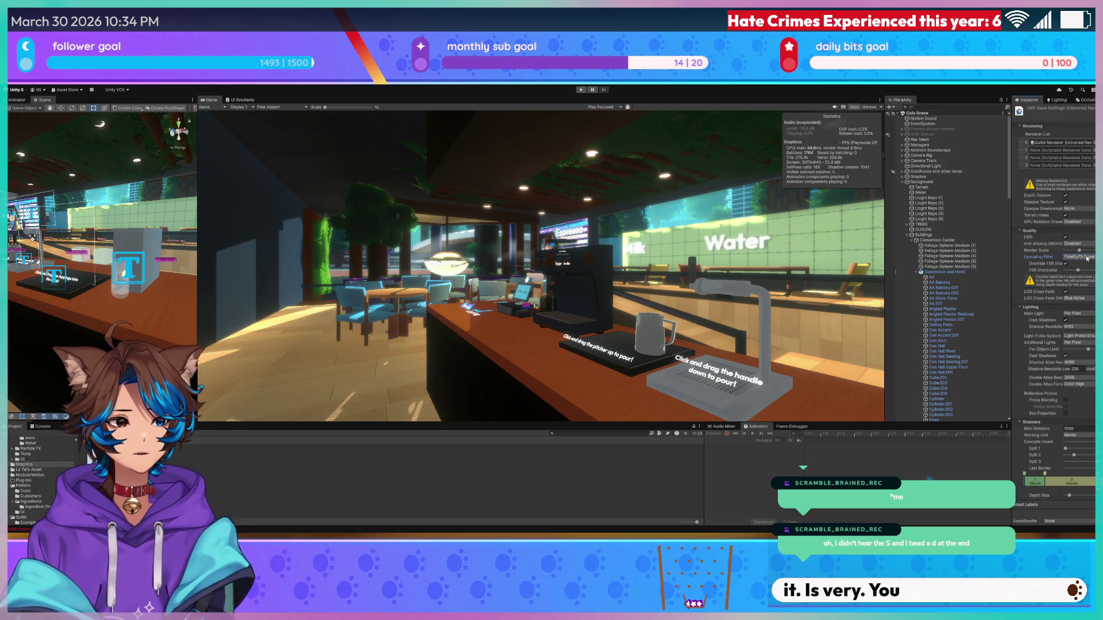
key("ctrl+z")
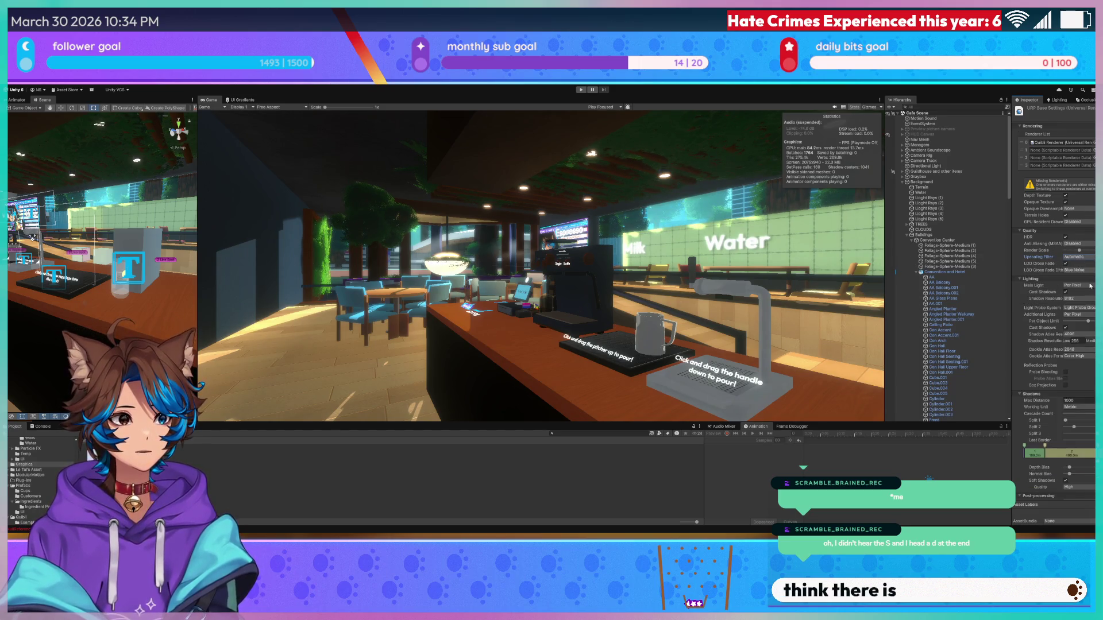
key("ctrl+y")
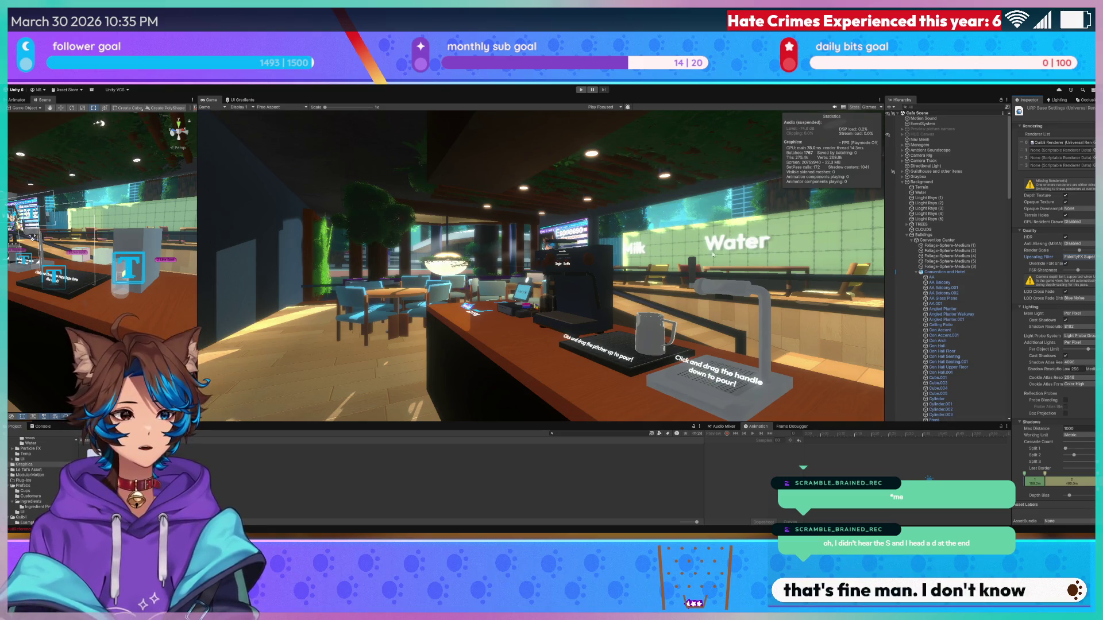
left_click(1071, 257)
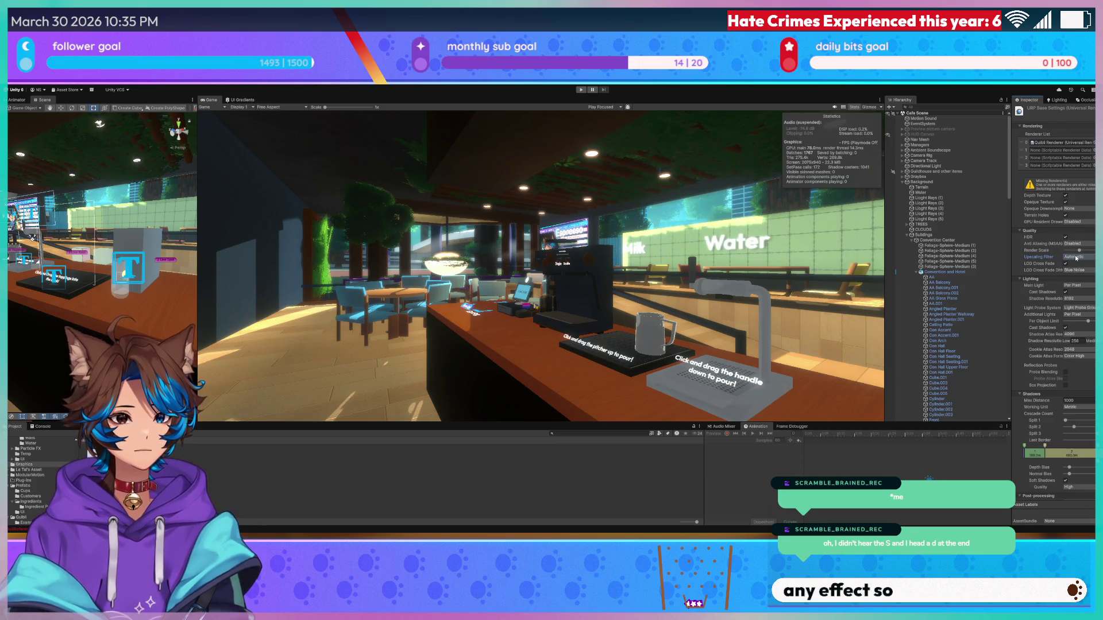
key("ctrl+z")
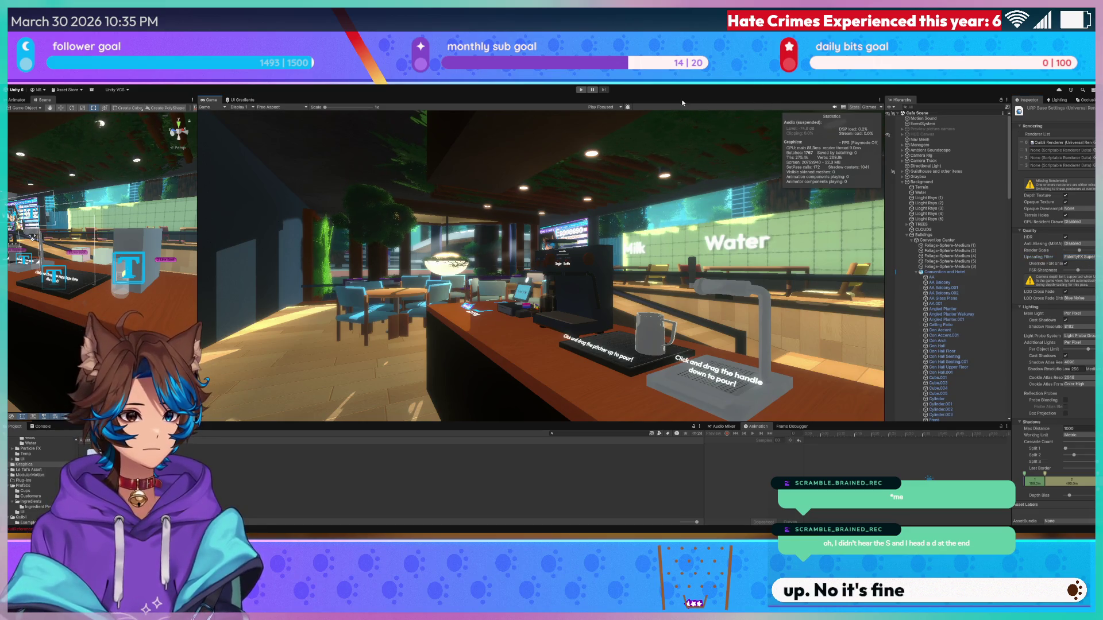
- Playtest with the Water Dispenser animator graph shown, serving drinks with toppings, then stop and return to Scene
left_click(578, 90)
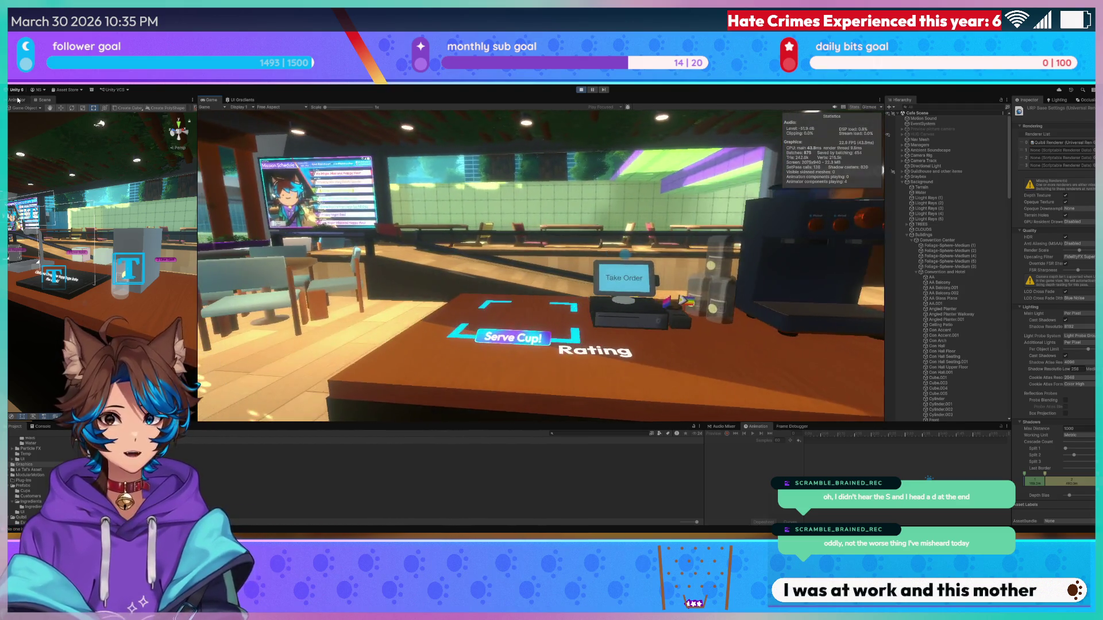
left_click(17, 100)
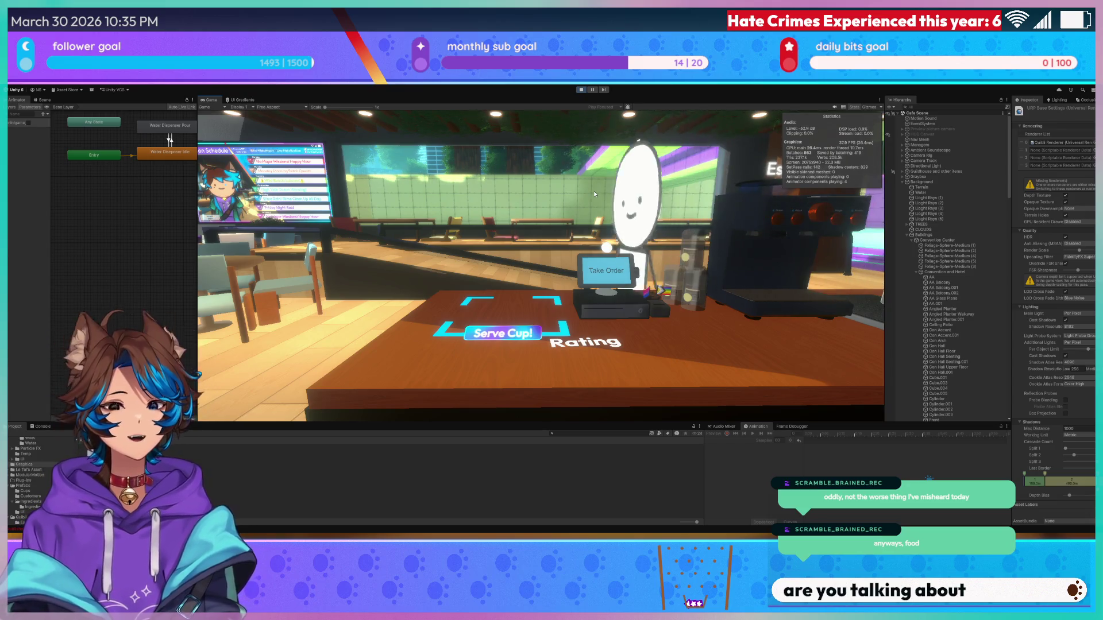
left_click(537, 254)
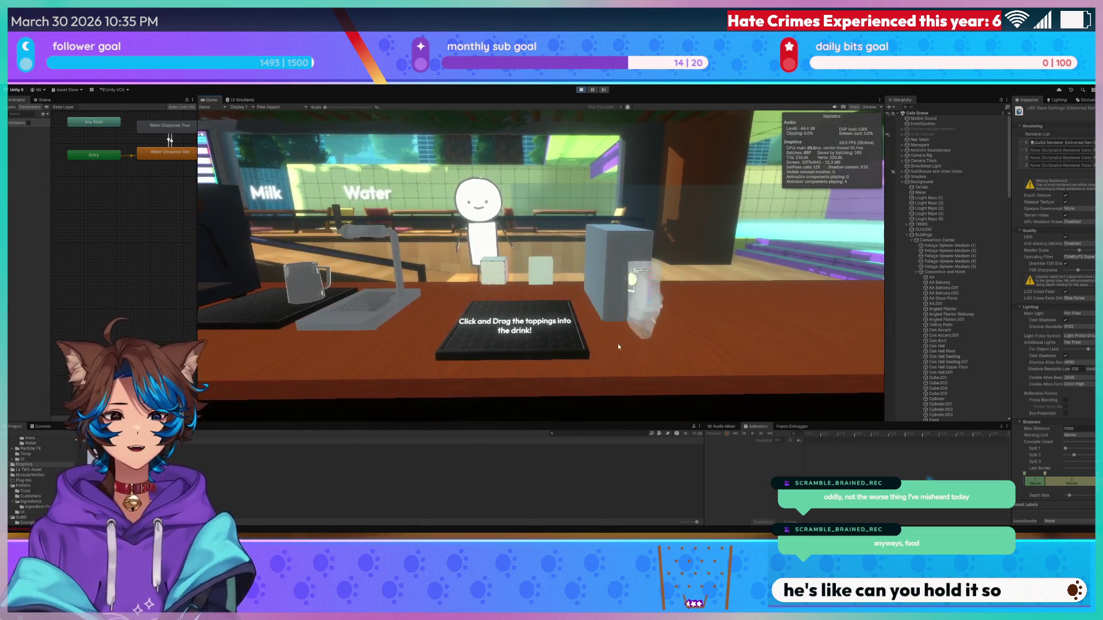
mouse_move(618, 344)
left_mouse_down()
mouse_move(661, 324)
mouse_move(679, 344)
mouse_move(624, 346)
mouse_move(505, 302)
left_mouse_up()
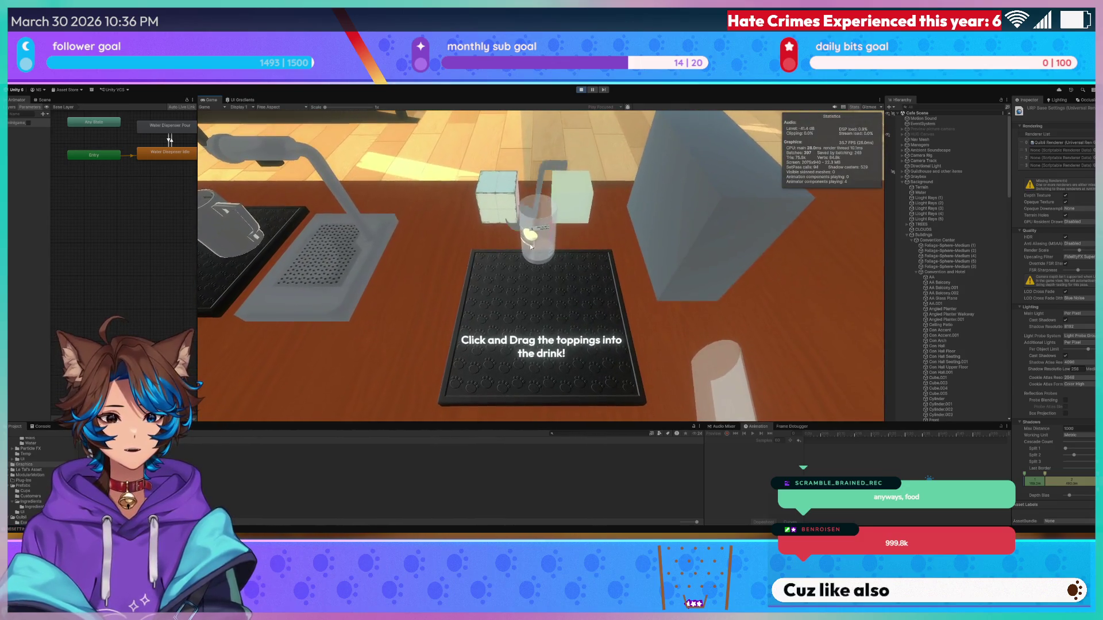
left_click_drag(531, 247, 531, 248)
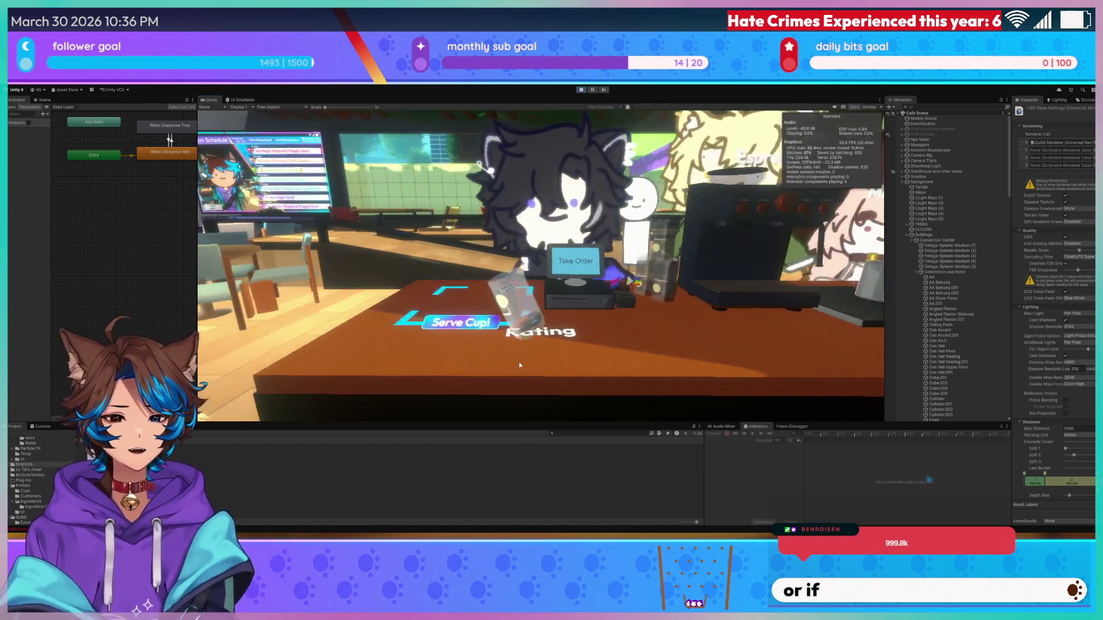
mouse_move(526, 349)
left_mouse_down()
mouse_move(481, 338)
mouse_move(495, 337)
mouse_move(485, 347)
mouse_move(510, 336)
left_mouse_up()
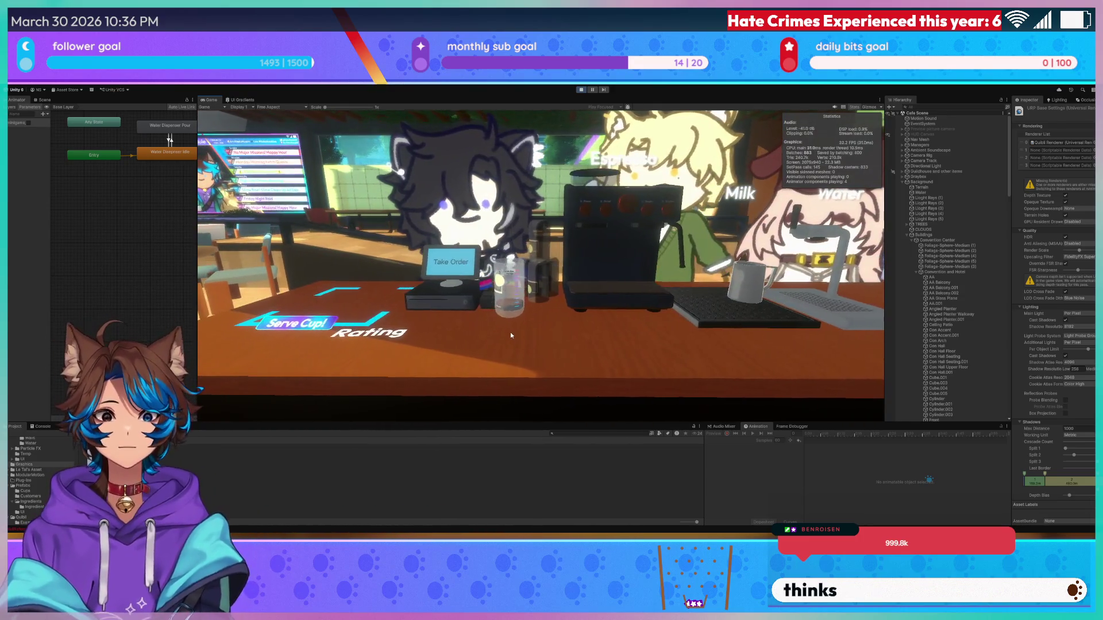
left_click(466, 266)
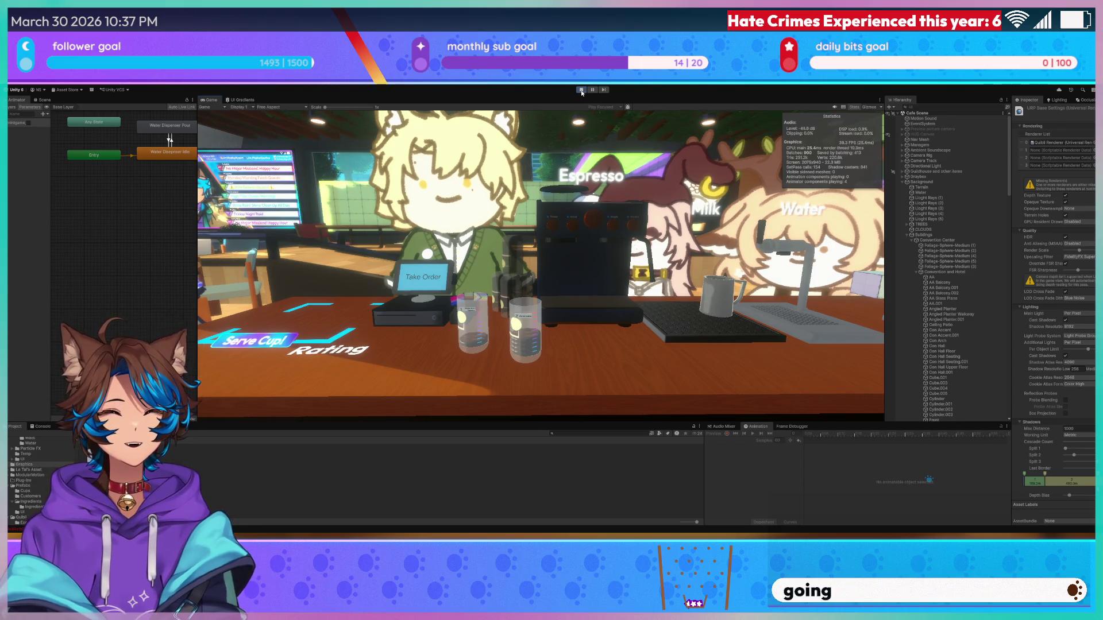
left_click(581, 90)
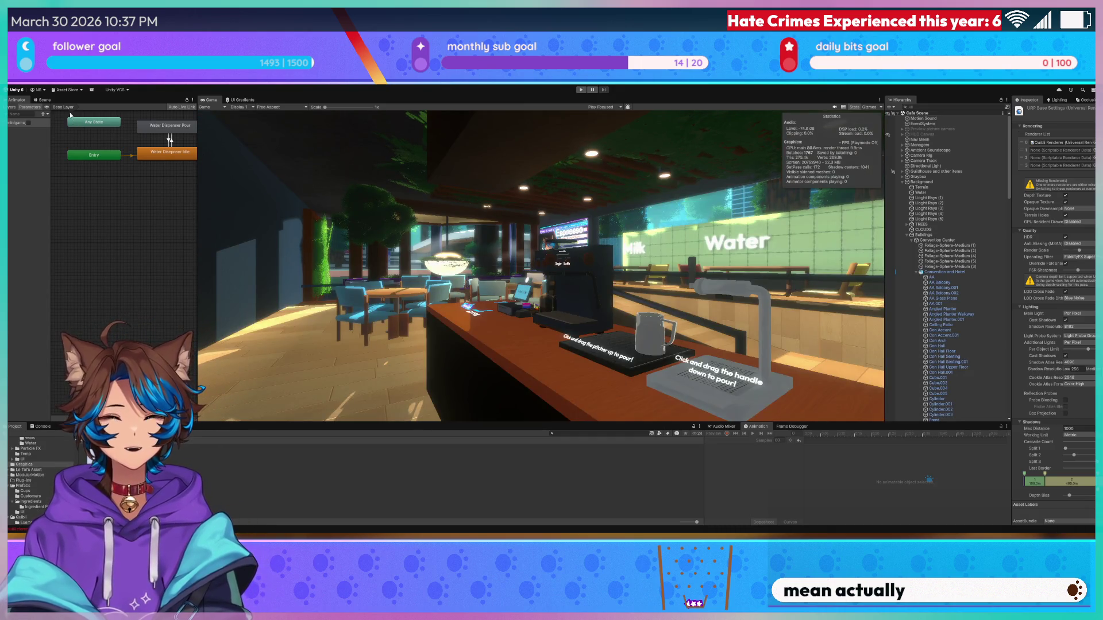
left_click(43, 99)
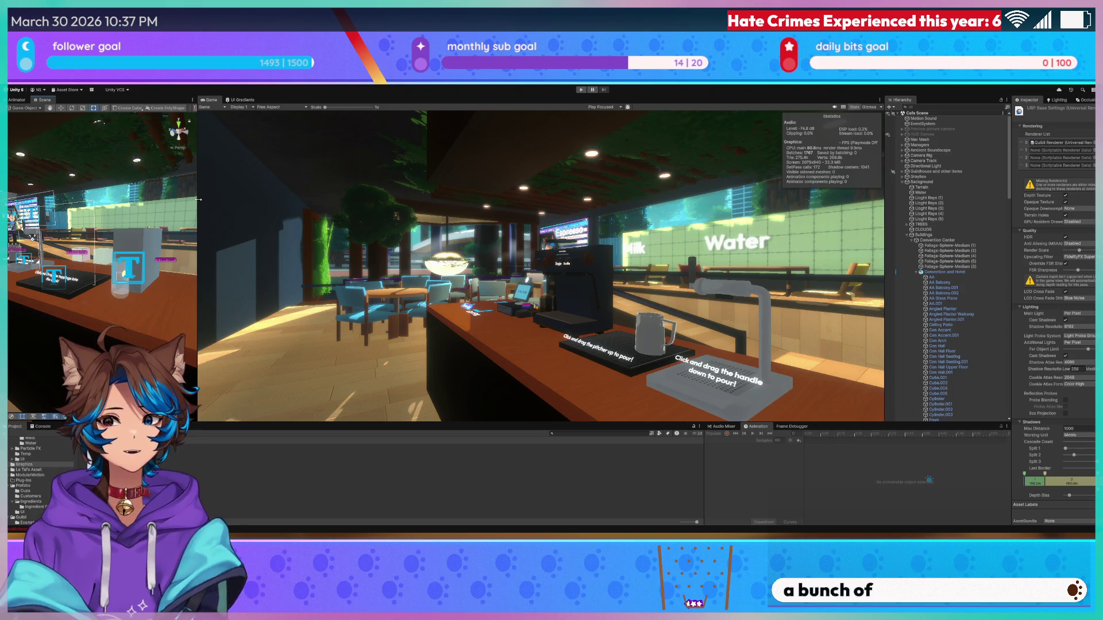
- Widen the Scene view to half the editor and fly close beside the espresso machine's Milk/Water tap
left_click_drag(198, 200, 517, 200)
mouse_move(322, 230)
left_mouse_down()
mouse_move(351, 215)
mouse_move(368, 243)
mouse_move(396, 236)
mouse_move(277, 269)
left_mouse_up()
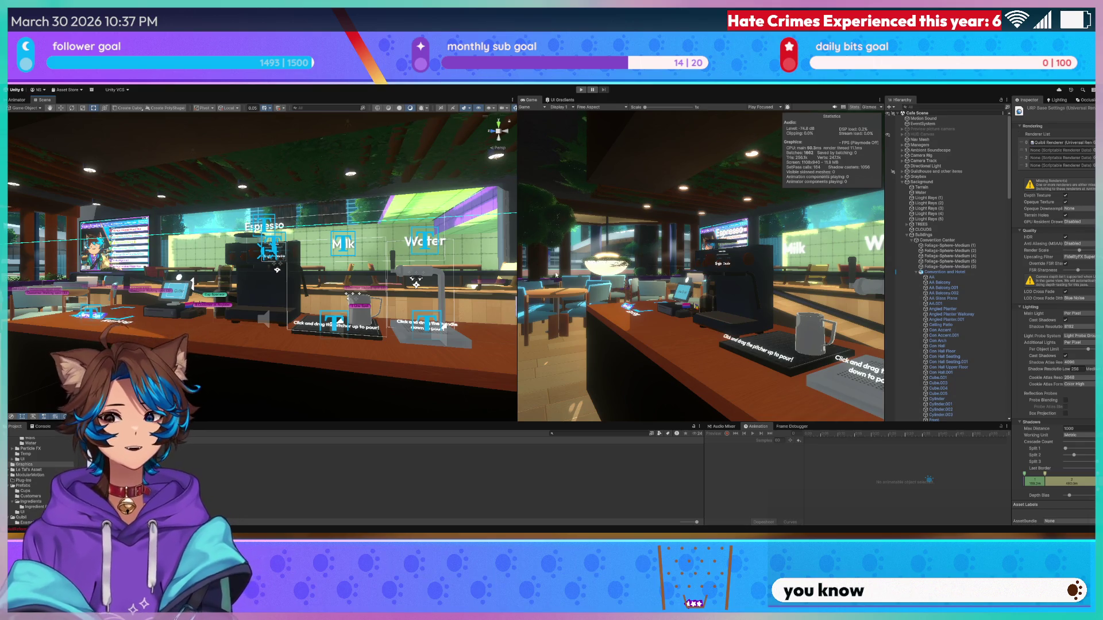
mouse_move(277, 269)
left_mouse_down()
mouse_move(348, 280)
mouse_move(316, 253)
mouse_move(540, 167)
left_mouse_up()
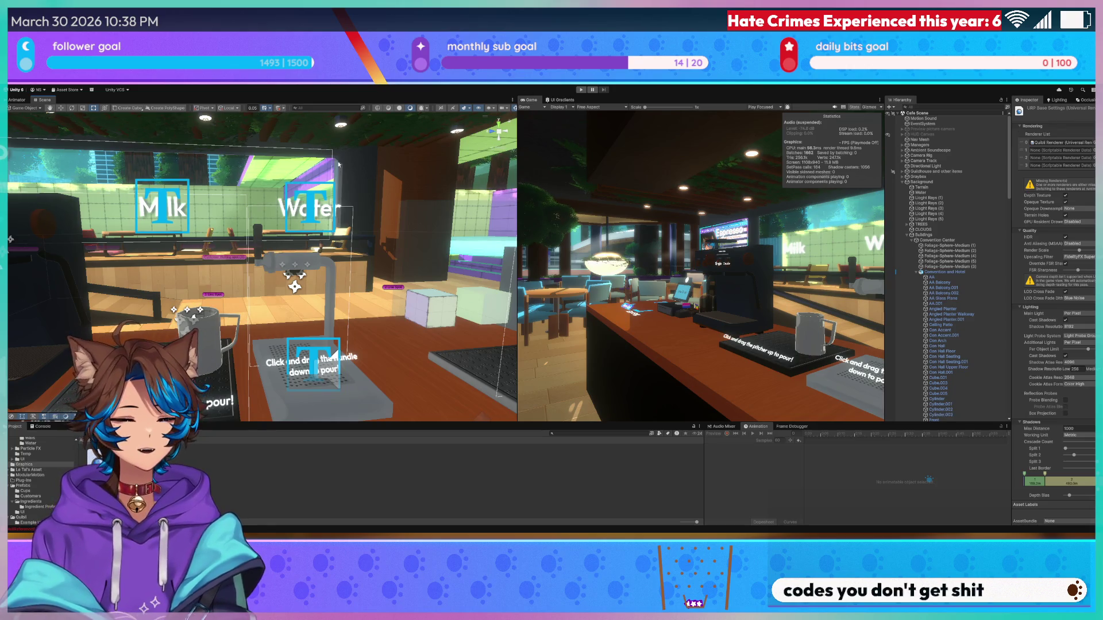
scroll(378, 234, "up", 2)
mouse_move(379, 234)
left_mouse_down()
mouse_move(306, 224)
mouse_move(292, 257)
mouse_move(386, 274)
mouse_move(231, 274)
left_mouse_up()
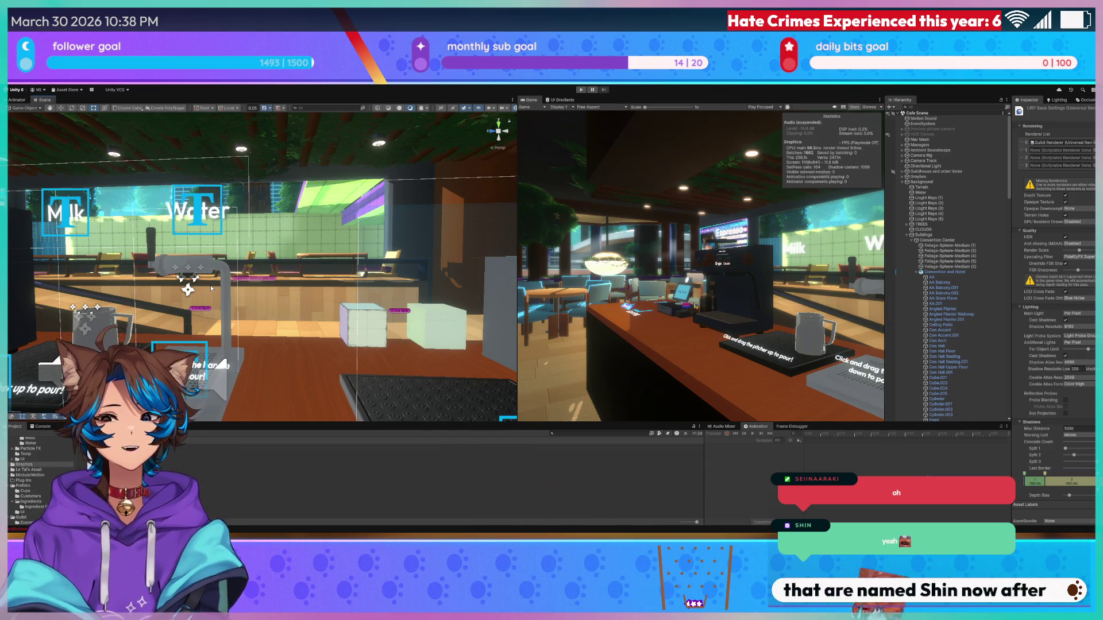
mouse_move(257, 273)
left_mouse_down()
mouse_move(308, 241)
mouse_move(438, 266)
mouse_move(500, 133)
mouse_move(226, 242)
mouse_move(236, 248)
left_mouse_up()
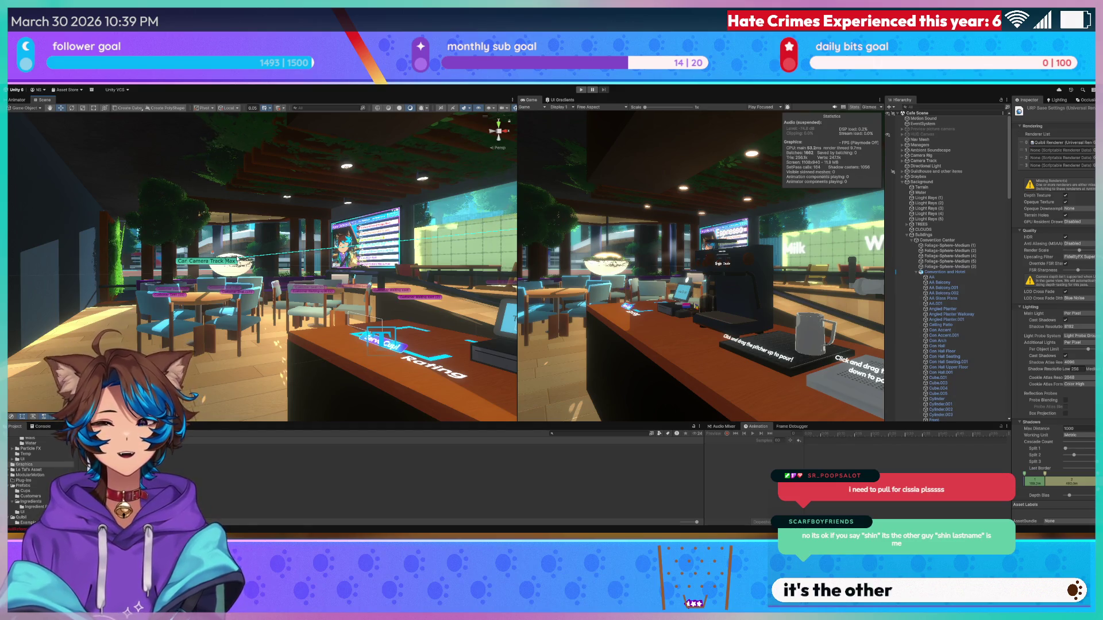
mouse_move(321, 242)
left_mouse_down()
mouse_move(436, 229)
mouse_move(448, 243)
mouse_move(162, 240)
mouse_move(170, 249)
left_mouse_up()
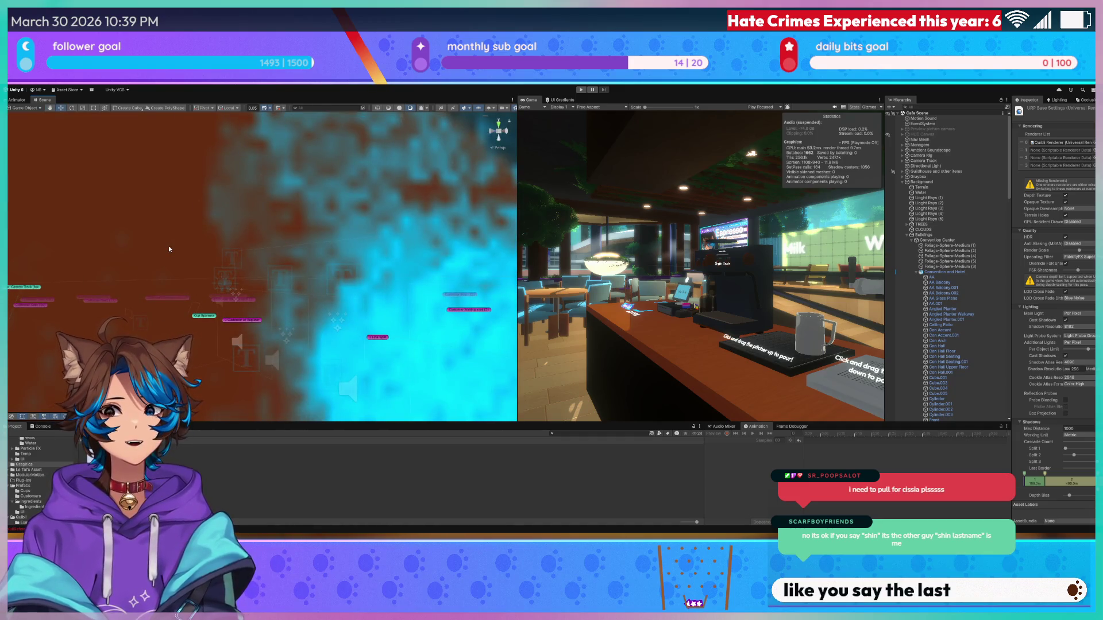
key("f")
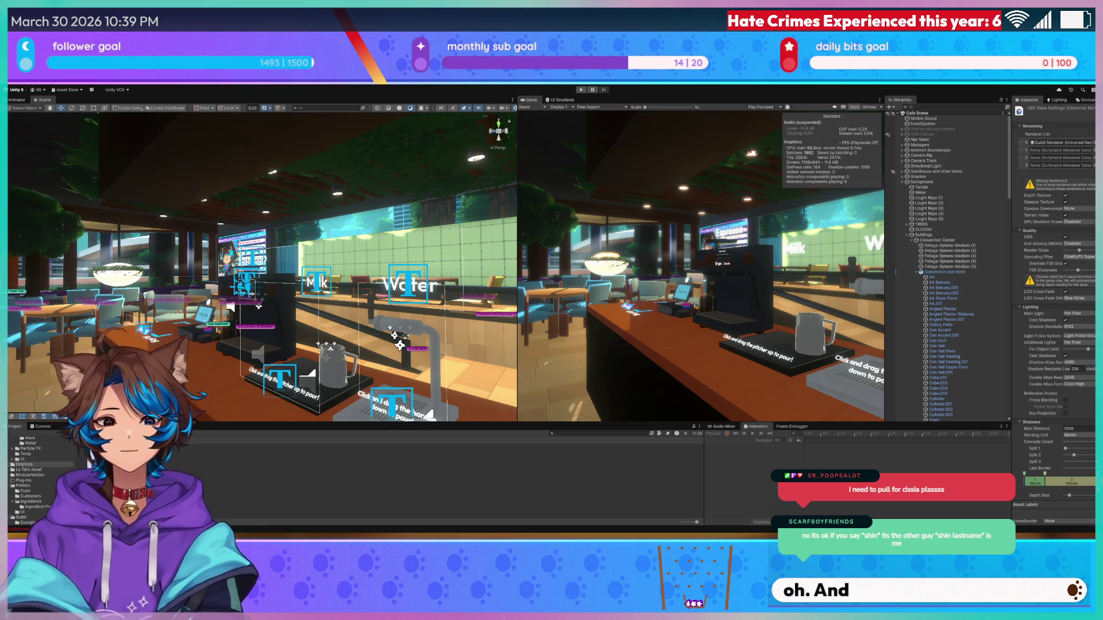
- Select Background in the Hierarchy, collapse it with the Left arrow, and Alt+Tab to Blender
scroll(259, 285, "up", 3)
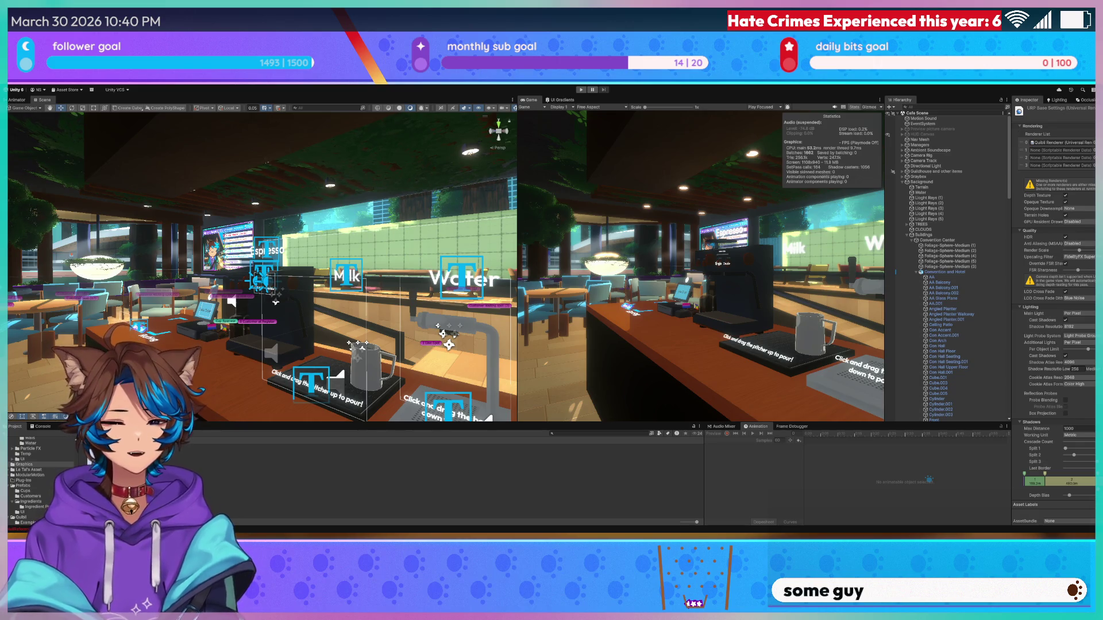
scroll(448, 299, "down", 1)
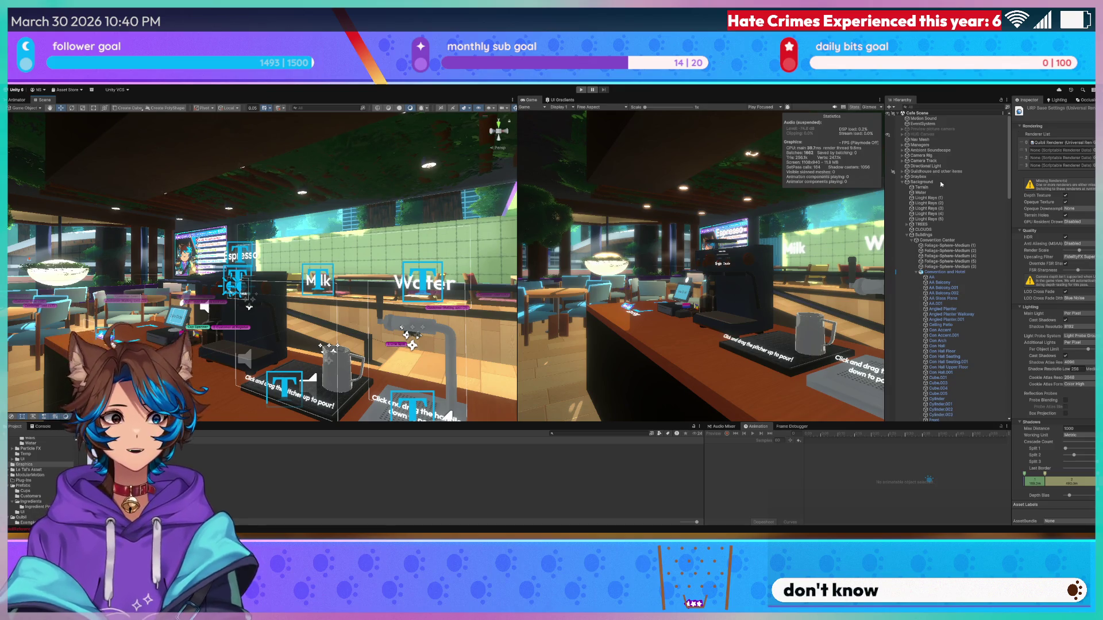
left_click(913, 182)
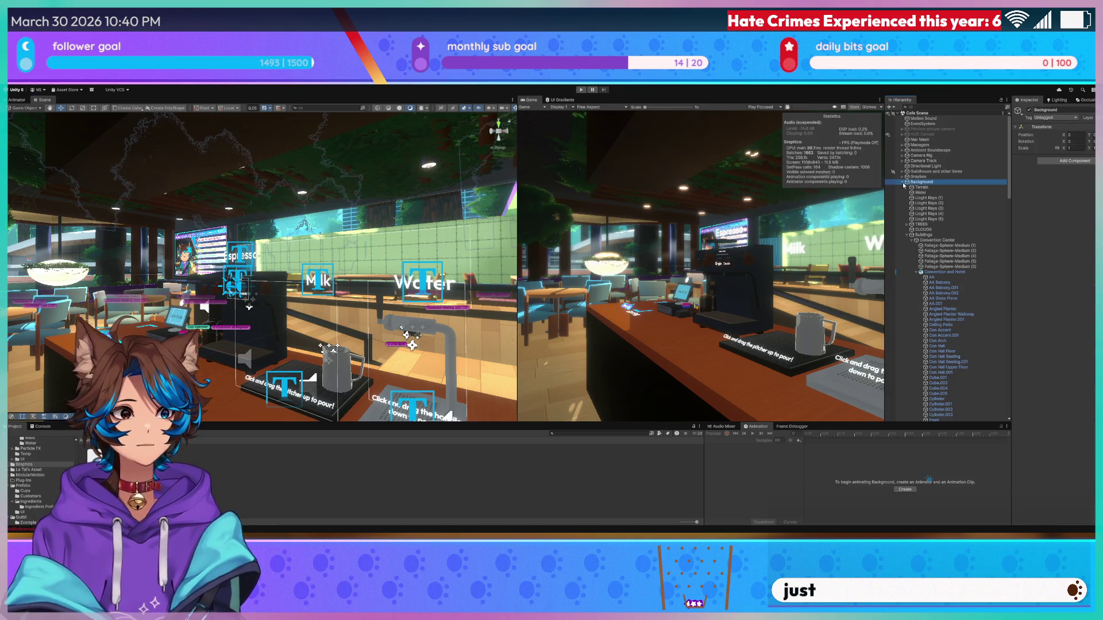
key("Left")
left_click_drag(232, 270, 219, 271)
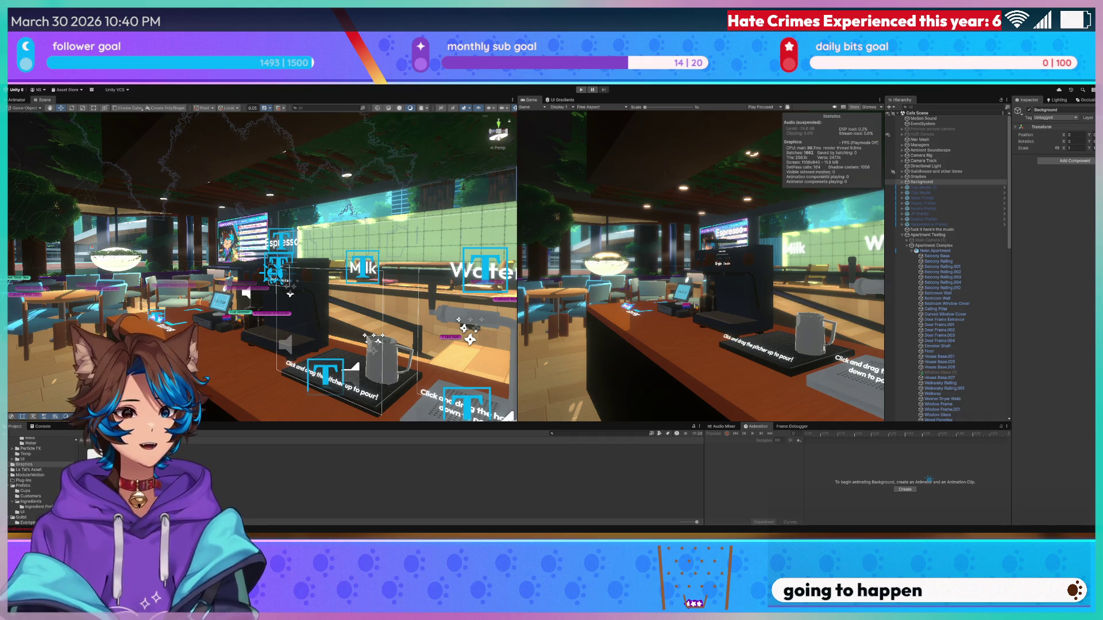
key("alt+Tab")
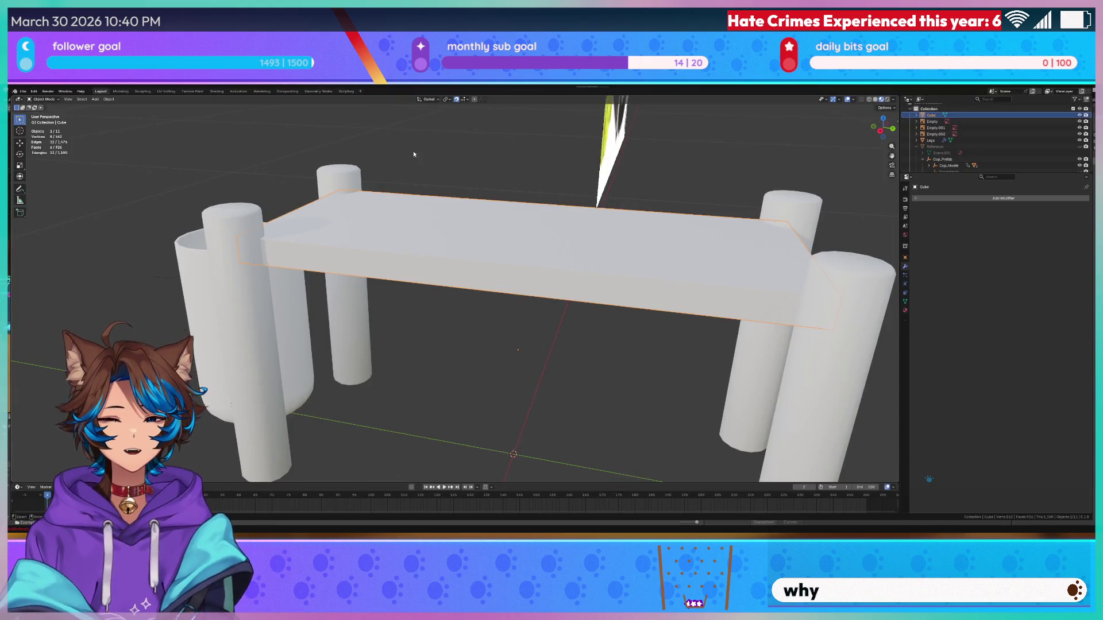
- Save Tea Dispenser.blend and orbit to look down on the table
scroll(414, 151, "down", 5)
key("ctrl+s")
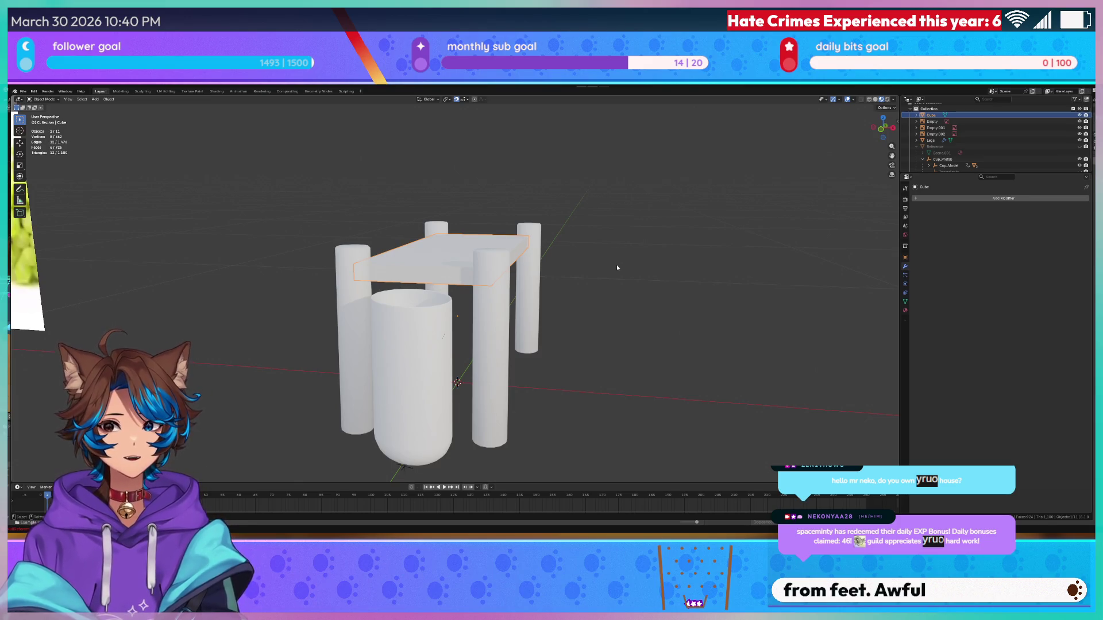
left_click(616, 267)
mouse_move(611, 260)
left_mouse_down()
mouse_move(609, 274)
mouse_move(365, 367)
left_mouse_up()
- Select the cup, start a vertical Z scale and cancel it, then orbit to a low side view
left_click(364, 368)
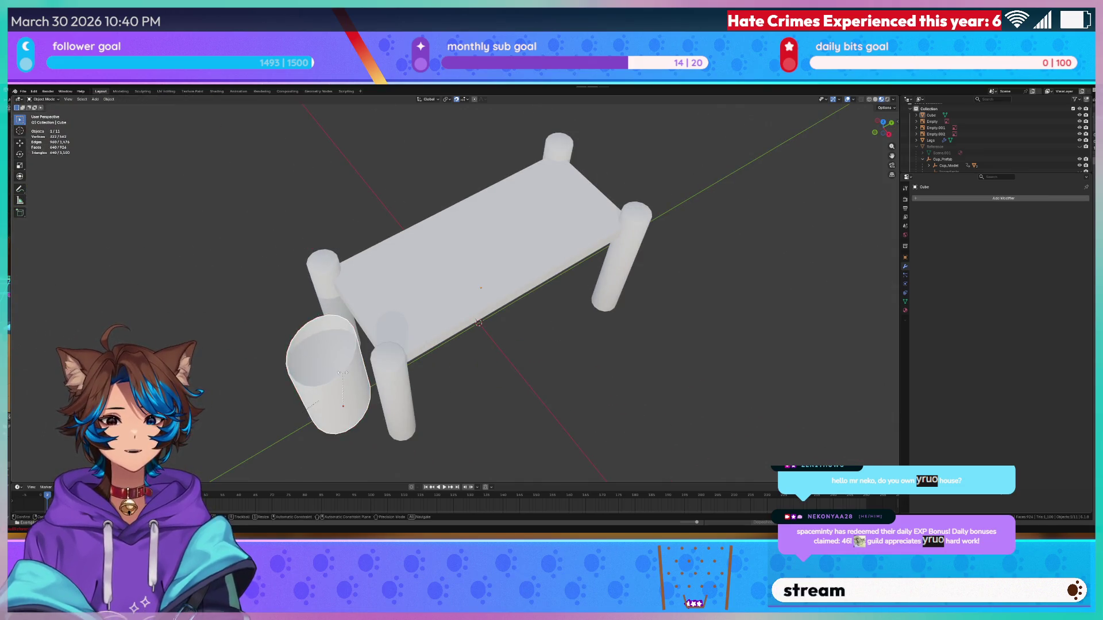
key("s")
key("z")
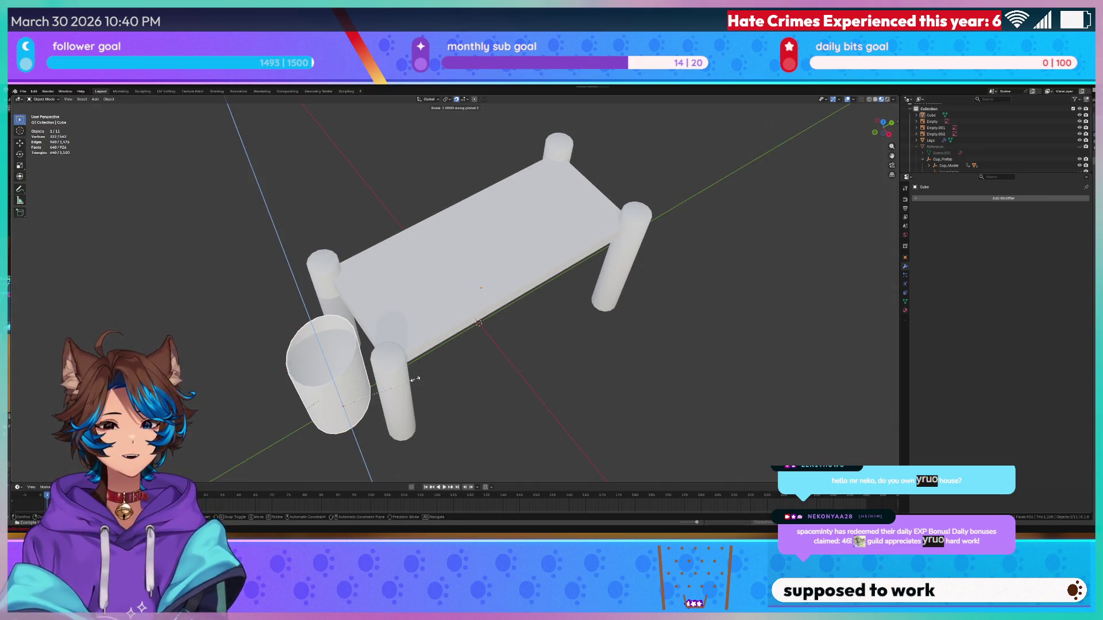
key("Escape")
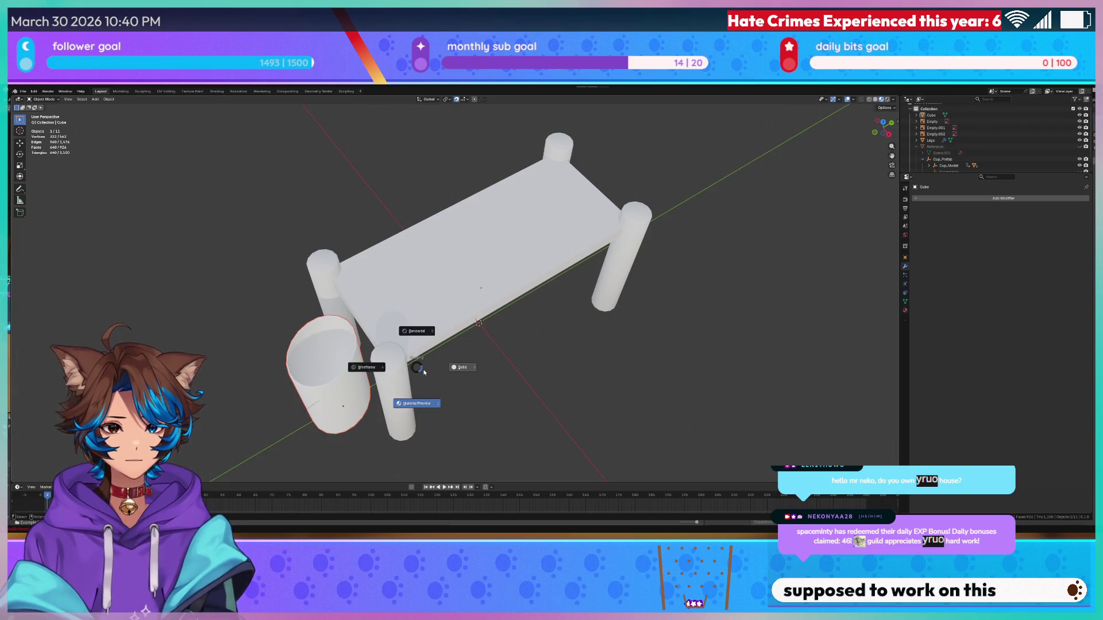
key("Escape")
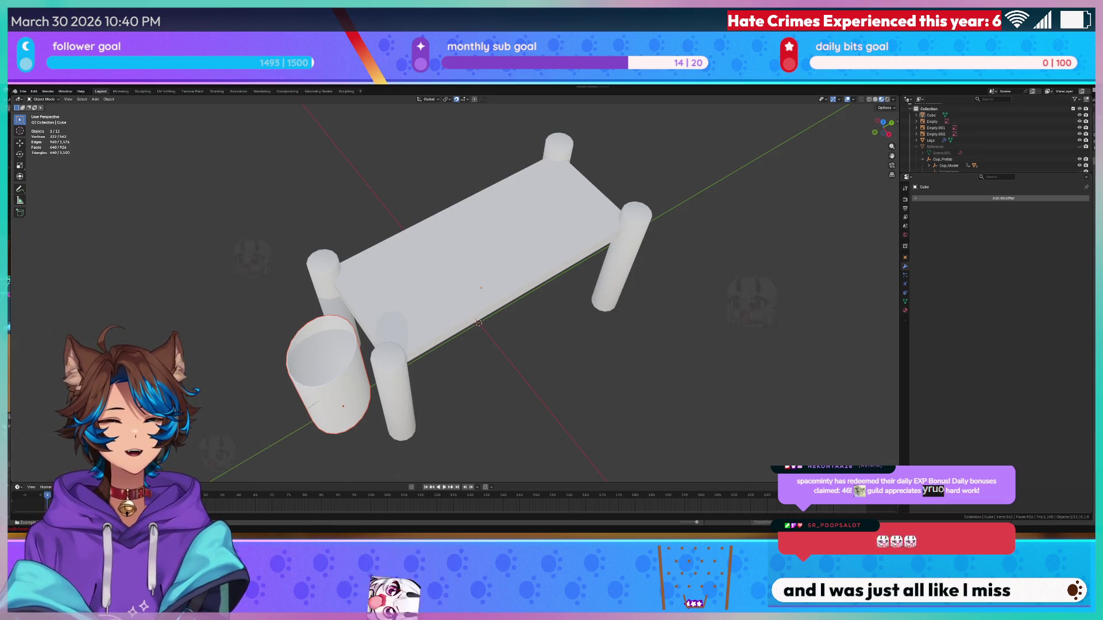
mouse_move(241, 230)
left_mouse_down()
mouse_move(220, 186)
mouse_move(246, 178)
left_mouse_up()
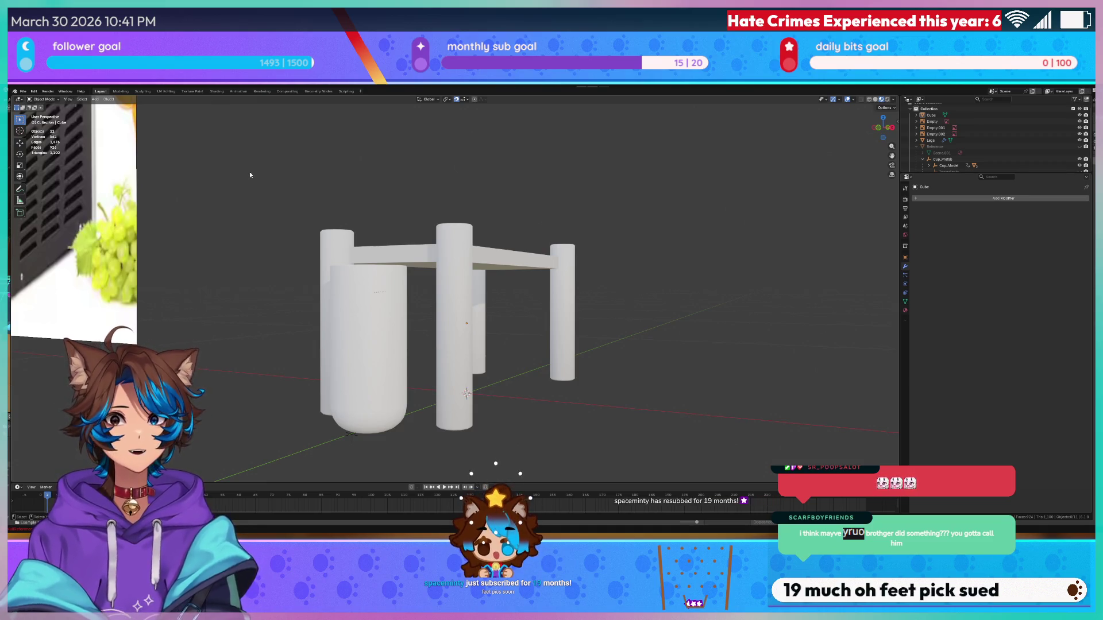
scroll(251, 175, "up", 4)
- Add a 0.005 m bevel to the tabletop plank
left_click(339, 219)
left_click_drag(339, 166, 339, 214)
key("q")
left_click(339, 214)
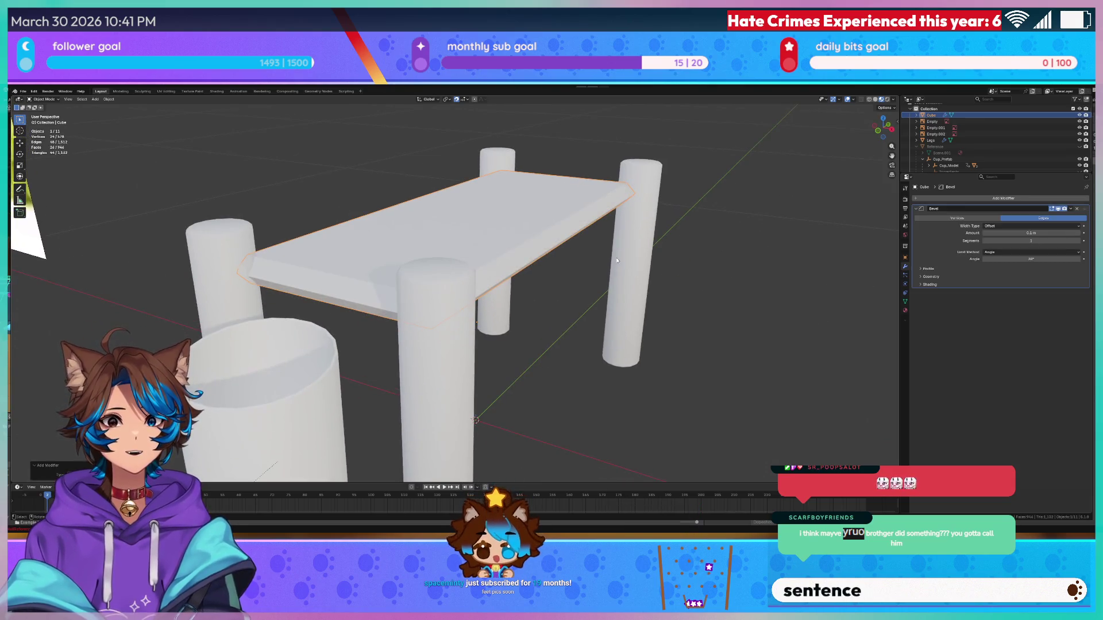
left_click(999, 232)
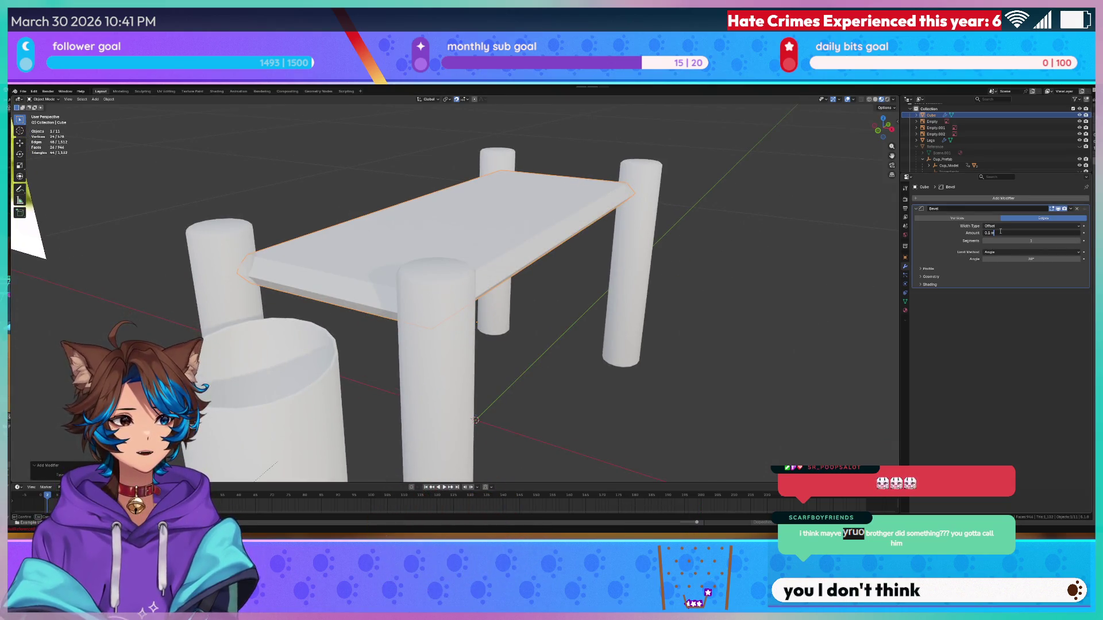
type(".005")
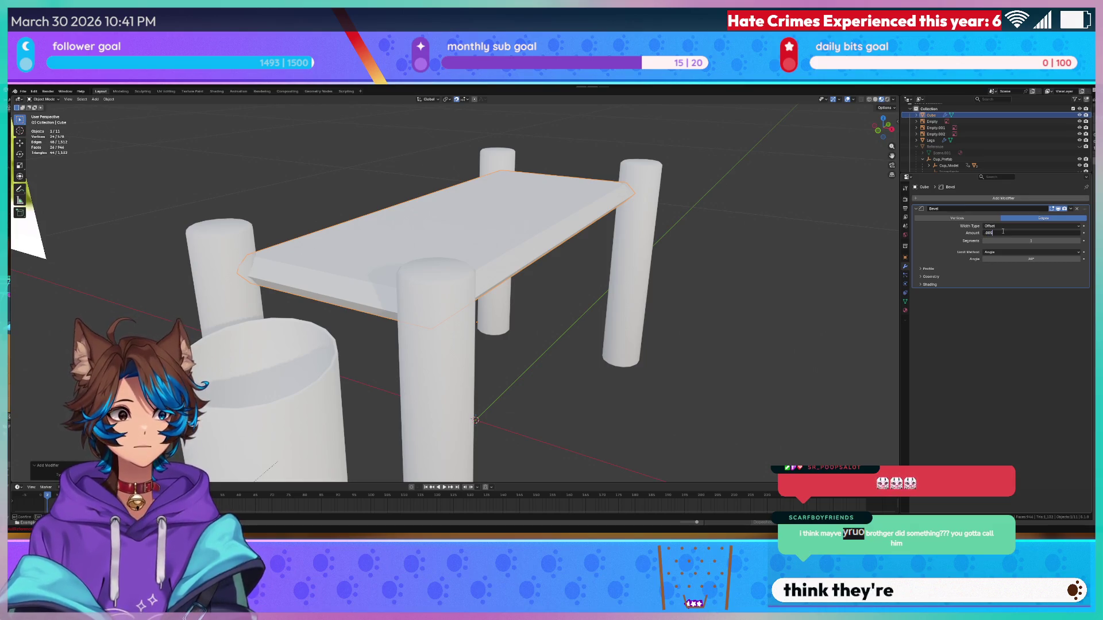
key("Return")
- Shade the tabletop smooth and reduce its bevel amount to 0.002 m
right_click(371, 227)
left_click(376, 231)
mouse_move(576, 284)
left_mouse_down()
mouse_move(635, 288)
mouse_move(475, 283)
left_mouse_up()
left_click(989, 233)
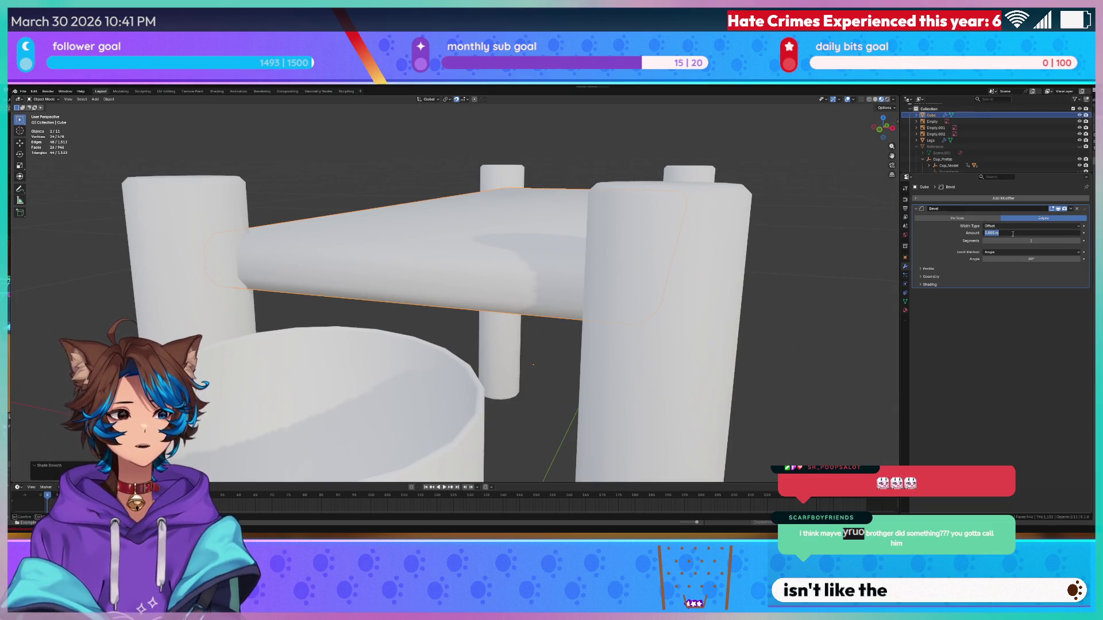
key("Right")
key("Right")
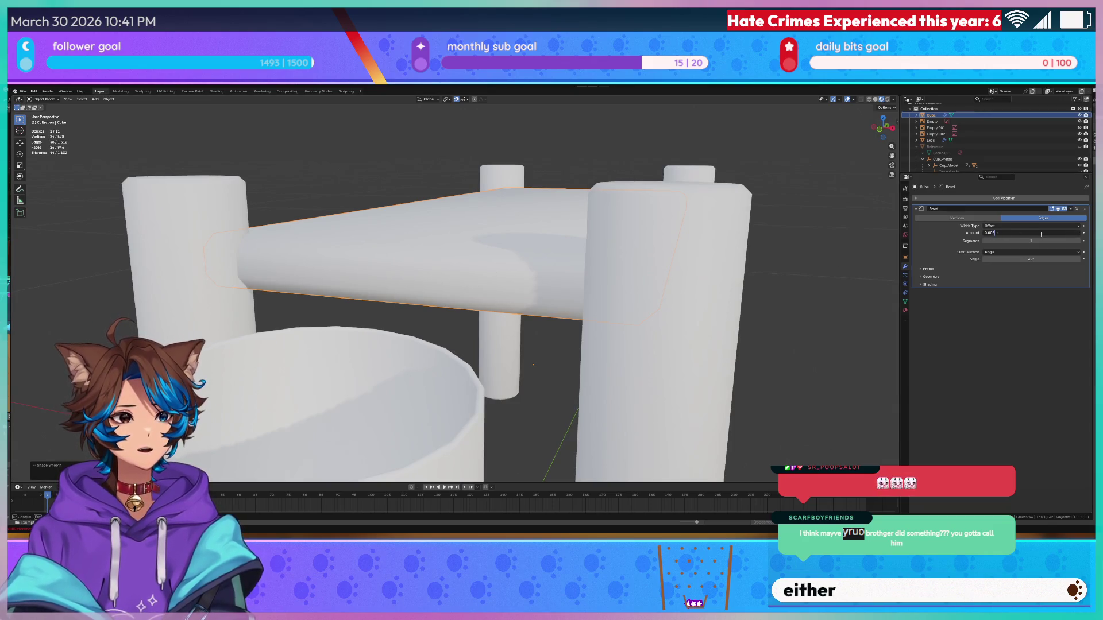
key("Return")
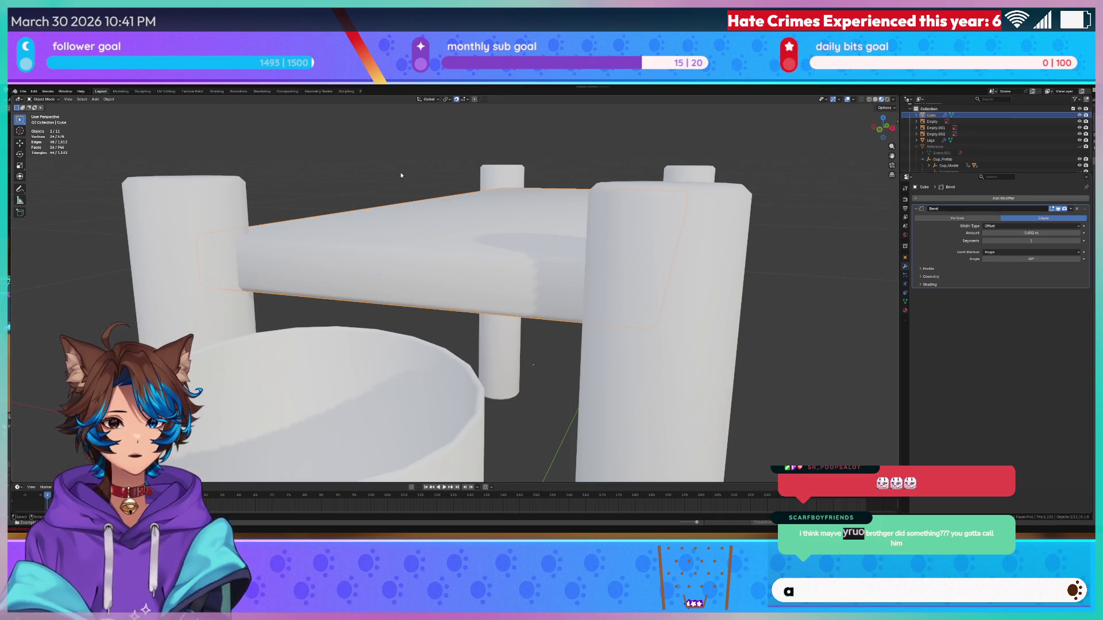
- Turn on Harden Normals in the tabletop bevel's Shading settings, toggling it to compare
left_click(433, 184)
left_click_drag(402, 206, 433, 184)
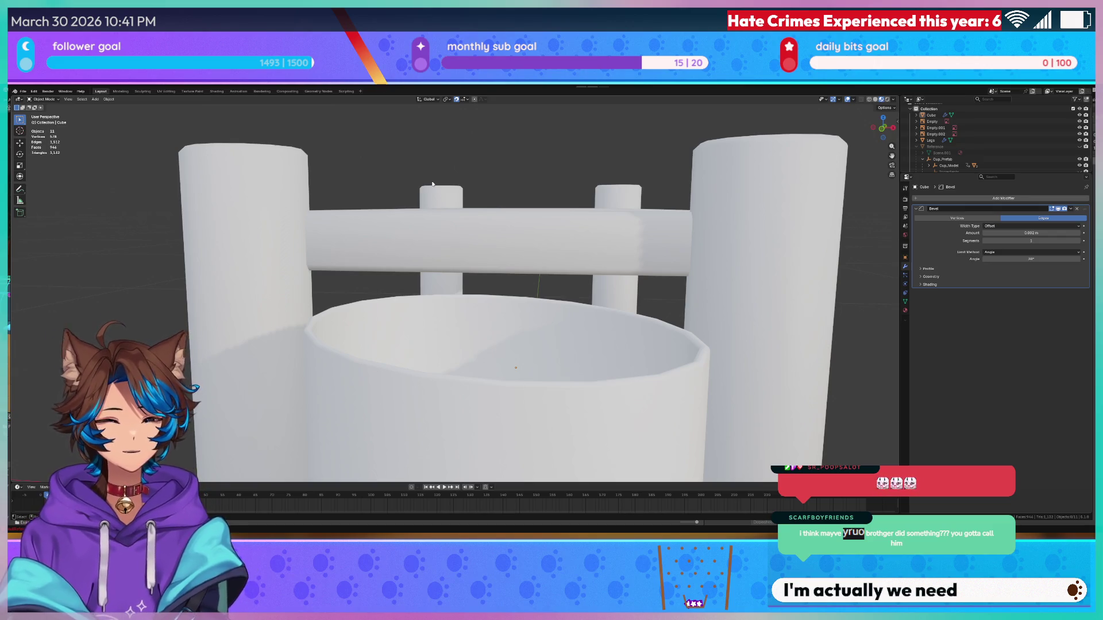
left_click(925, 268)
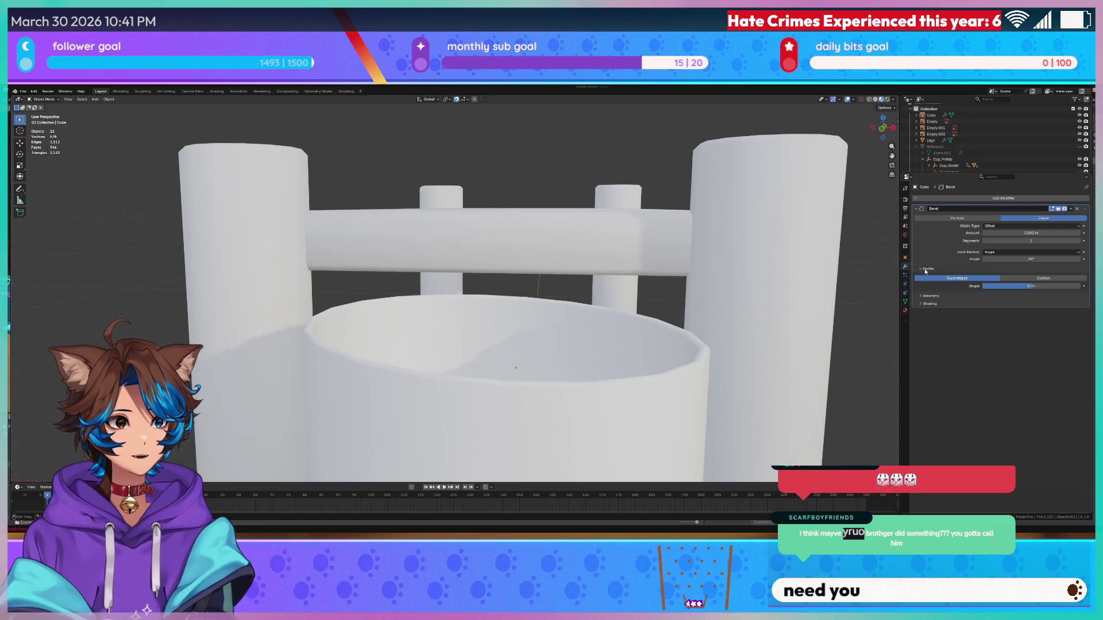
left_click(922, 304)
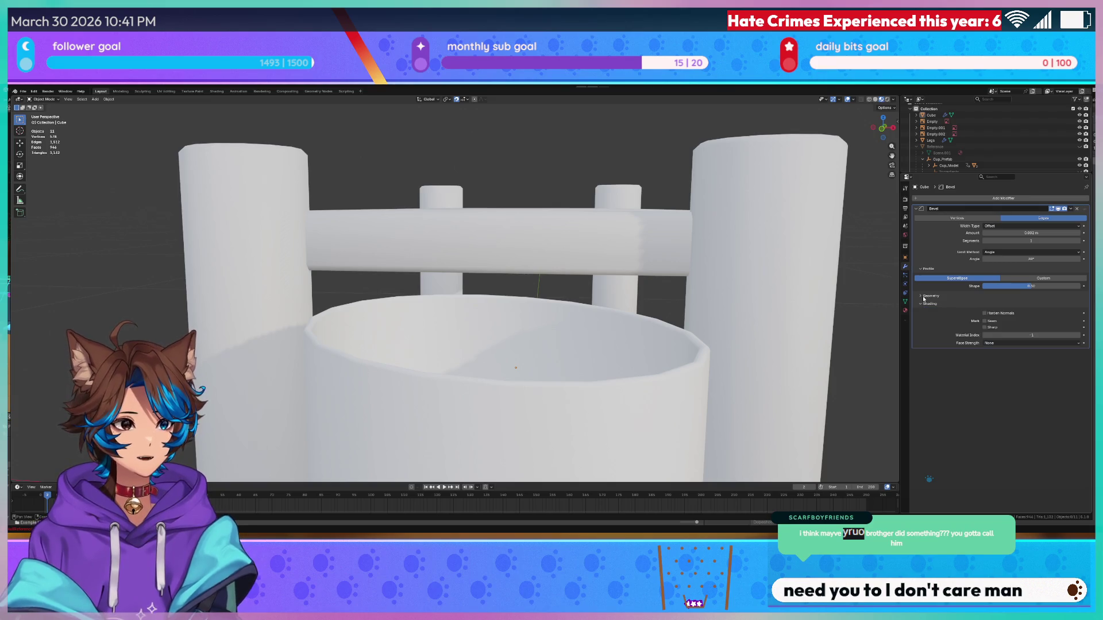
left_click(926, 296)
left_click(984, 359)
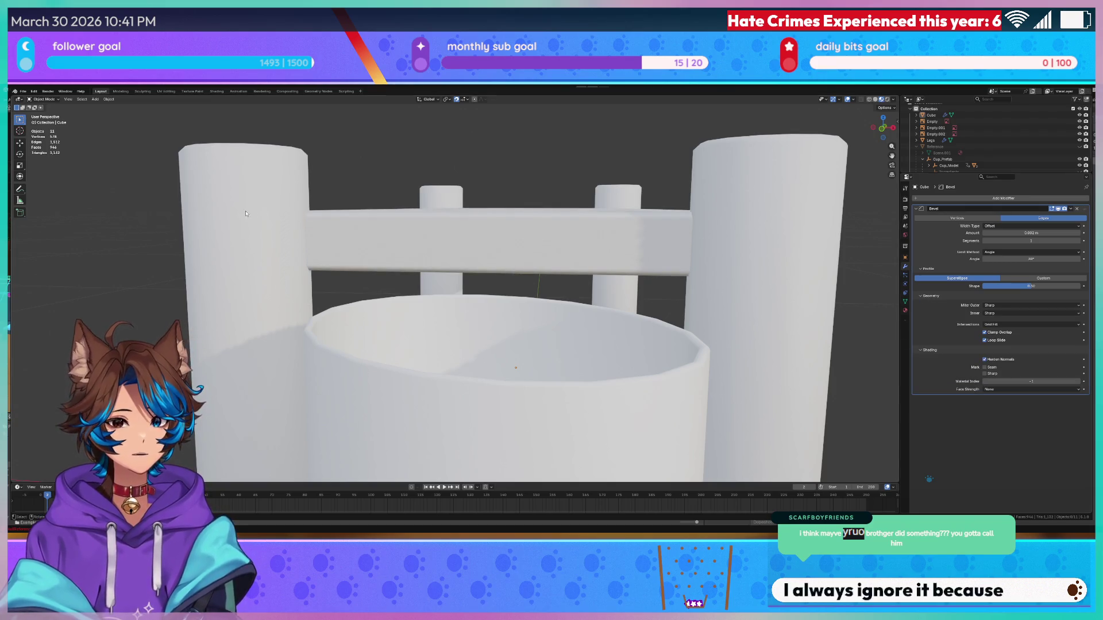
left_click(984, 360)
left_click(984, 360)
left_click(985, 360)
left_click(985, 360)
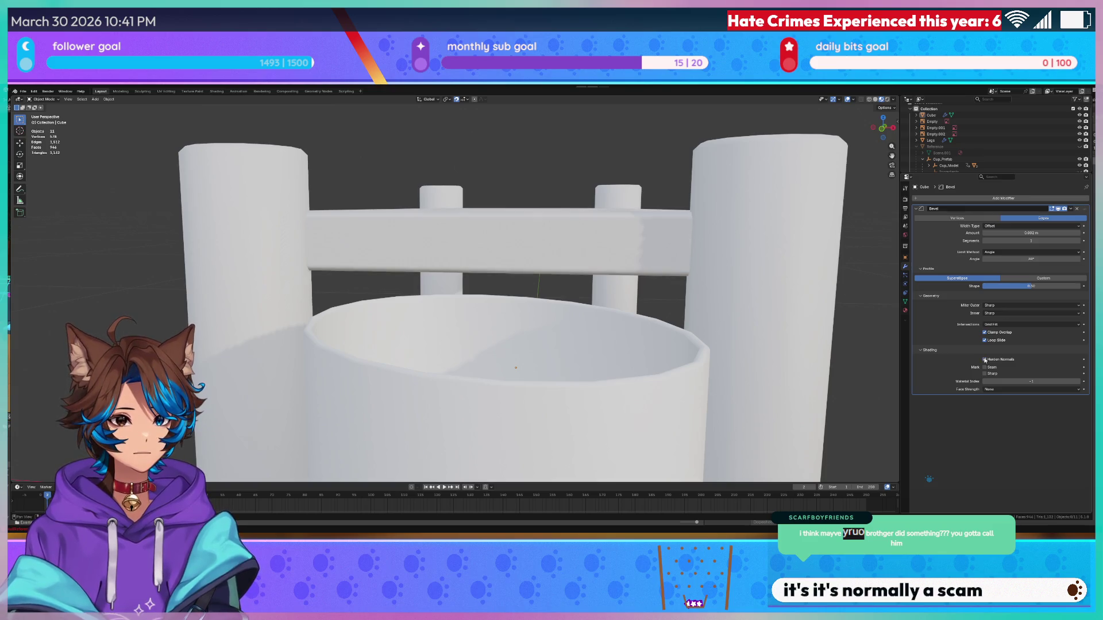
- Harden the normals on the Legs bevel too, then save the file
left_click(242, 187)
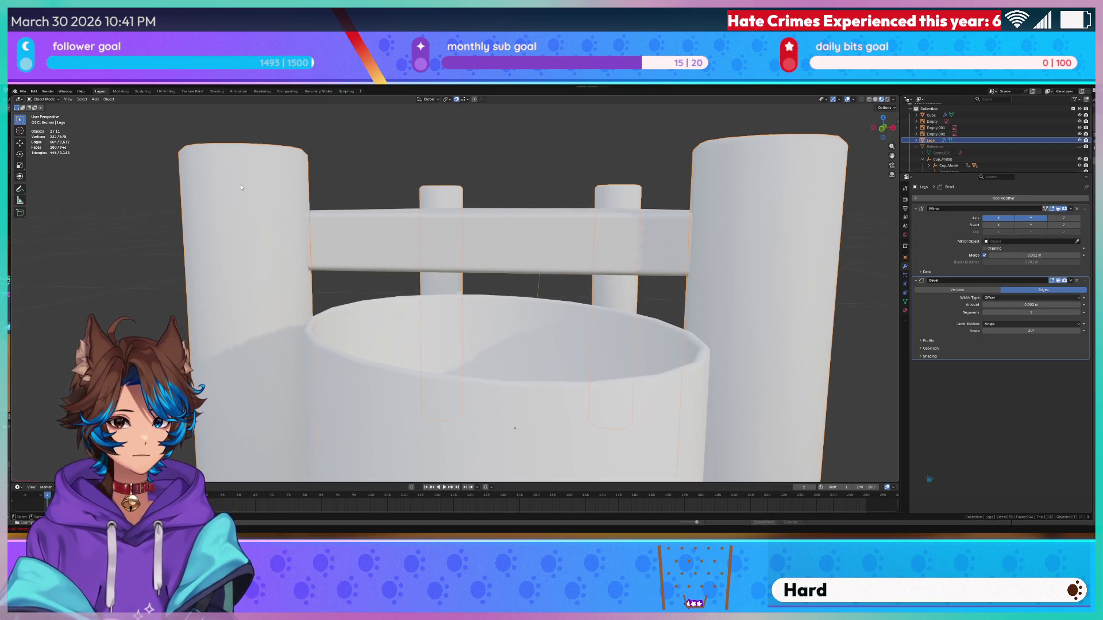
left_click(922, 356)
left_click(986, 365)
key("alt+a")
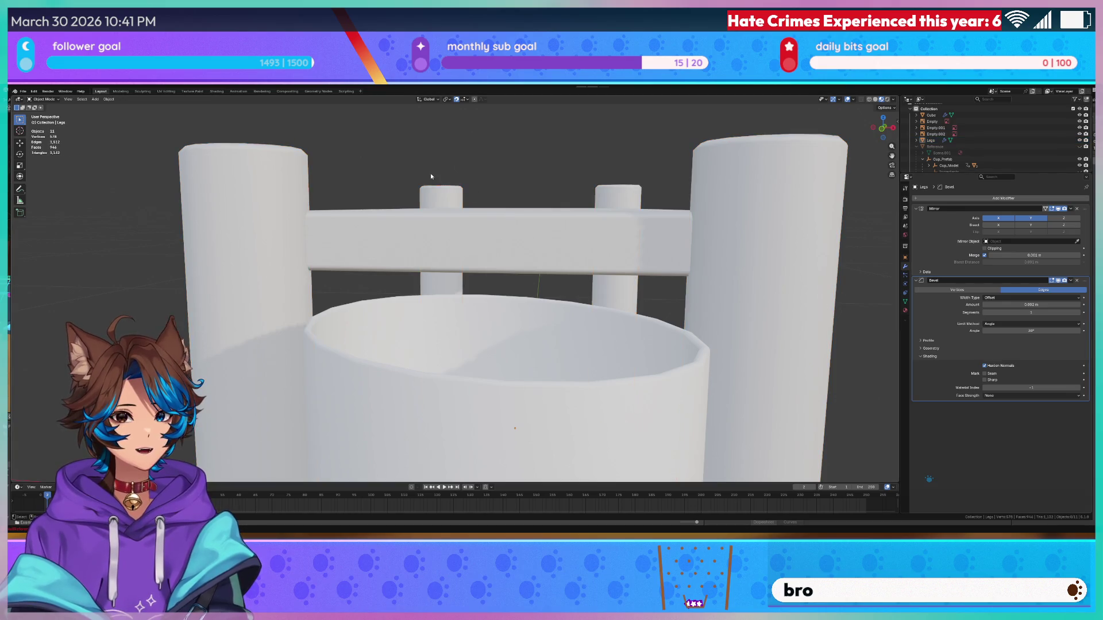
key("shift+grave")
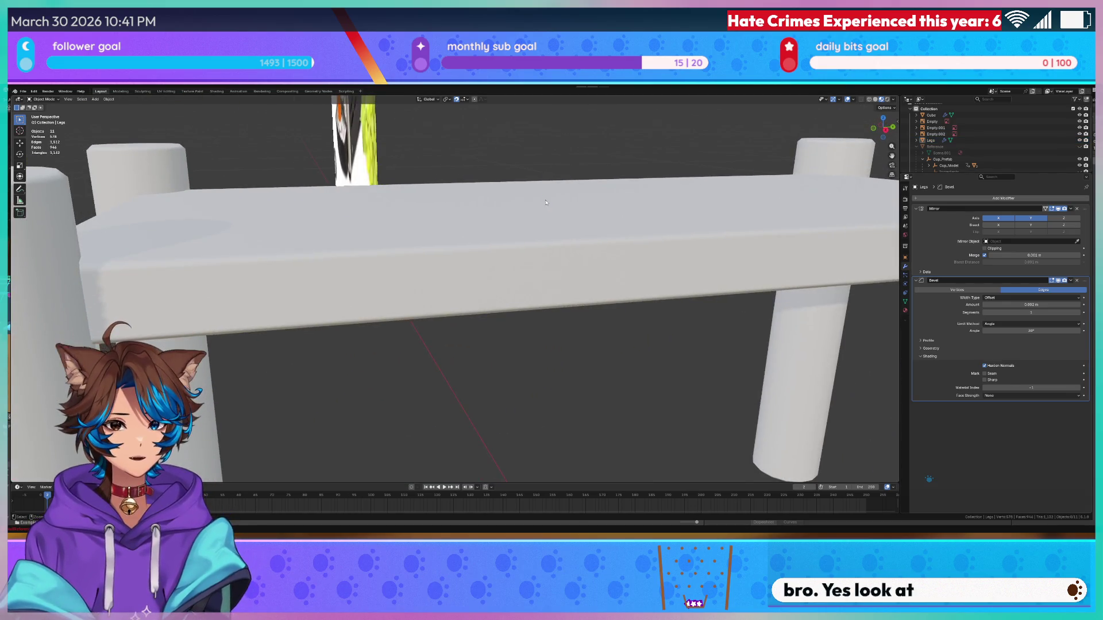
key("Escape")
key("ctrl+s")
- Fly around the table inspecting the cup base and the table-top bar close up
key("shift+grave")
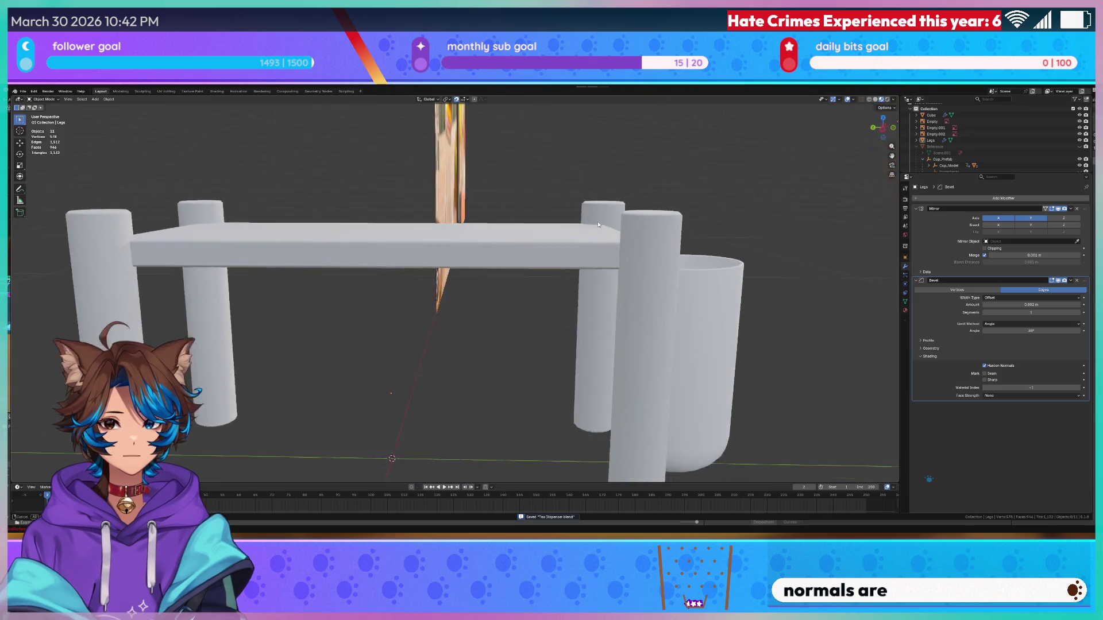
left_click(720, 298)
key("alt+a")
key("shift+grave")
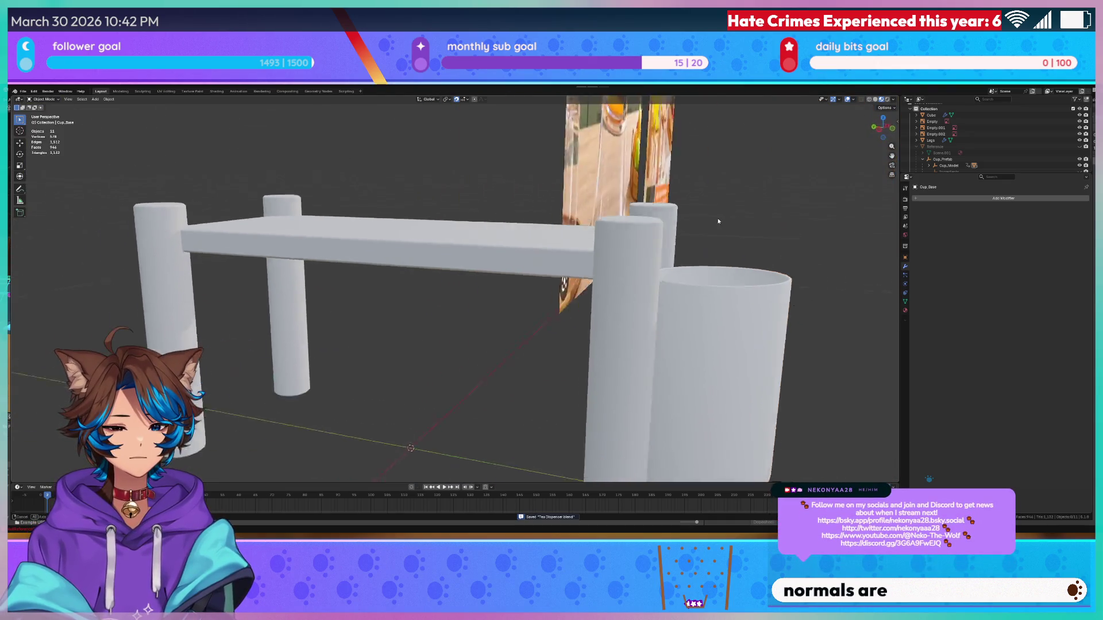
left_click(477, 253)
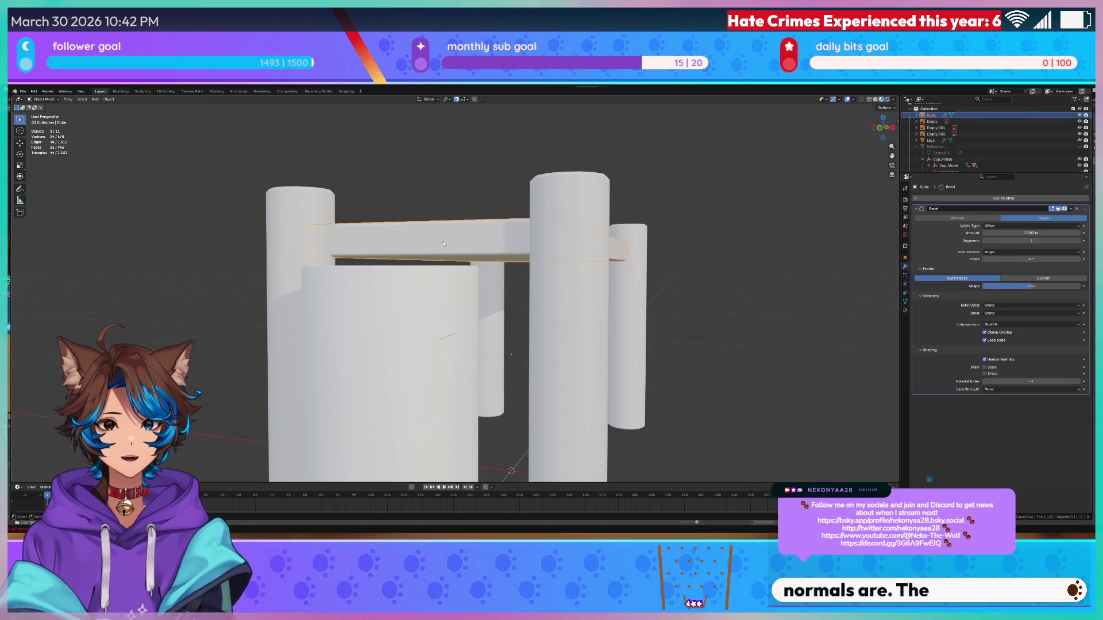
key("KP_Decimal")
key("s")
left_click(449, 250)
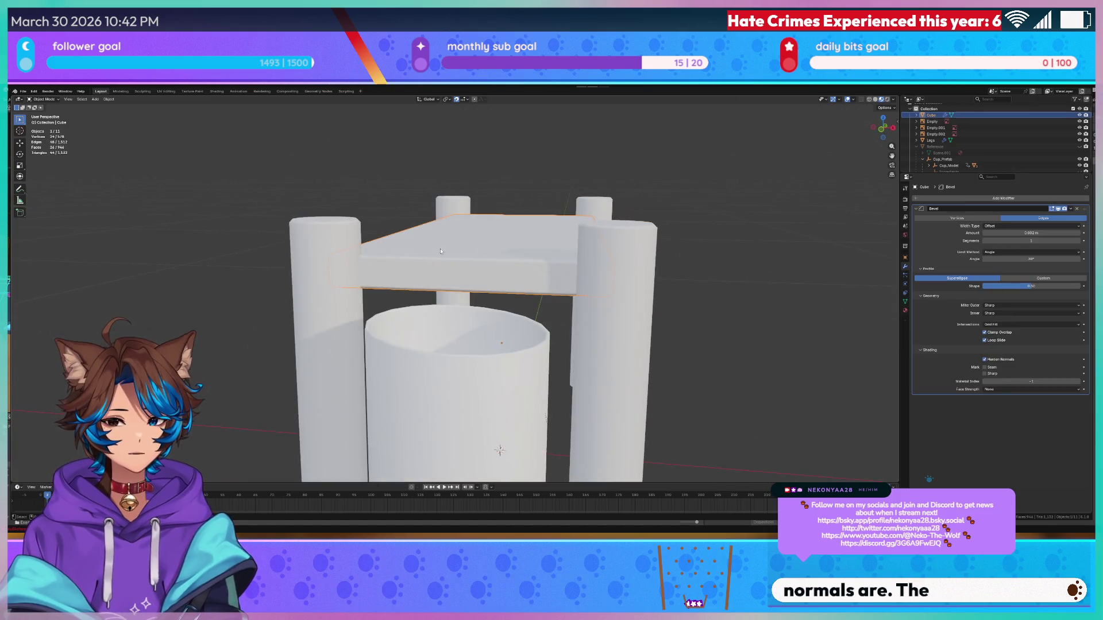
- Enter Edit Mode on the Legs and fly down for a close look at a leg top
left_click(298, 245)
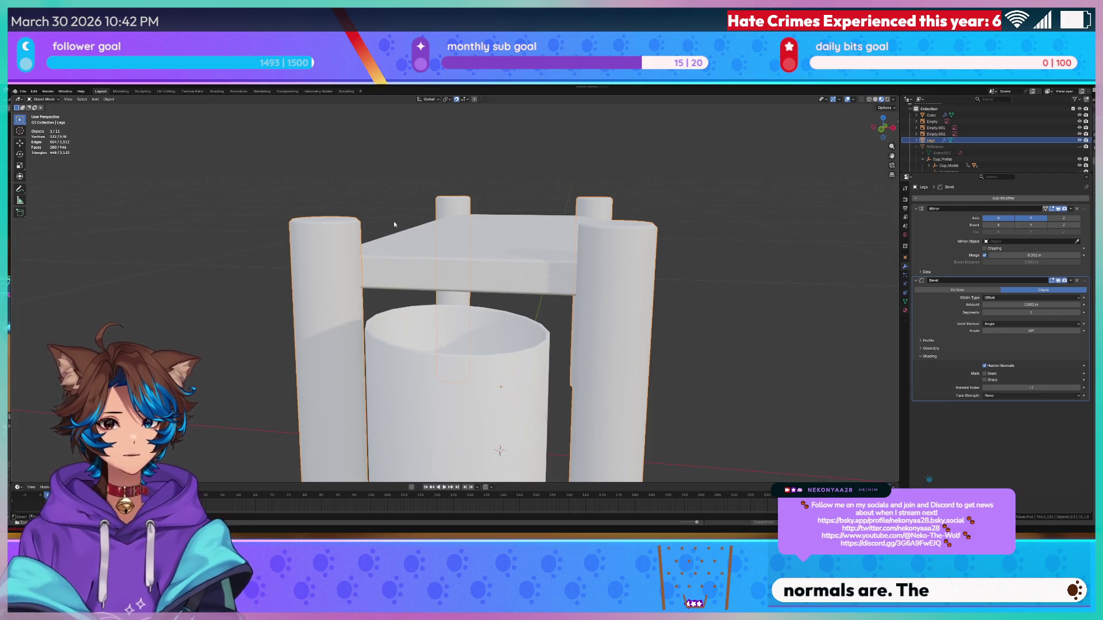
key("Tab")
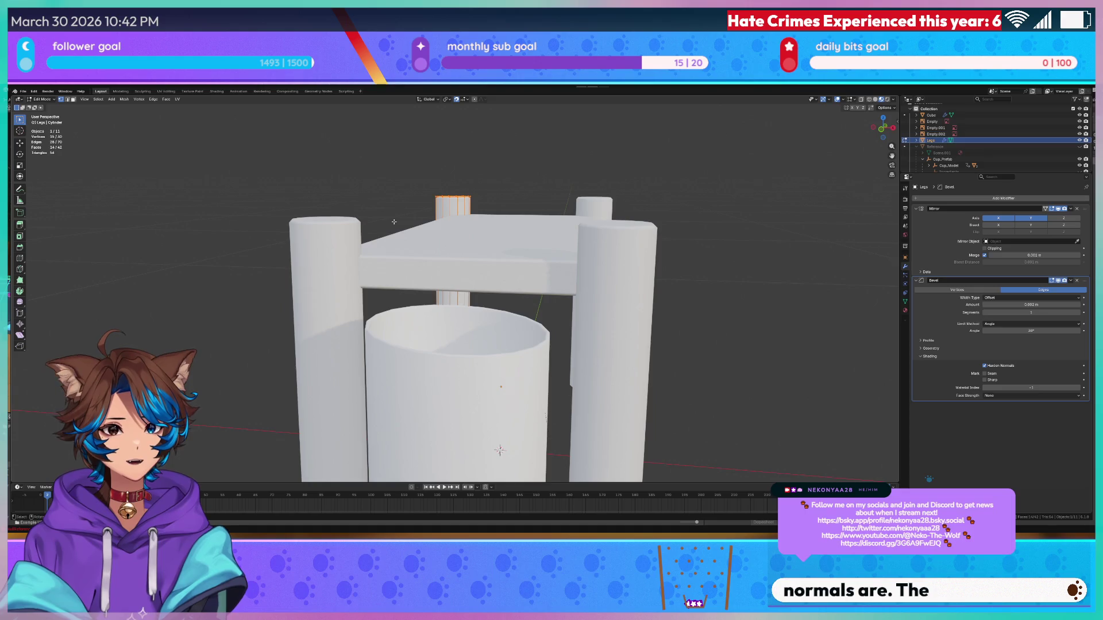
key("shift+grave")
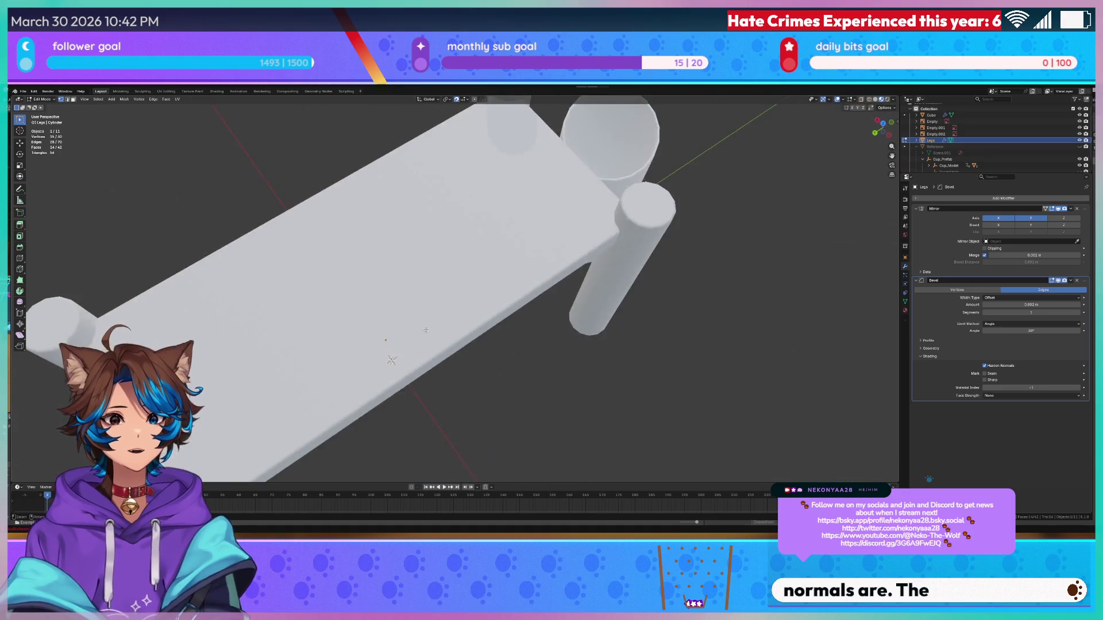
key("w")
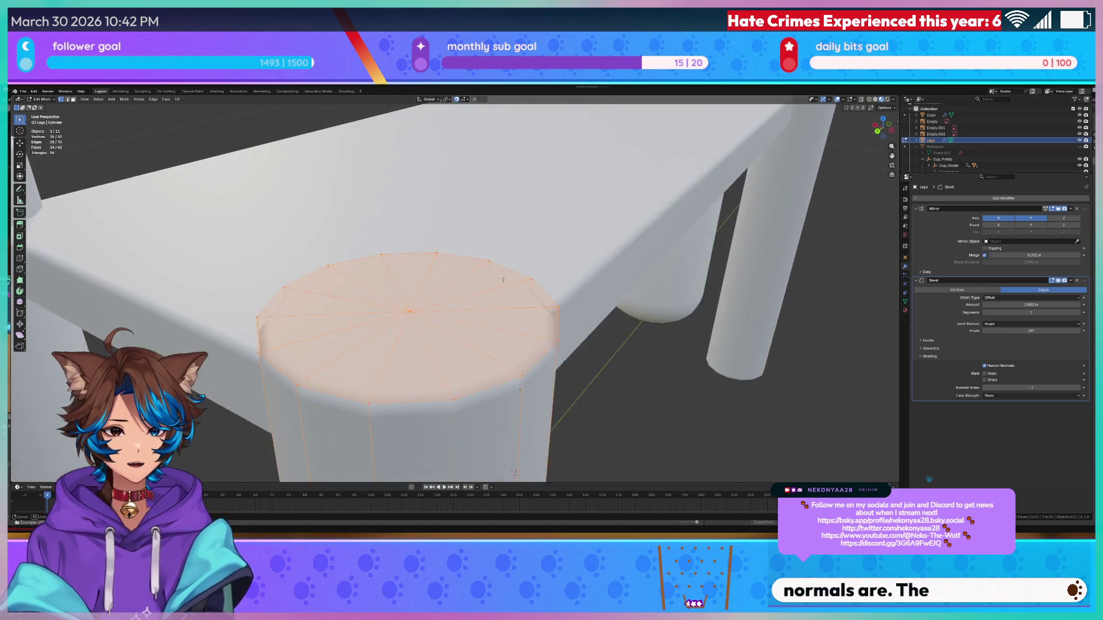
left_click(433, 297)
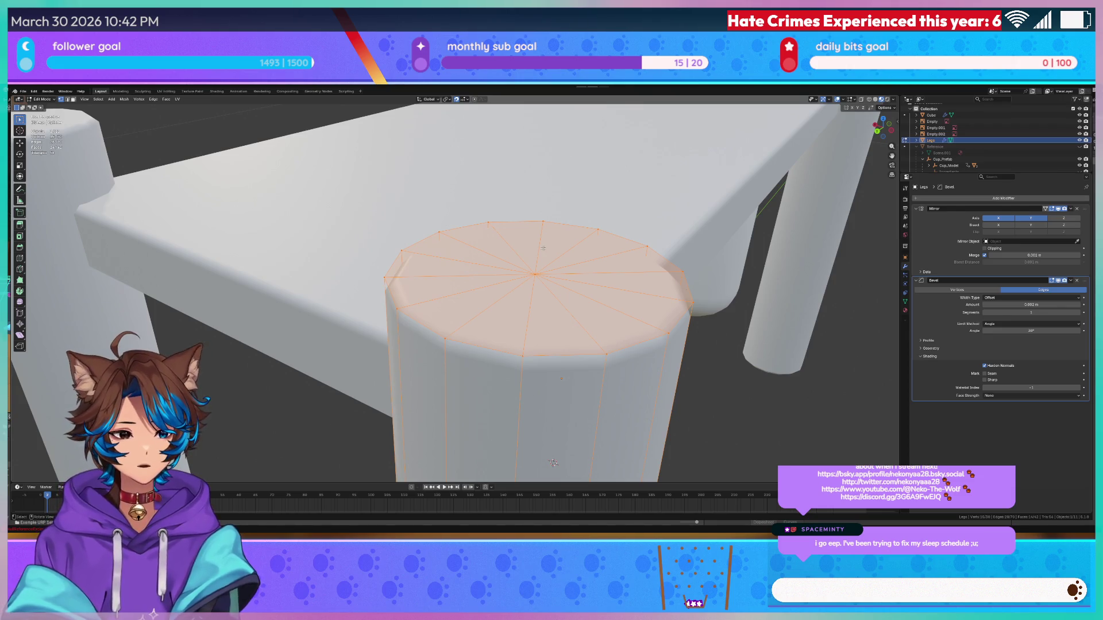
scroll(558, 257, "down", 10)
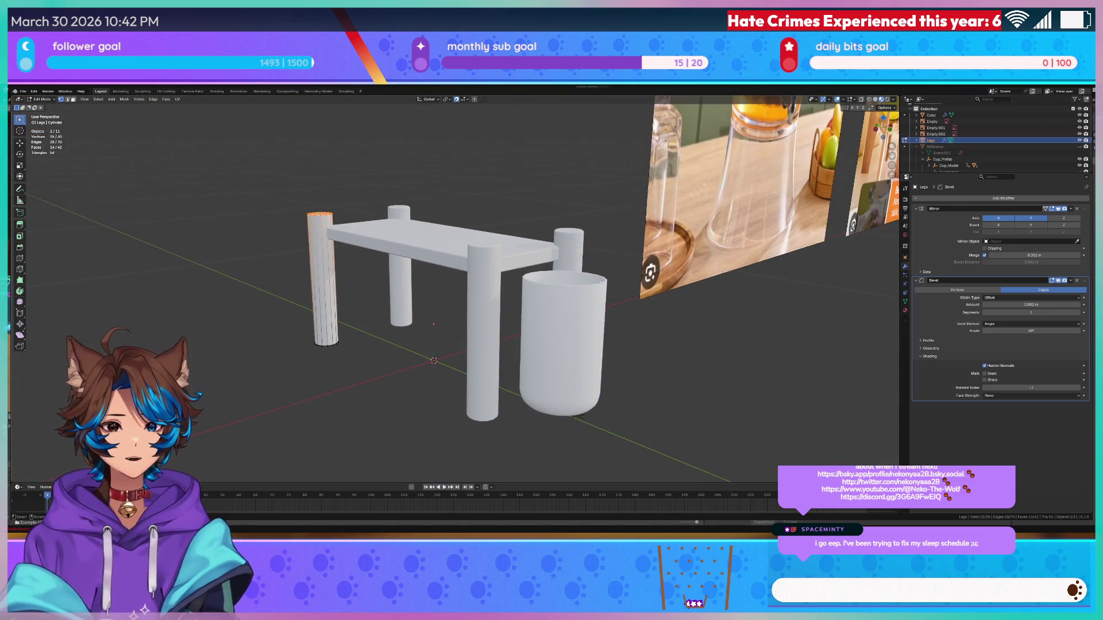
- Deselect the leg cylinder, leave the legs' Edit Mode and save the scene
left_click(534, 154)
mouse_move(537, 156)
left_mouse_down()
mouse_move(542, 147)
mouse_move(467, 177)
left_mouse_up()
scroll(524, 154, "up", 5)
scroll(499, 266, "down", 8)
key("Tab")
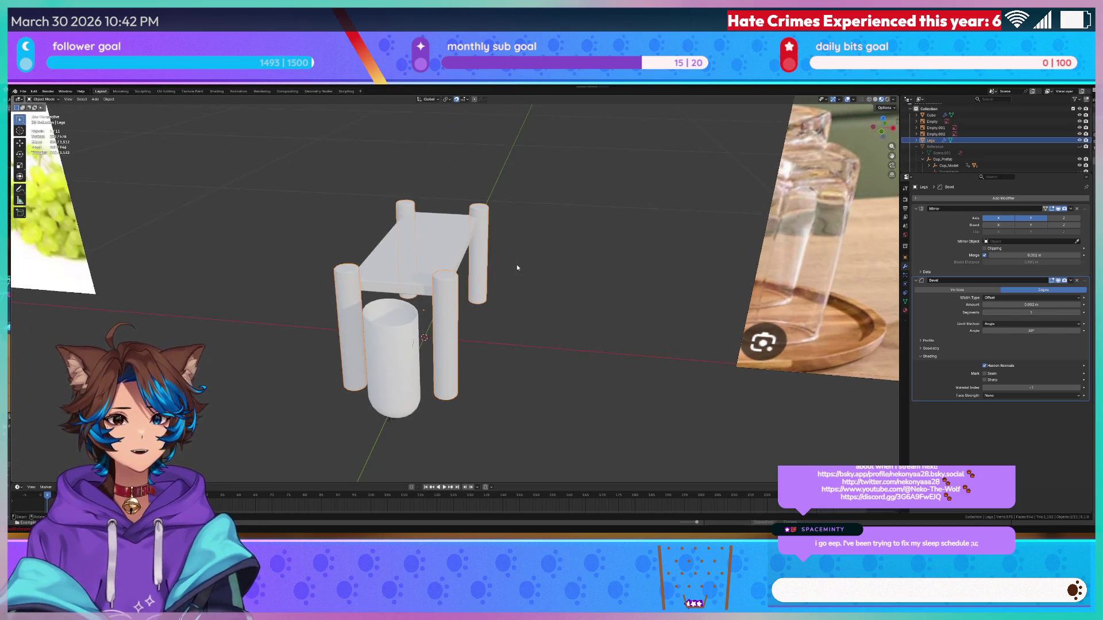
key("ctrl+s")
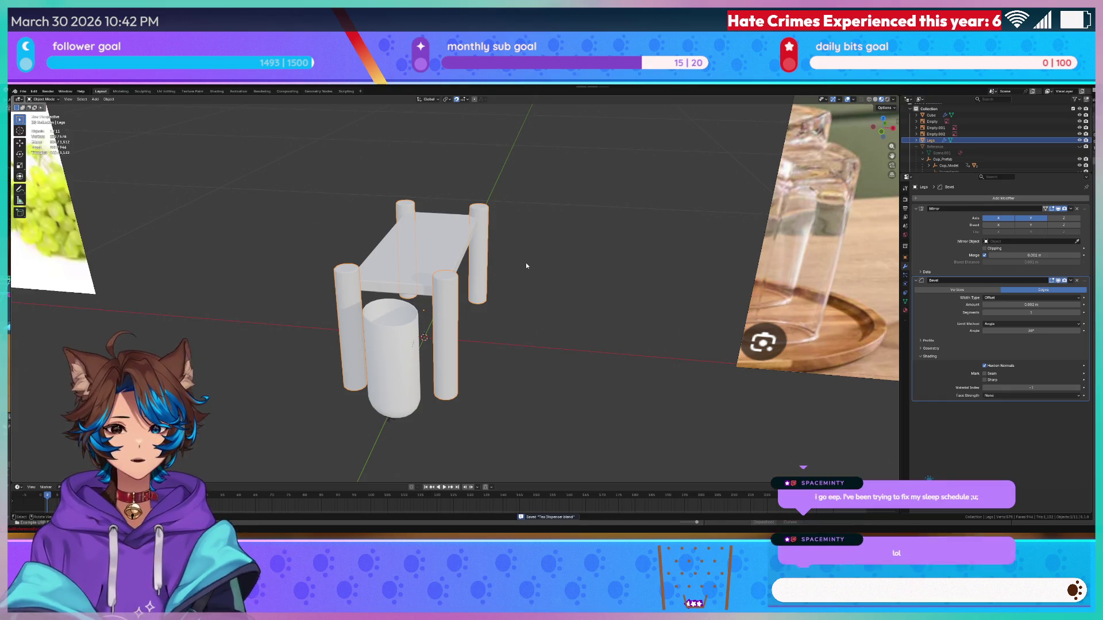
mouse_move(525, 263)
left_mouse_down()
mouse_move(555, 246)
mouse_move(295, 164)
mouse_move(450, 187)
mouse_move(285, 177)
left_mouse_up()
key("ctrl+s")
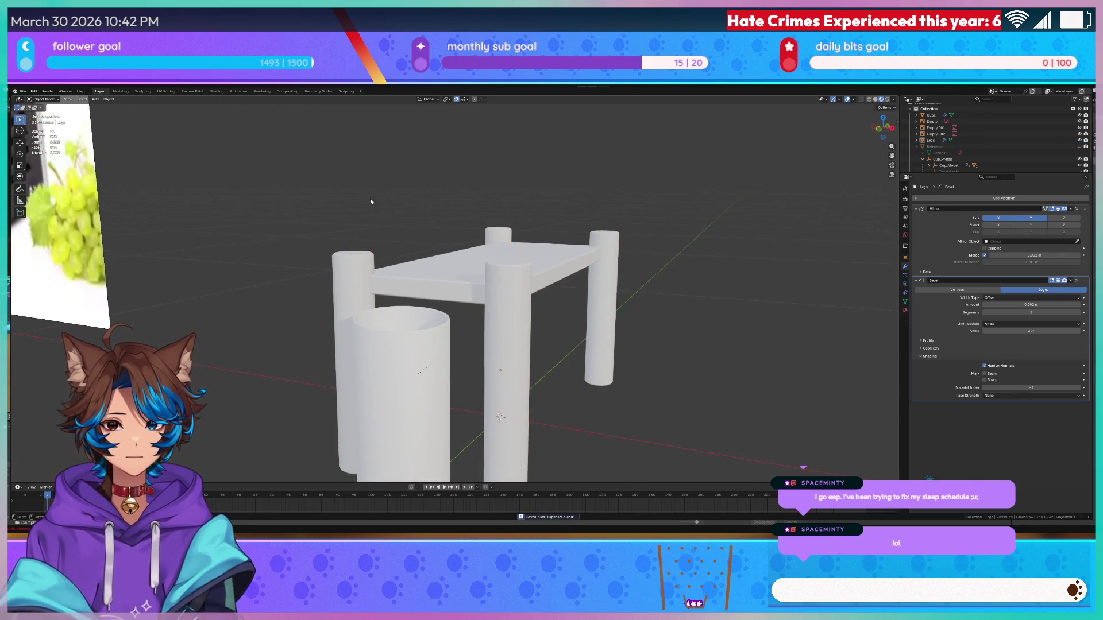
- Add a new cube mesh beside the cup and table frame
key("shift+a")
mouse_move(258, 233)
left_click(316, 238)
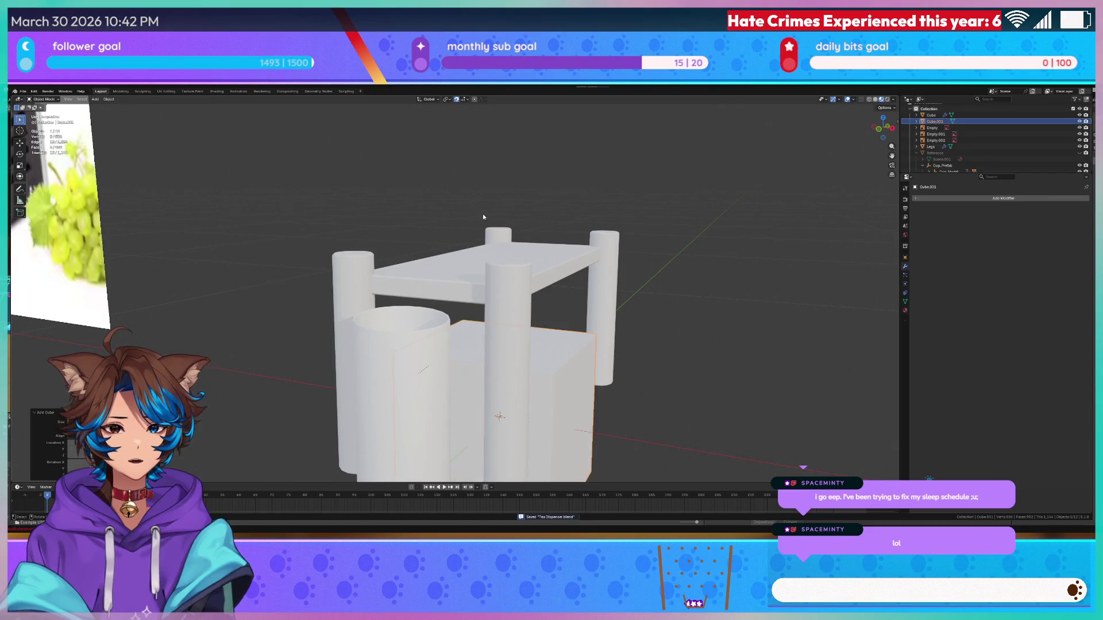
- In front orthographic view, raise the new cube along the Z axis
key("KP_1")
key("KP_5")
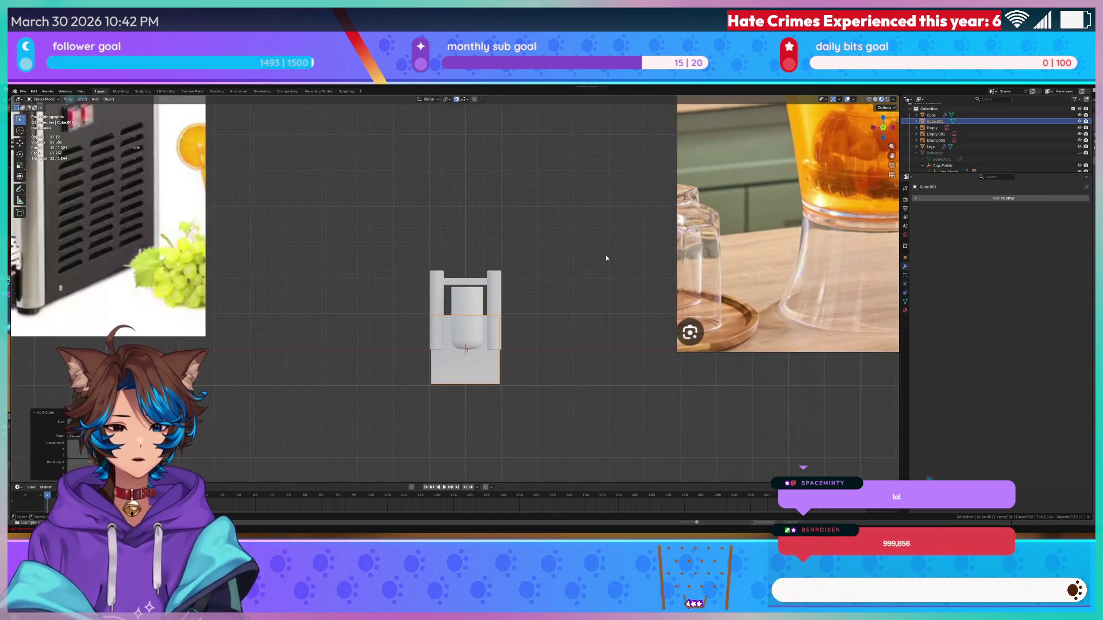
scroll(606, 255, "up", 4)
key("g")
key("z")
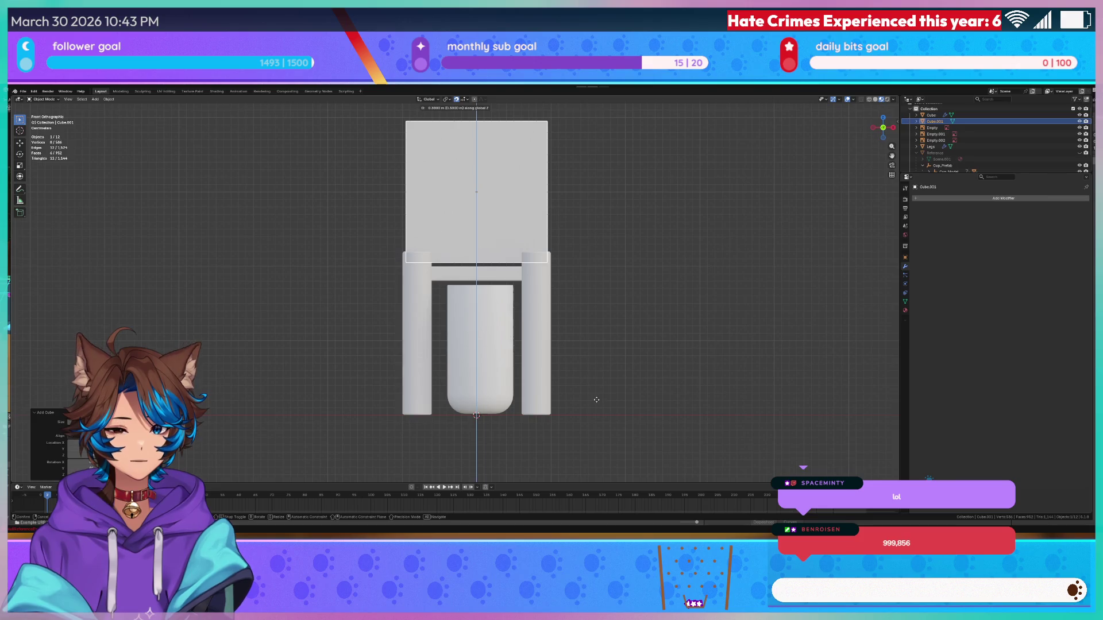
left_click(596, 401)
- Lift the cube further so it sits above the table top, then edit its mesh from top view
scroll(591, 295, "up", 6)
key("g")
key("z")
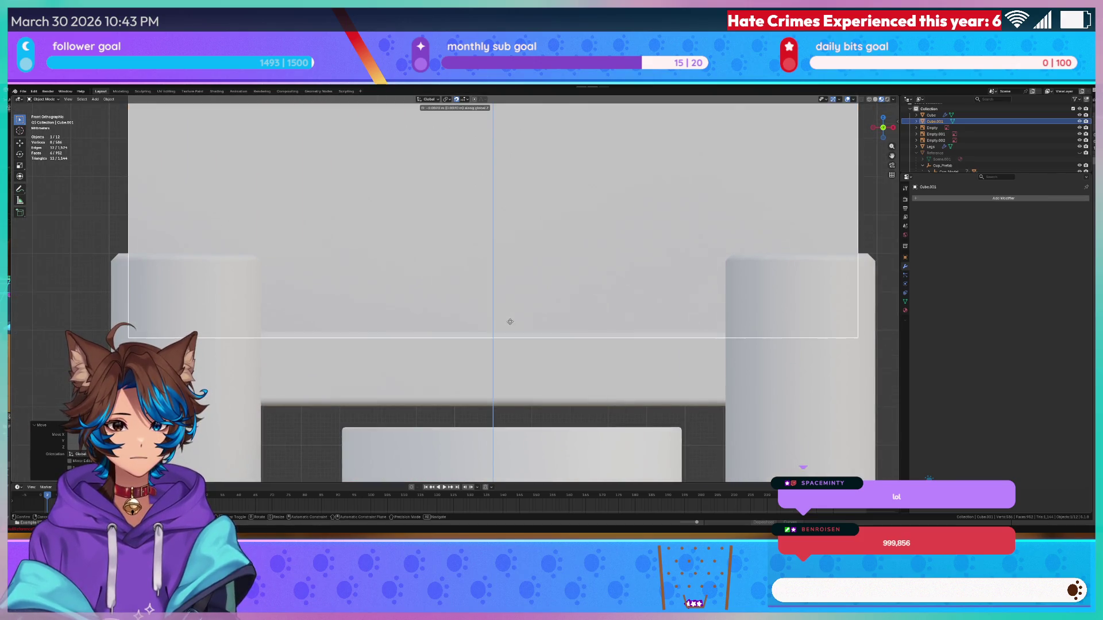
left_click(515, 317)
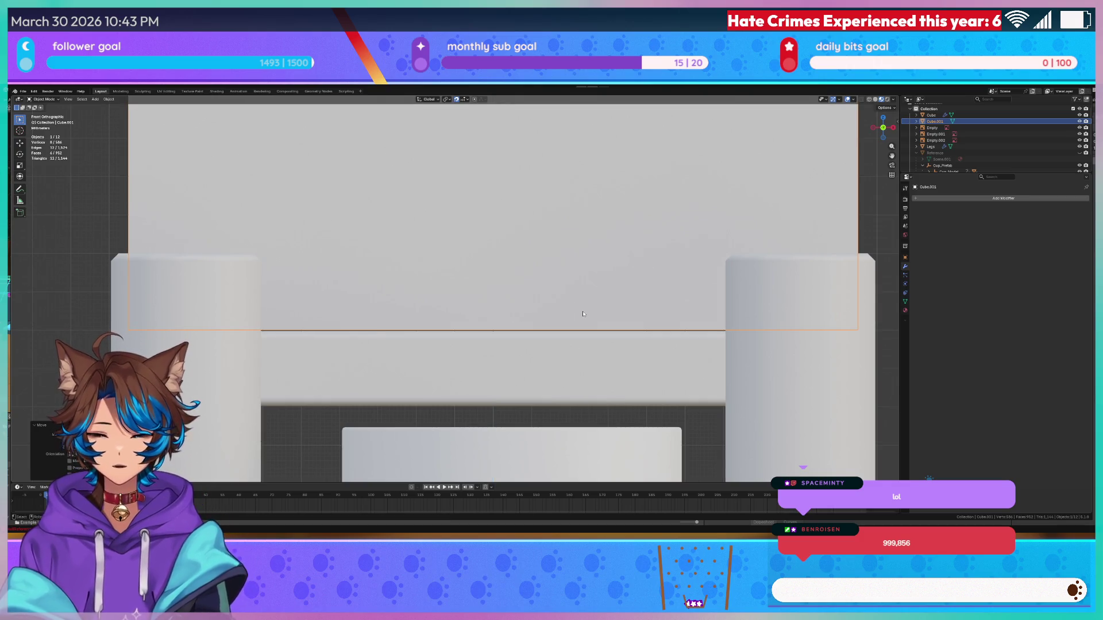
key("KP_7")
scroll(518, 322, "down", 10)
scroll(524, 326, "up", 3)
key("Tab")
- Switch to wireframe display and select the cube's top vertices
key("z")
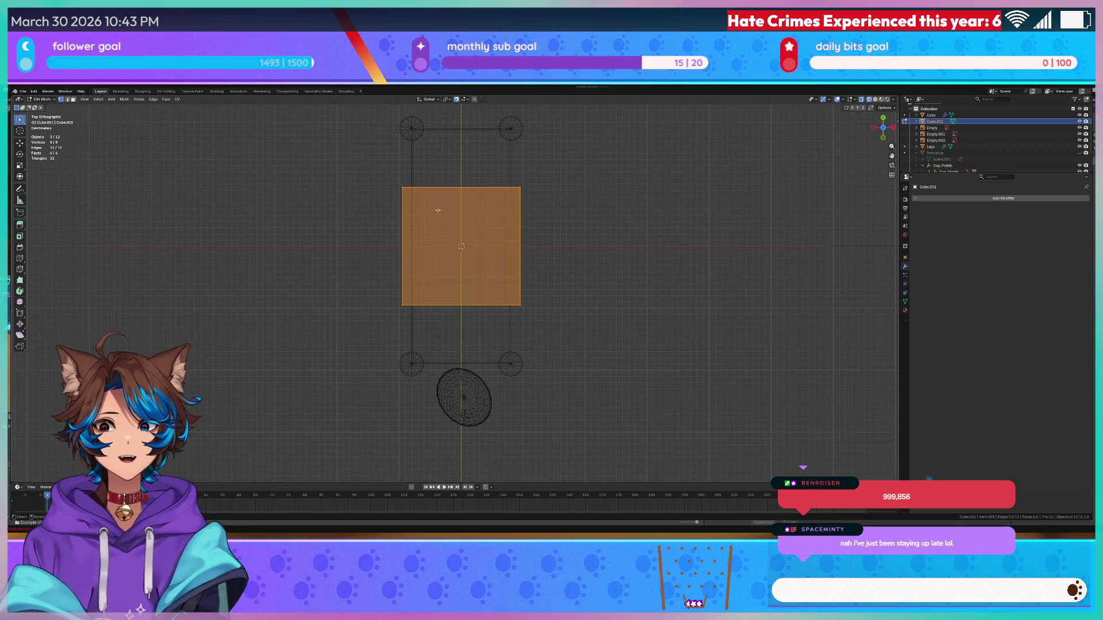
left_click_drag(373, 178, 553, 209)
key("g")
key("z")
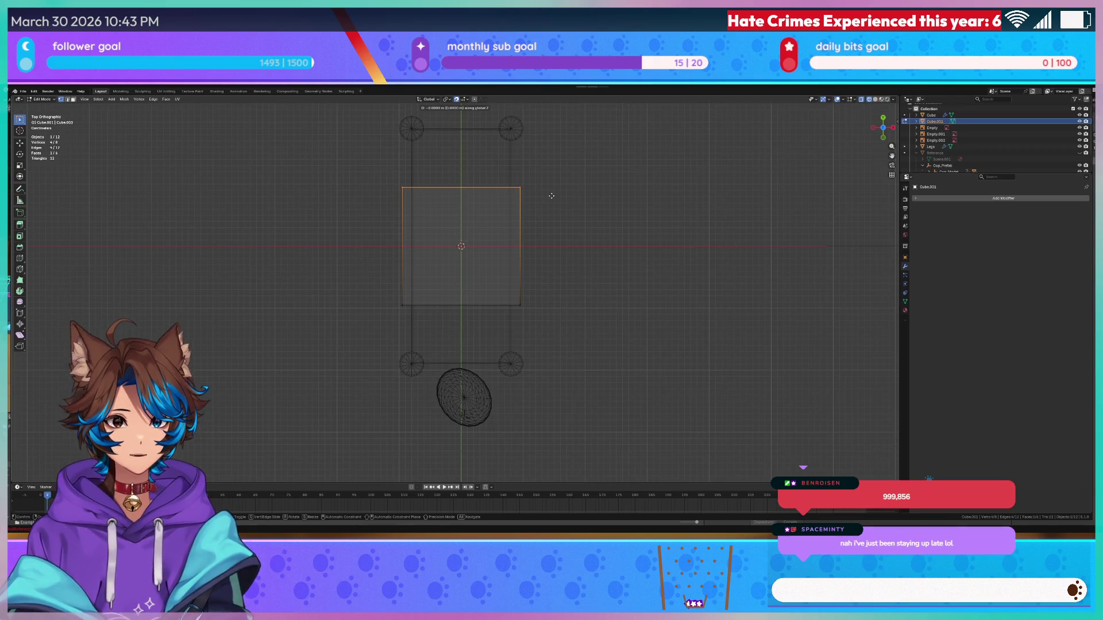
key("Escape")
- Scale the whole cube to 1.7 along Y and narrow it along X between the legs
left_click_drag(565, 161, 323, 342)
key("s")
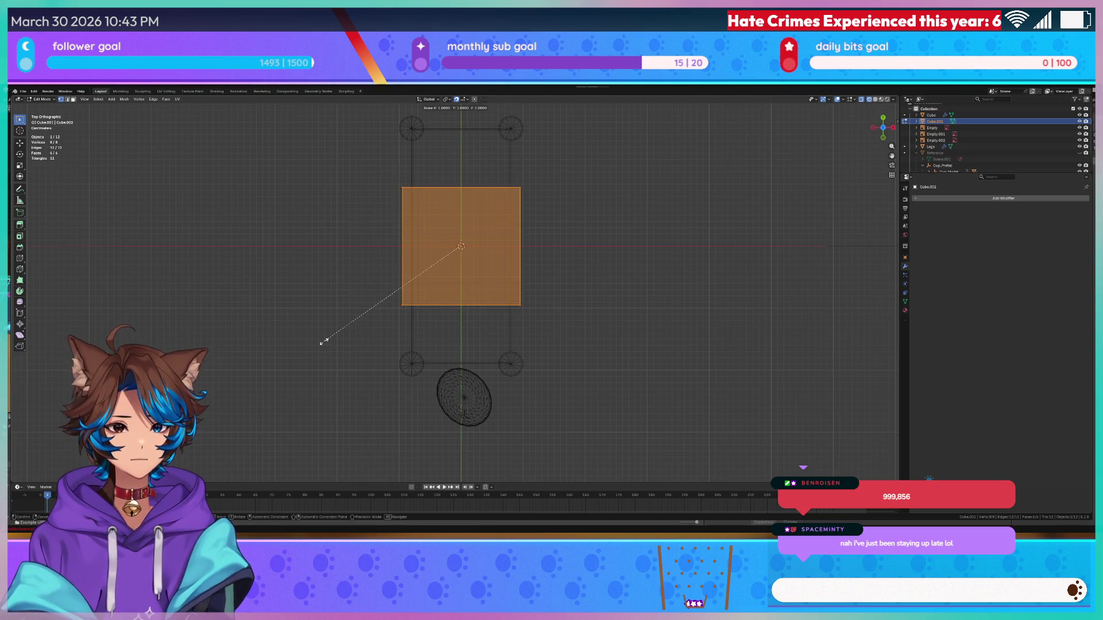
key("y")
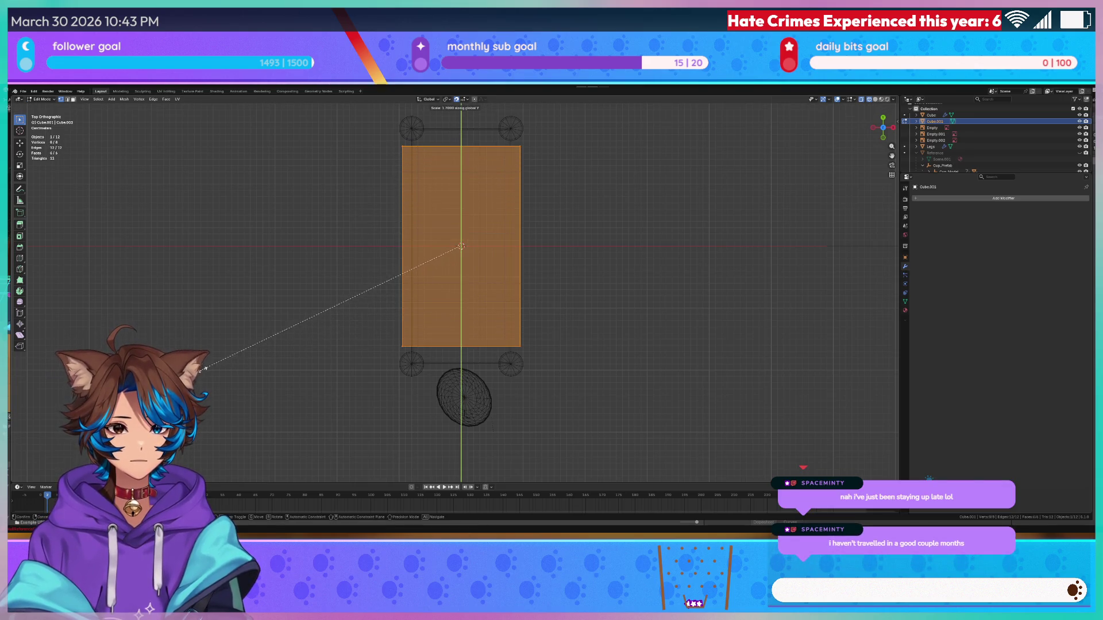
left_click(207, 362)
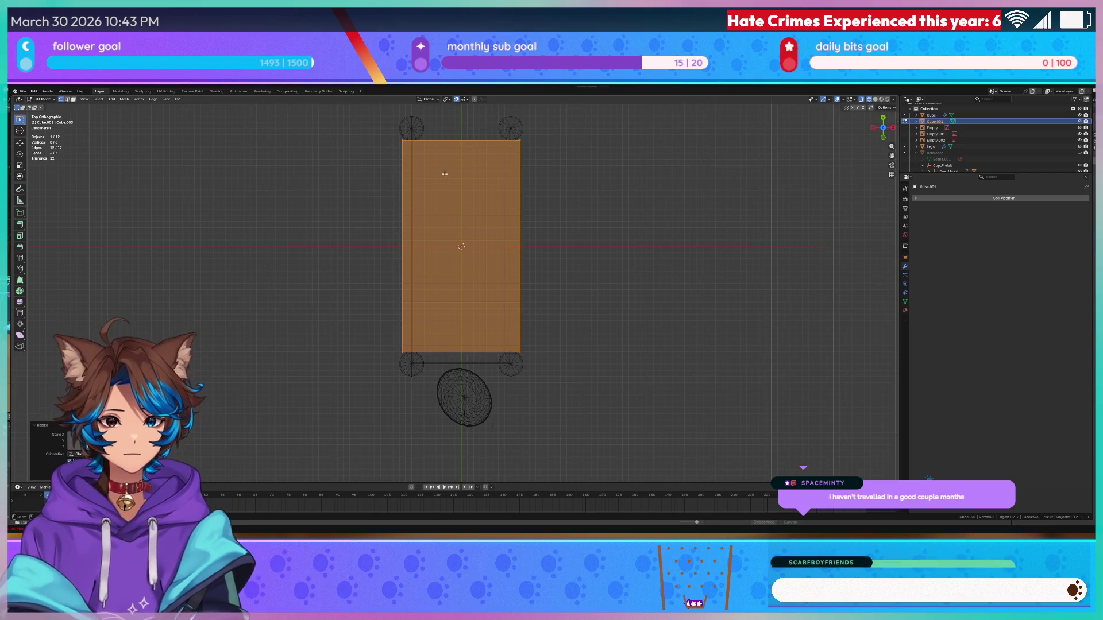
key("s")
key("x")
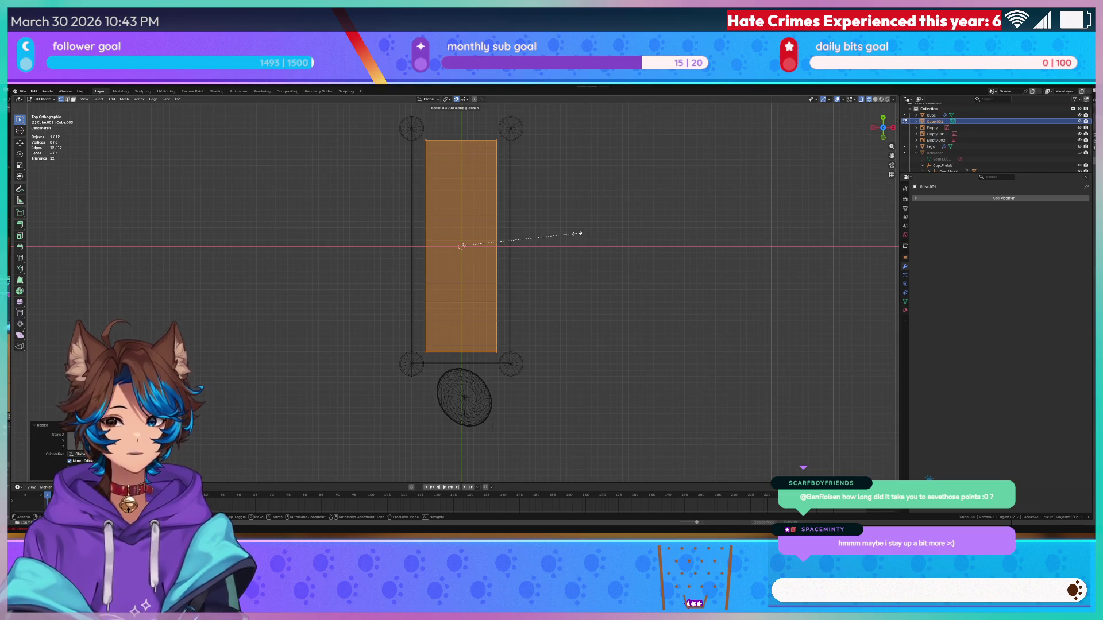
left_click(540, 227)
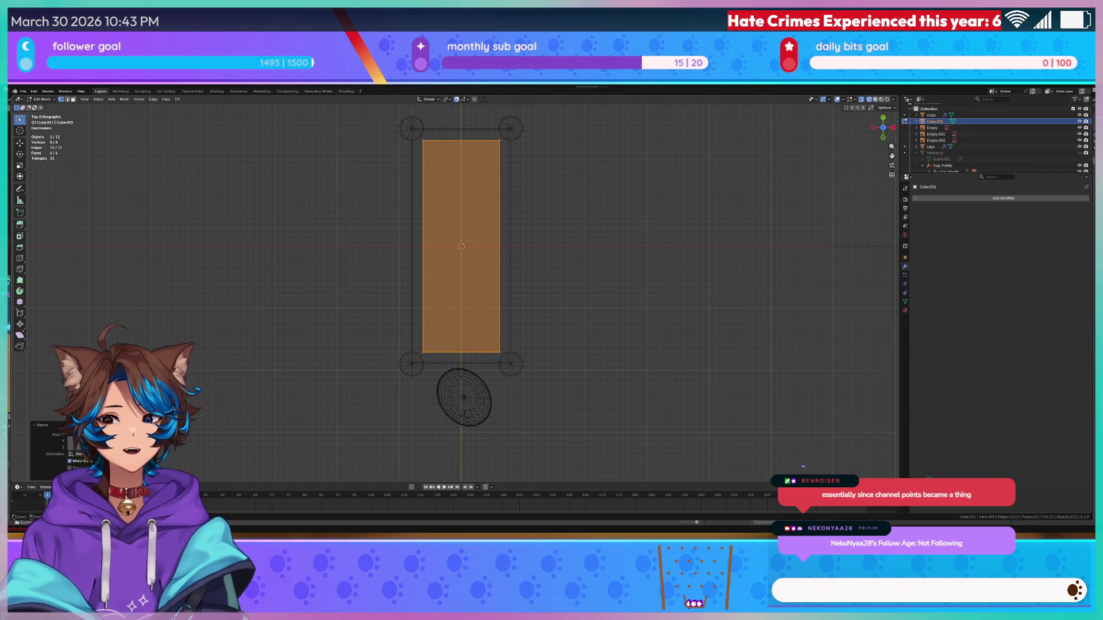
left_click(586, 256)
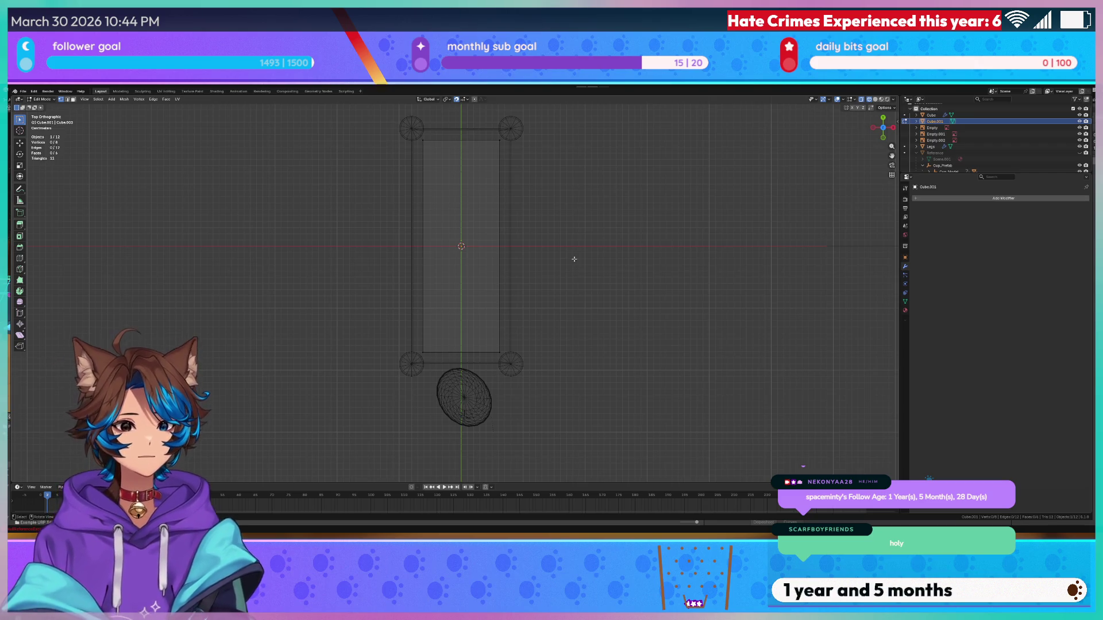
- Leave the cube's Edit Mode and select the table legs from top view
scroll(575, 259, "up", 2)
mouse_move(586, 252)
left_mouse_down()
mouse_move(554, 275)
mouse_move(576, 273)
left_mouse_up()
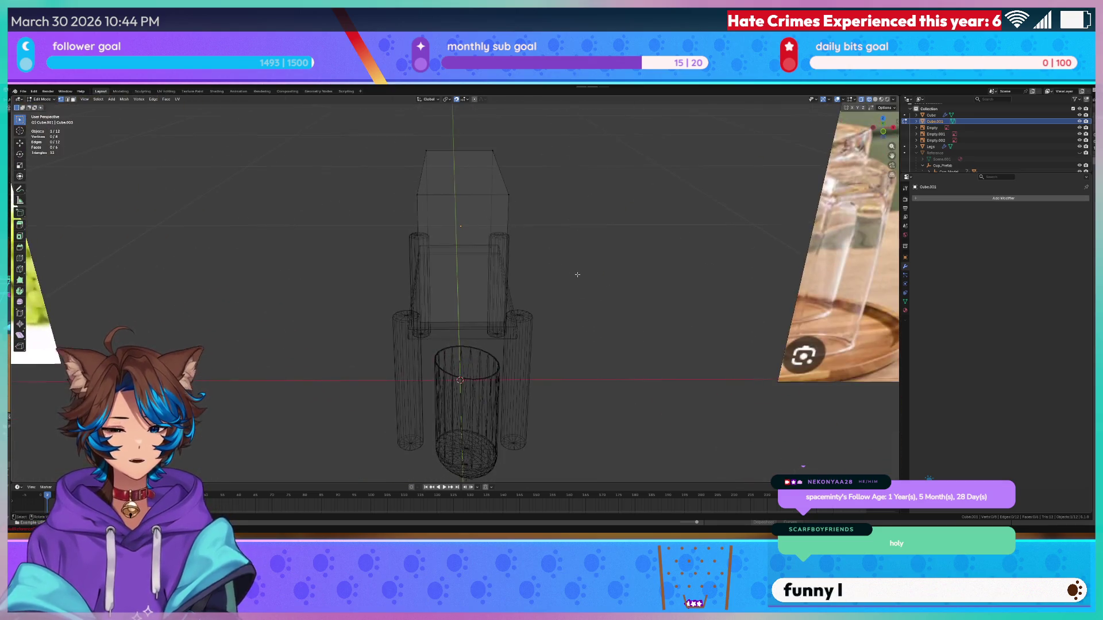
key("KP_1")
scroll(577, 269, "up", 3)
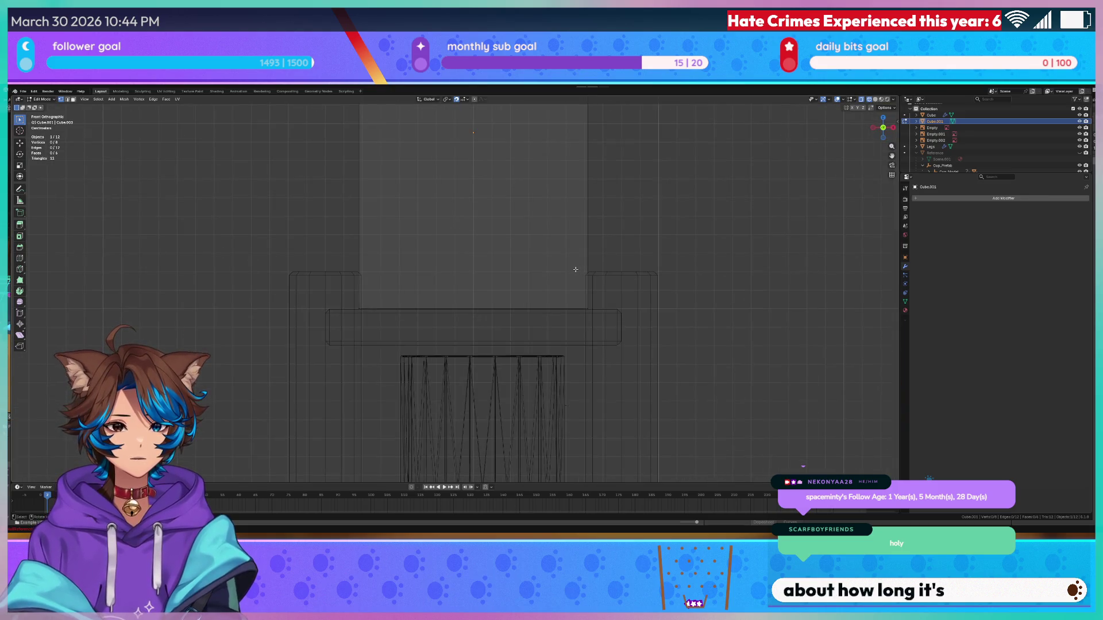
scroll(574, 270, "down", 3)
key("Tab")
key("KP_7")
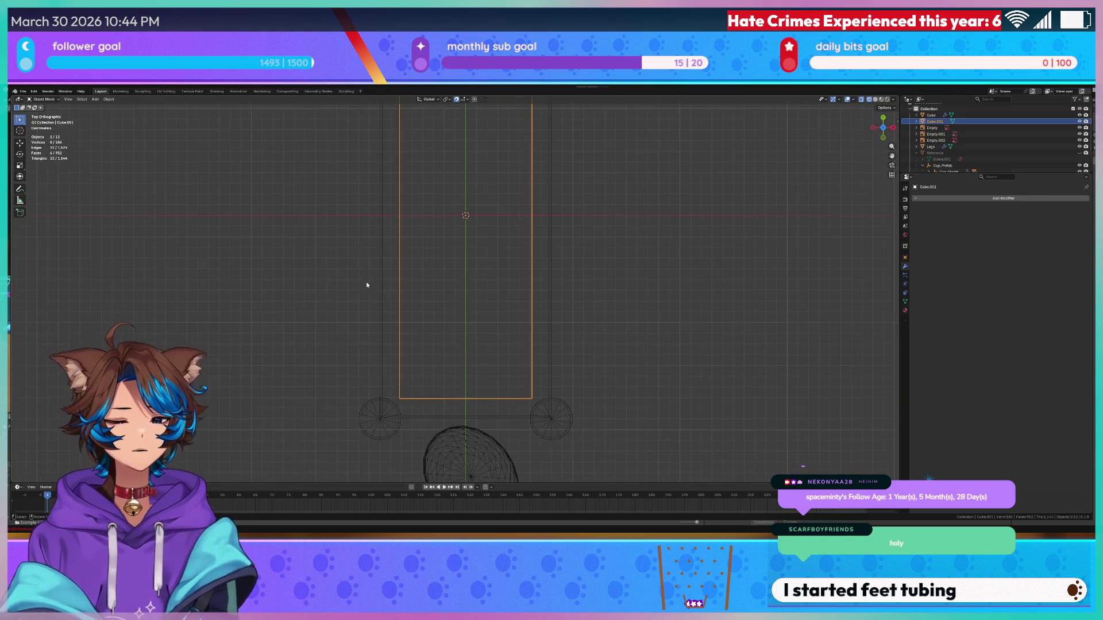
scroll(447, 233, "down", 7)
scroll(413, 213, "up", 5)
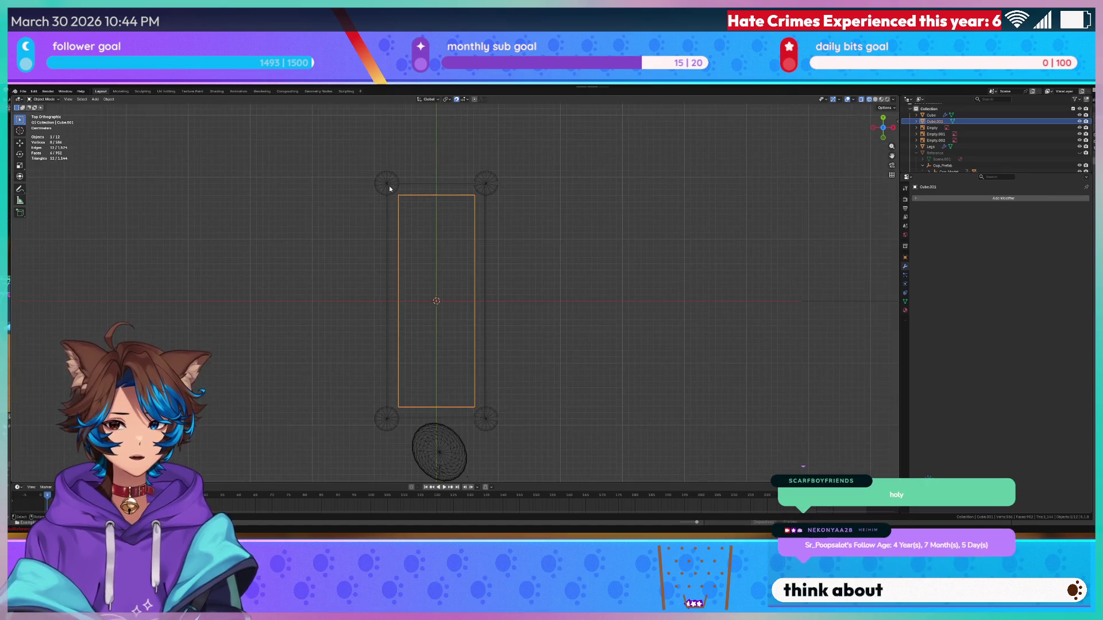
left_click(391, 187)
- Move the leg circle -0.01 m along X, exit Edit Mode and select the table frame
scroll(400, 234, "up", 3)
scroll(401, 234, "down", 3)
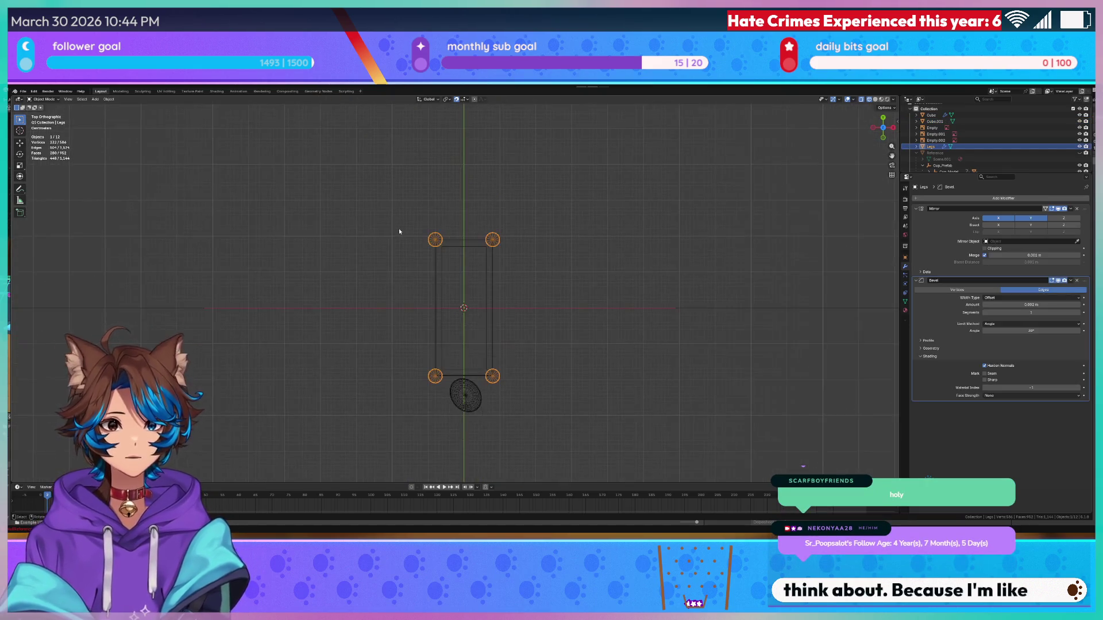
key("Tab")
scroll(444, 237, "up", 2)
scroll(444, 237, "up", 1)
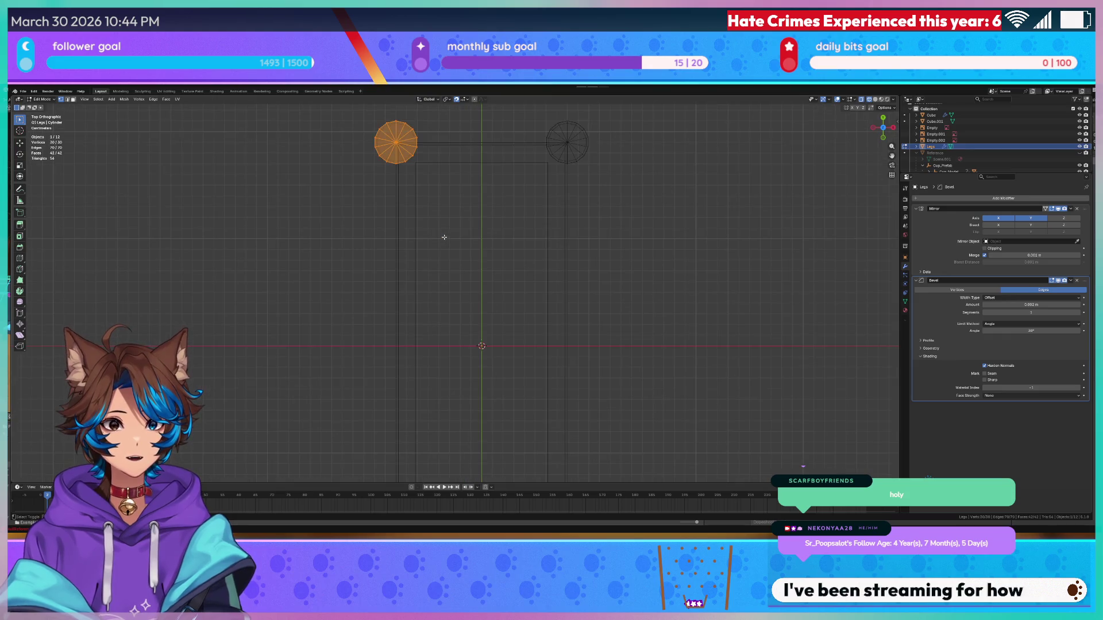
scroll(479, 328, "up", 2)
key("g")
key("x")
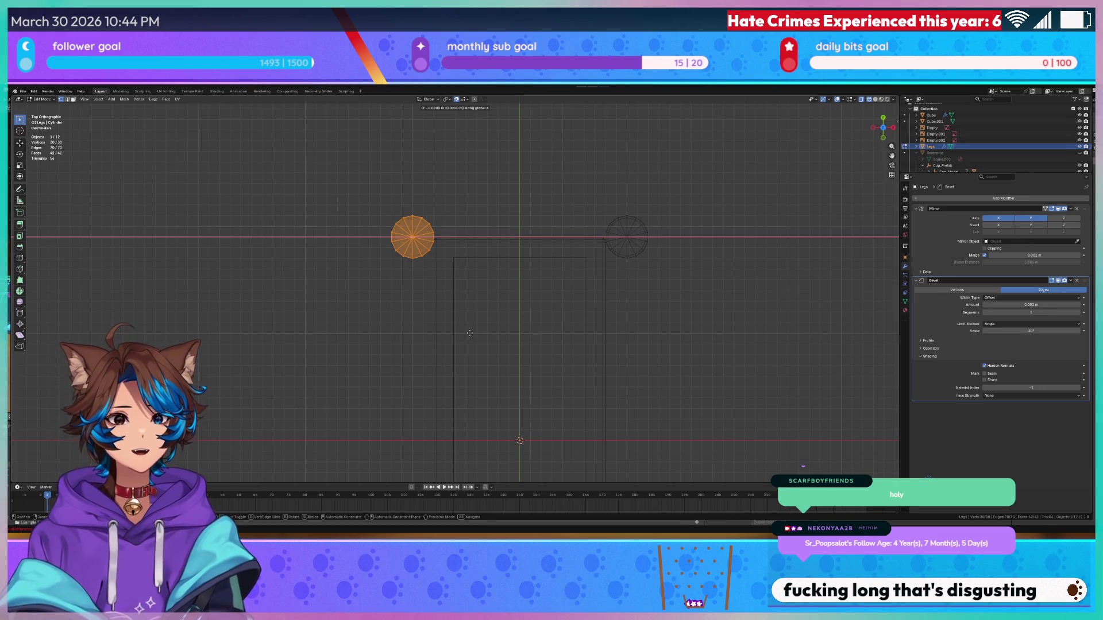
left_click(470, 332)
scroll(477, 304, "down", 4)
scroll(446, 329, "up", 4)
scroll(437, 341, "down", 3)
key("Tab")
left_click(435, 339)
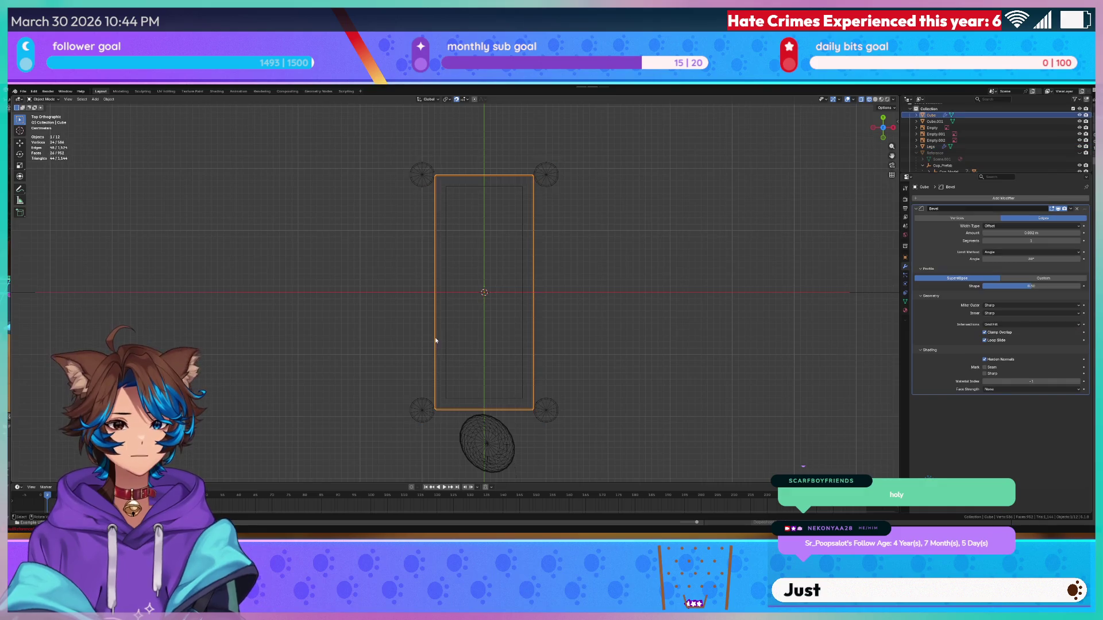
- Widen the table frame mesh along the X axis
key("Tab")
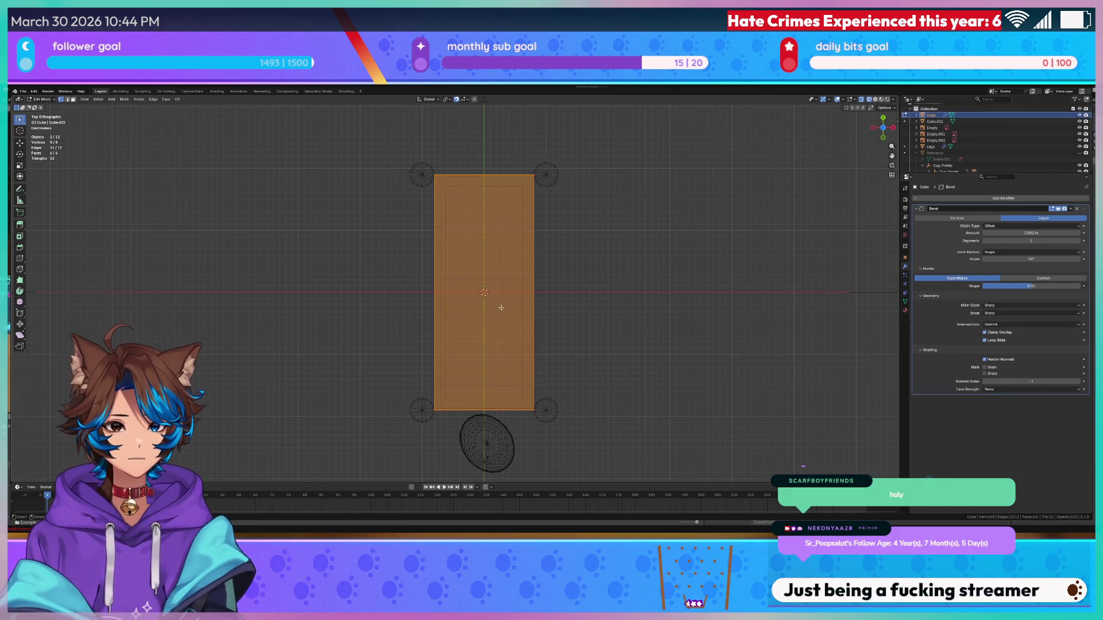
key("s")
key("x")
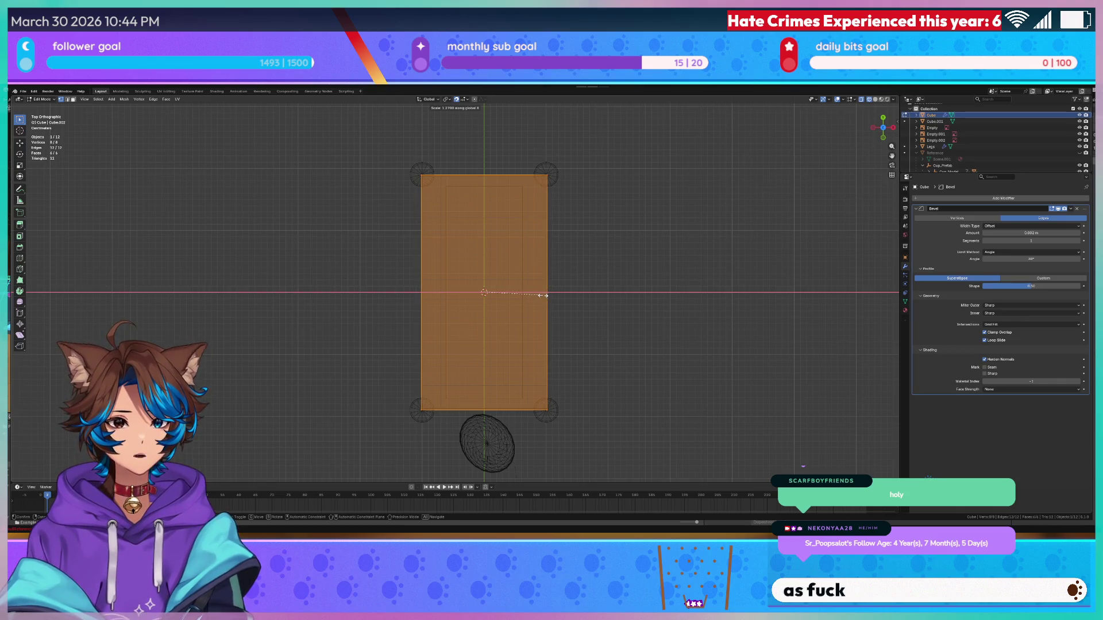
right_click(471, 366)
scroll(471, 365, "up", 6)
key("s")
key("x")
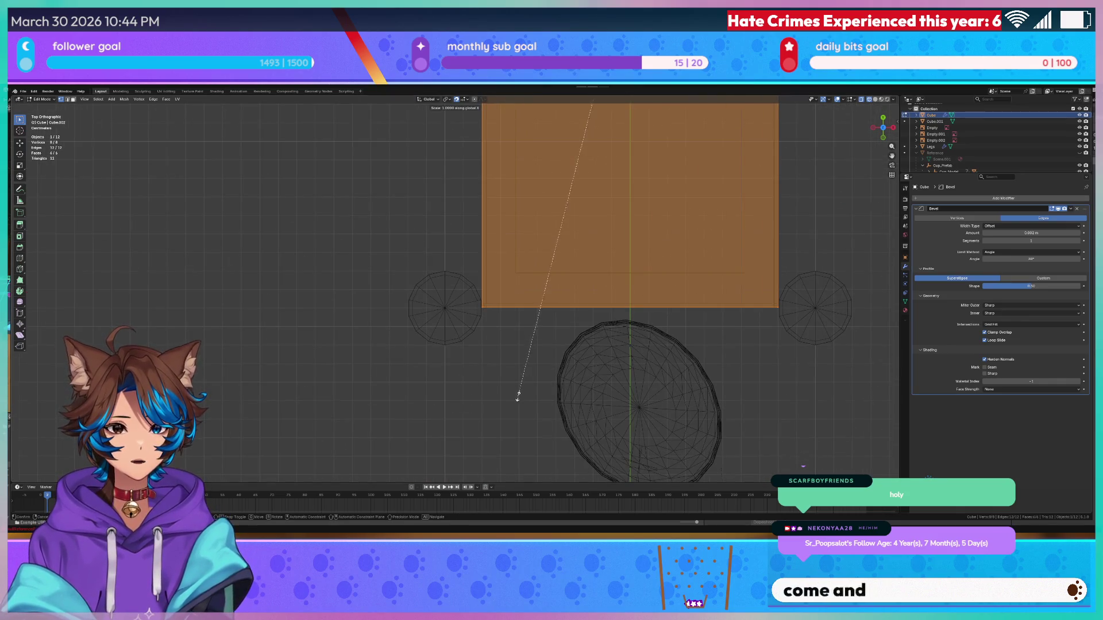
key("y")
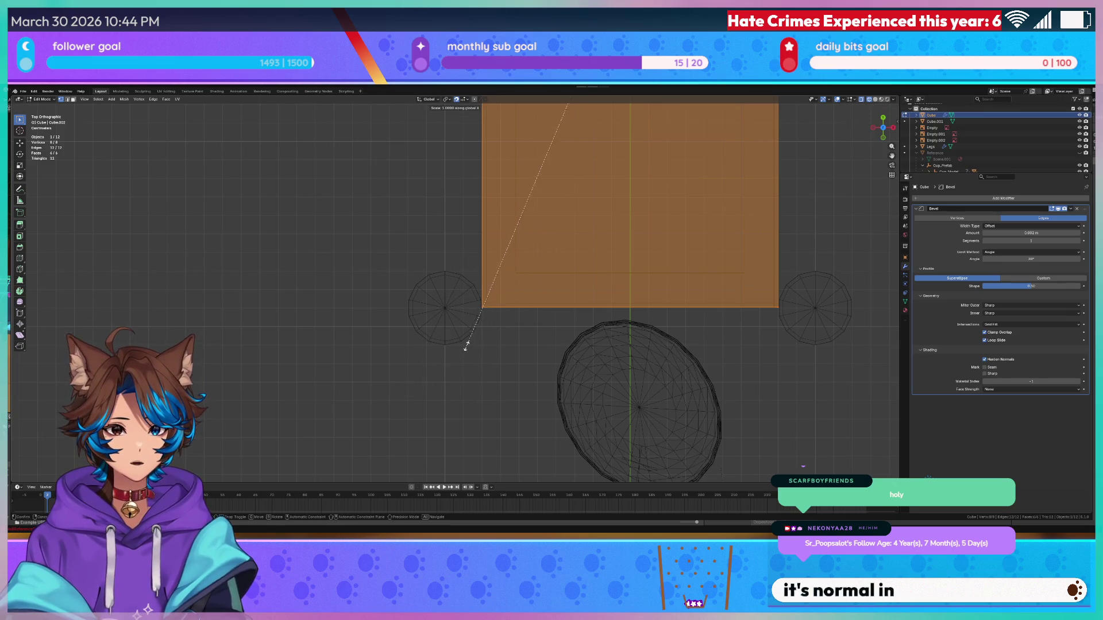
right_click(386, 339)
key("s")
key("x")
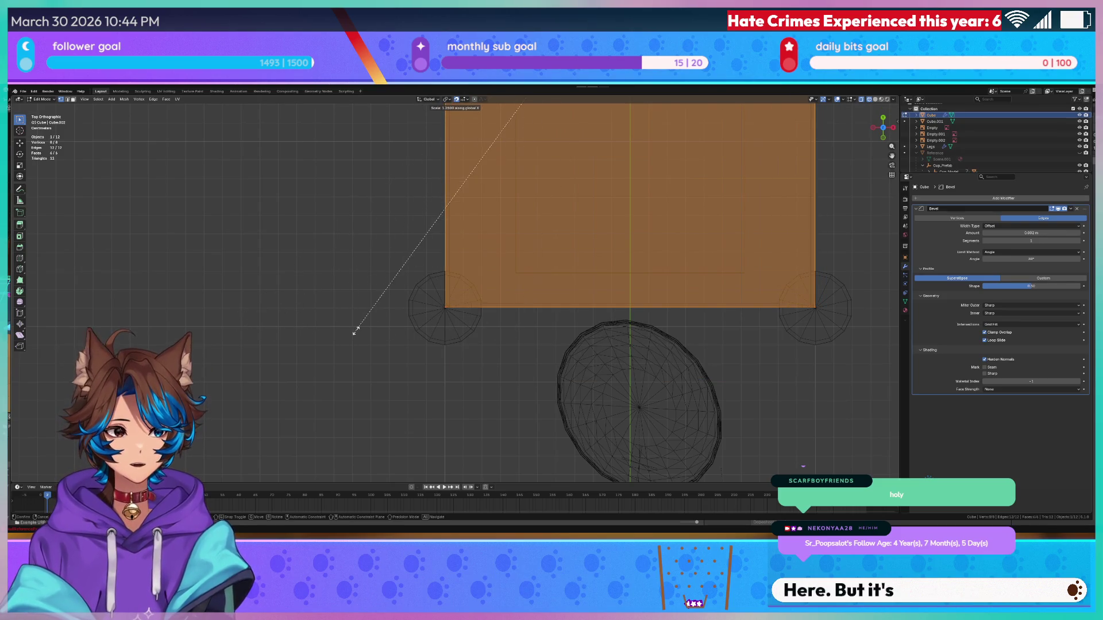
left_click(336, 331)
left_click(335, 247)
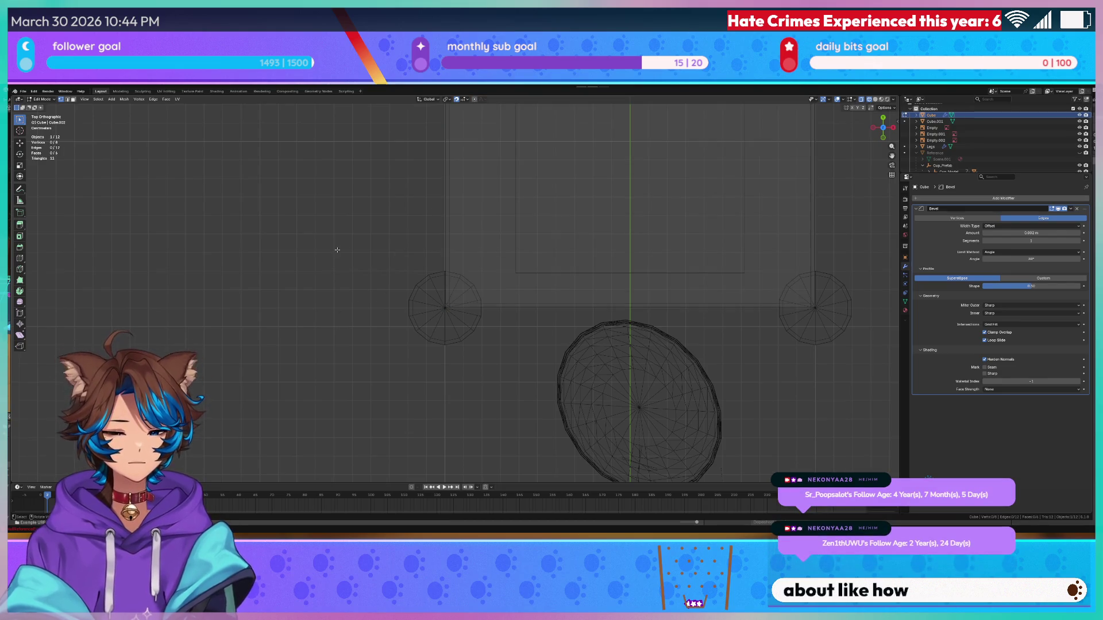
scroll(376, 389, "down", 5)
key("Tab")
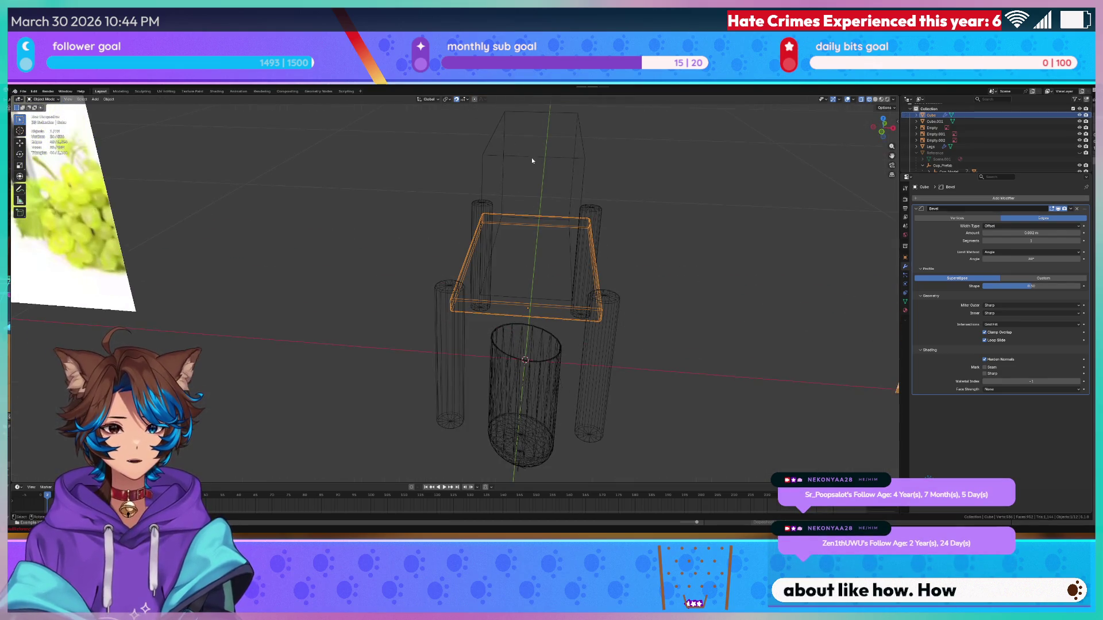
- In front orthographic view, select all of the box tank's faces and widen it along X
left_click(532, 160)
key("KP_1")
key("KP_5")
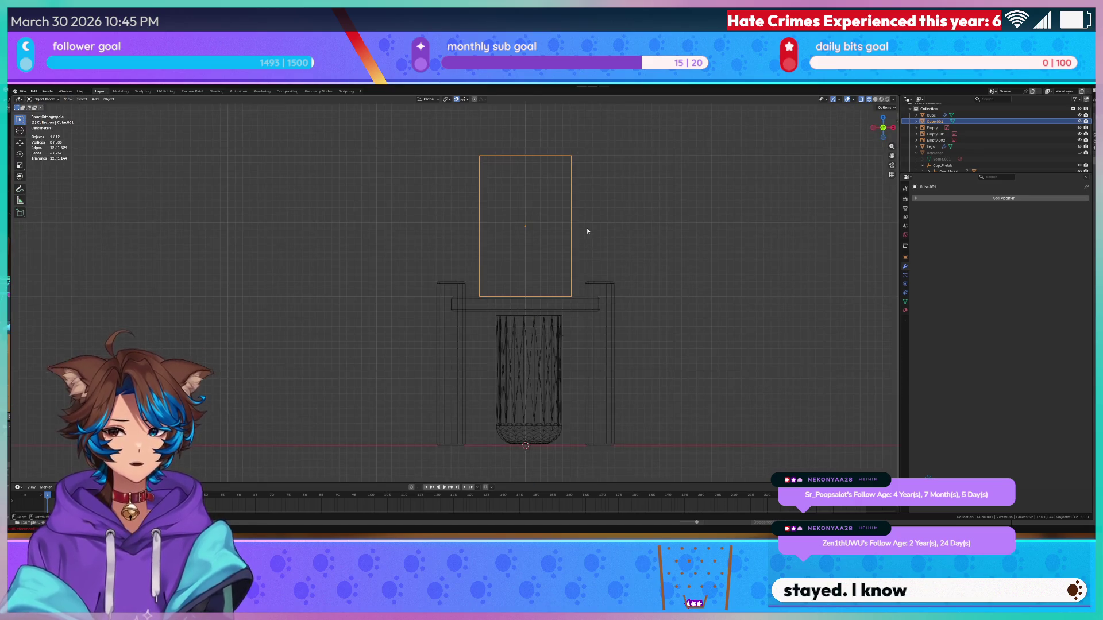
scroll(586, 231, "up", 3)
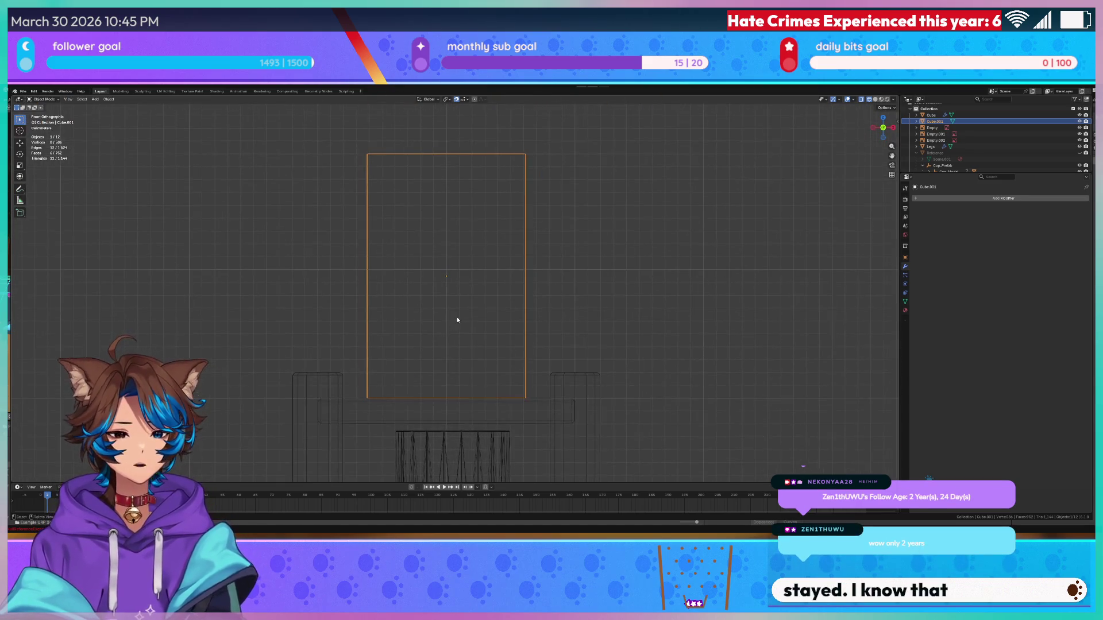
key("Tab")
scroll(456, 317, "down", 3)
left_click_drag(531, 167, 350, 379)
key("s")
key("x")
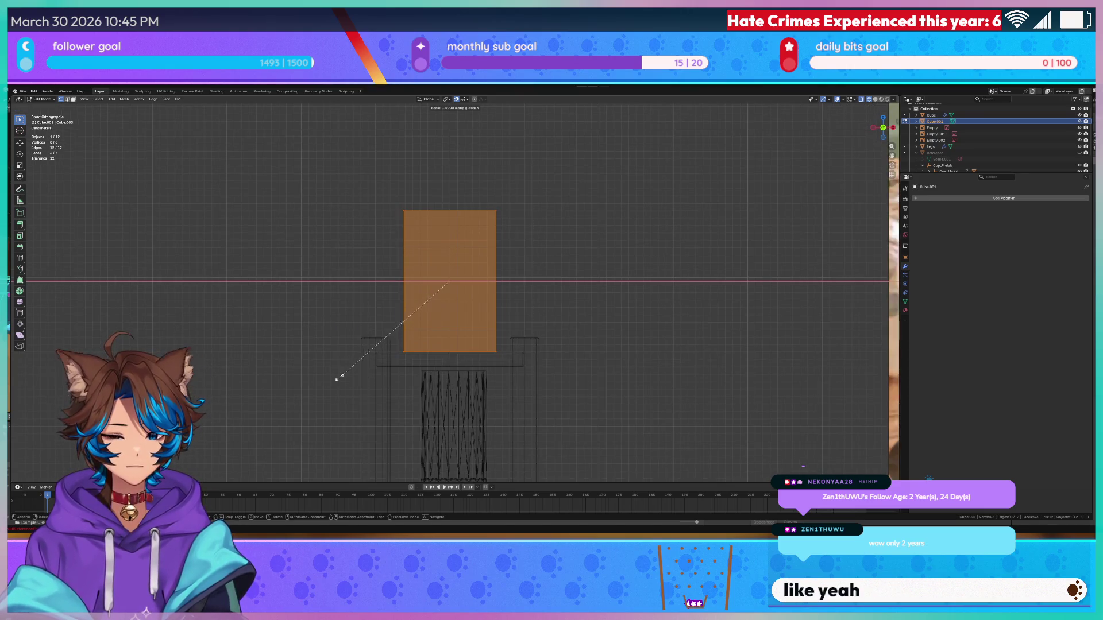
left_click(298, 378)
- From top view, lengthen the box tank along Y in two scaling passes
scroll(664, 245, "up", 1)
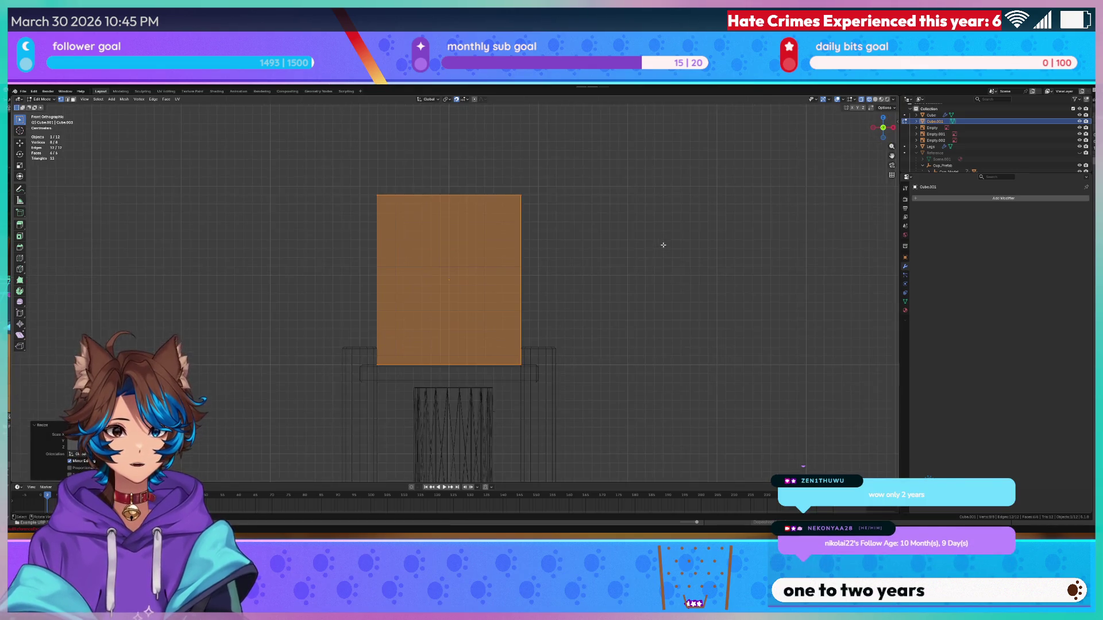
key("KP_7")
scroll(632, 276, "up", 5)
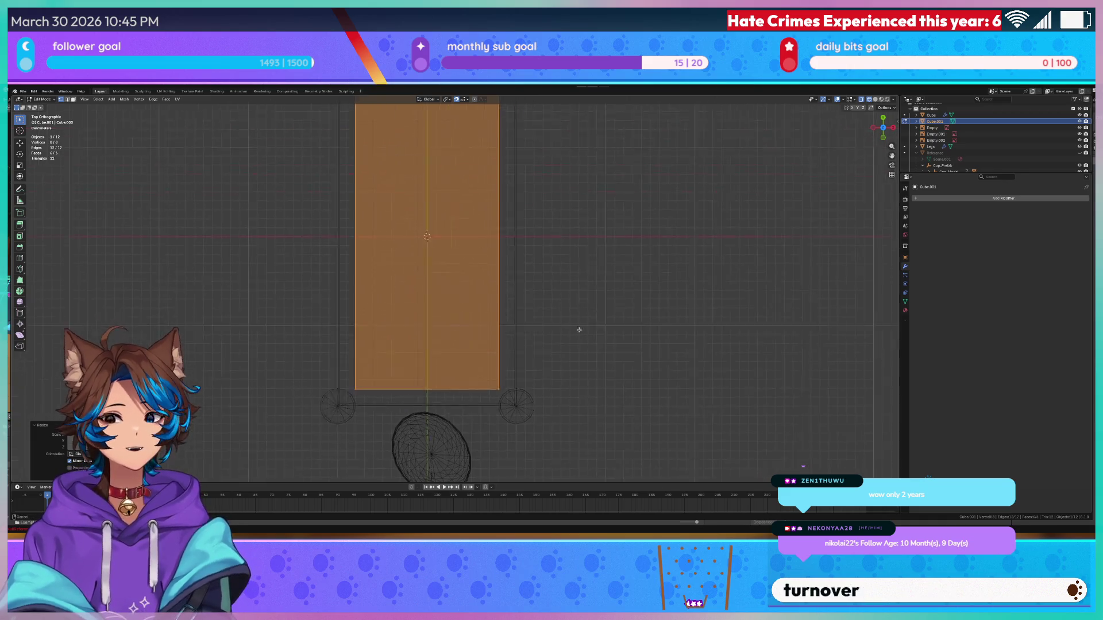
scroll(547, 384, "down", 2)
key("s")
key("y")
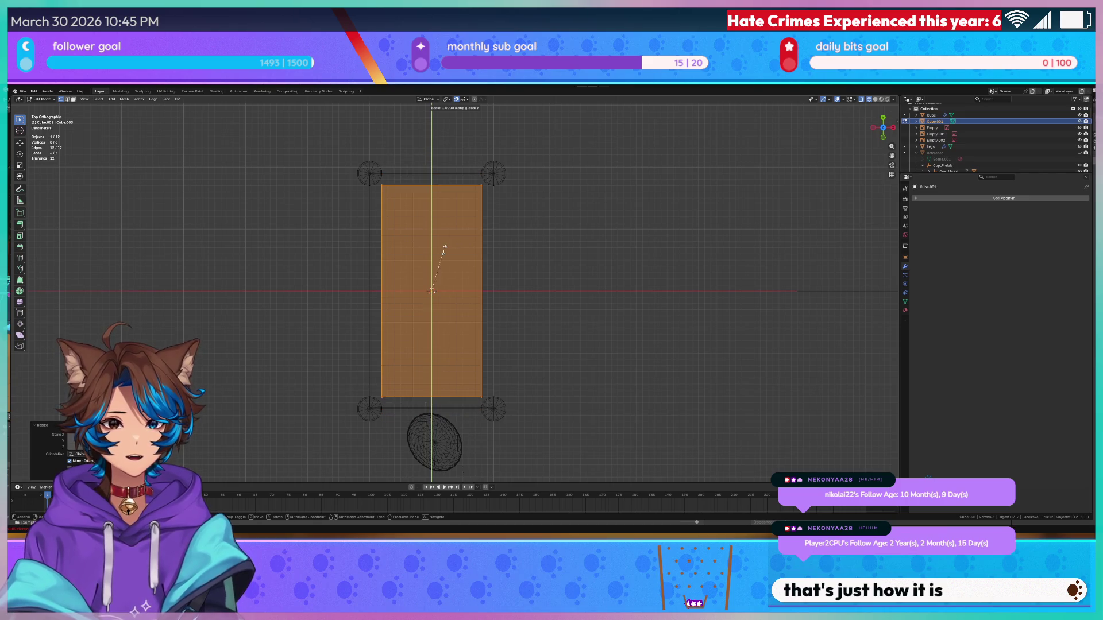
left_click(504, 257)
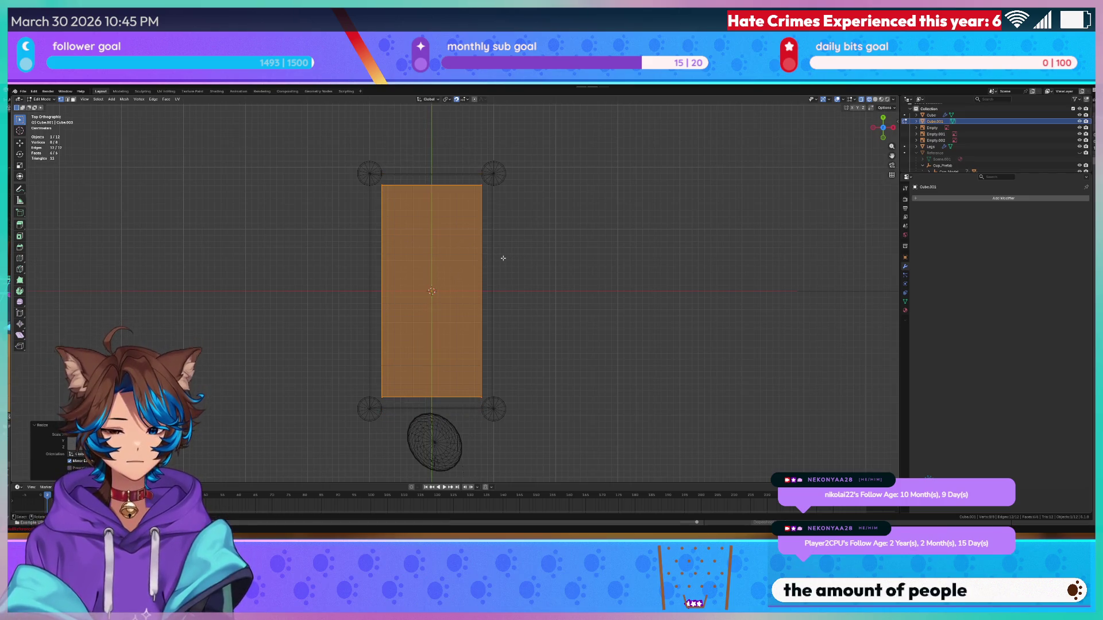
scroll(477, 360, "up", 4)
left_click_drag(477, 360, 563, 263)
key("s")
key("y")
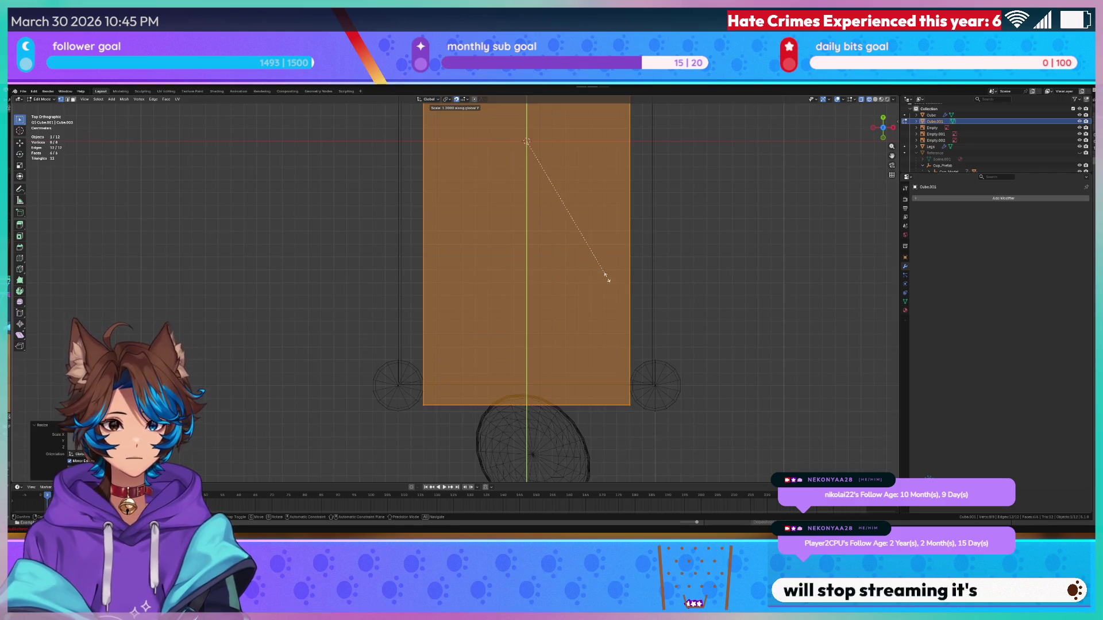
left_click(586, 277)
scroll(635, 324, "down", 4)
- Deselect the box and view the prop in perspective with solid shading
left_click(653, 329)
mouse_move(653, 330)
left_mouse_down()
mouse_move(593, 257)
mouse_move(623, 261)
left_mouse_up()
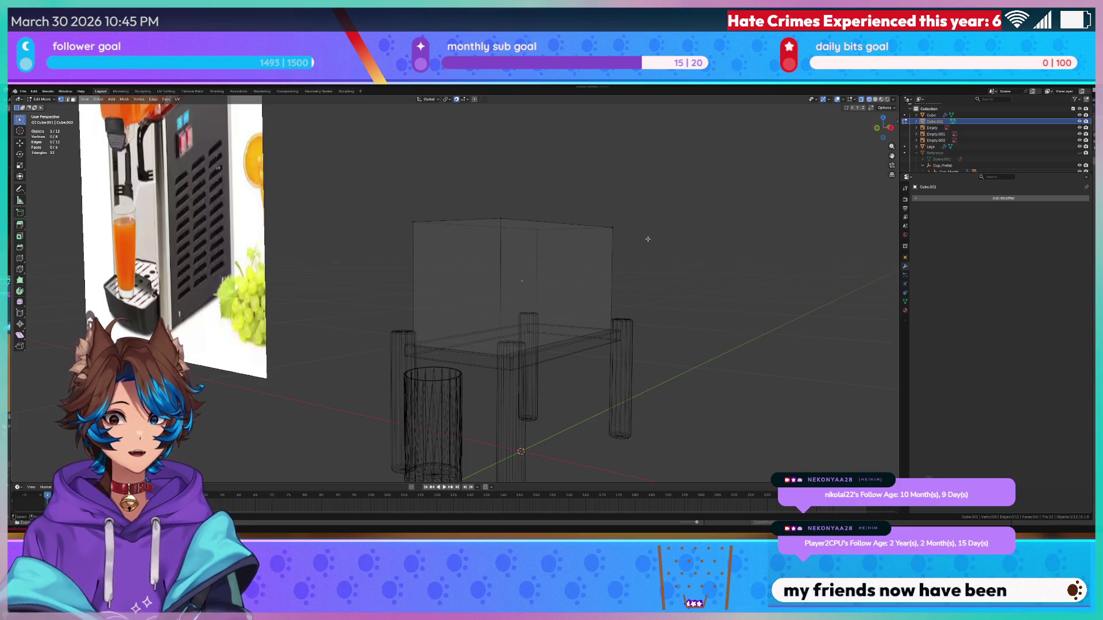
key("z")
left_click(689, 234)
key("Tab")
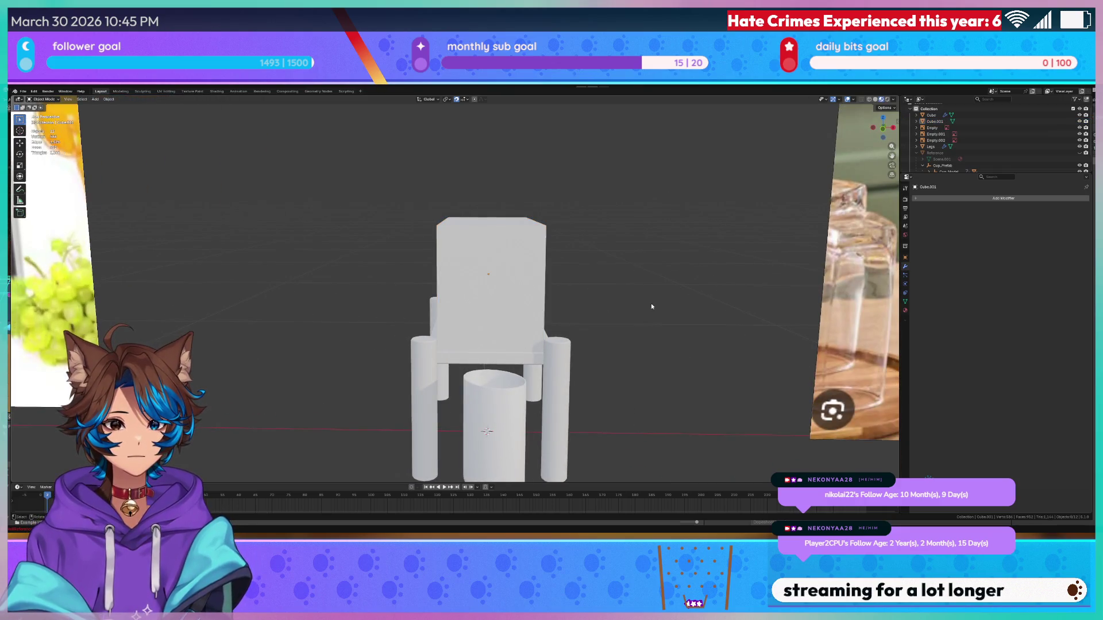
- Orbit and zoom around the box-on-table prop to inspect it
left_click_drag(653, 306, 673, 315)
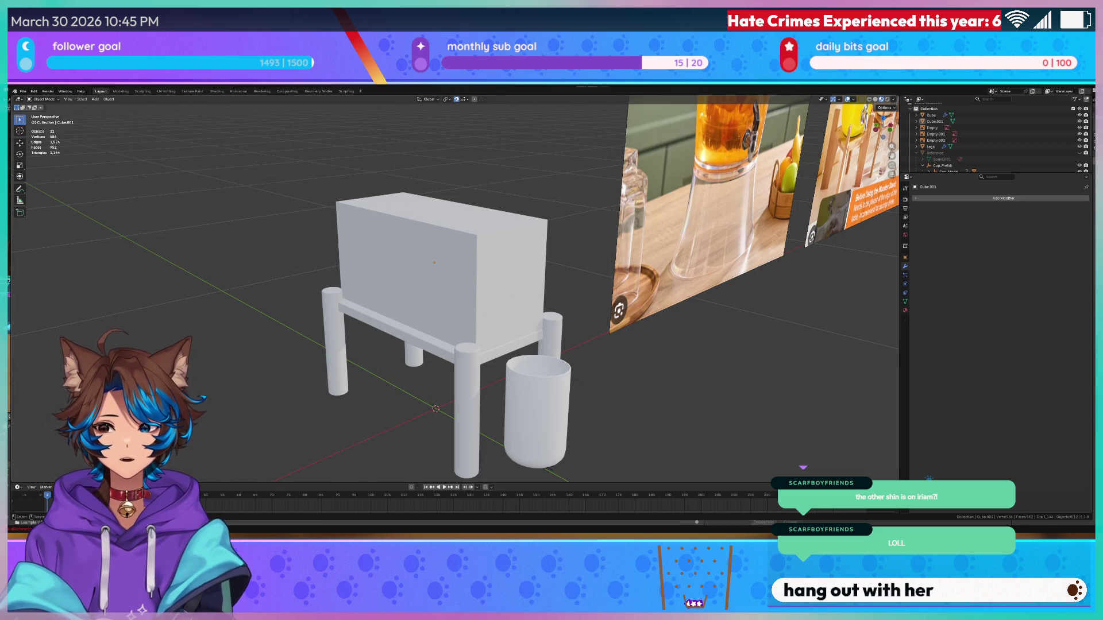
scroll(453, 293, "up", 2)
mouse_move(426, 253)
left_mouse_down()
mouse_move(290, 298)
mouse_move(369, 318)
mouse_move(469, 275)
mouse_move(408, 281)
left_mouse_up()
- Select the box's front face for a Y-axis move, then switch to top view
key("Tab")
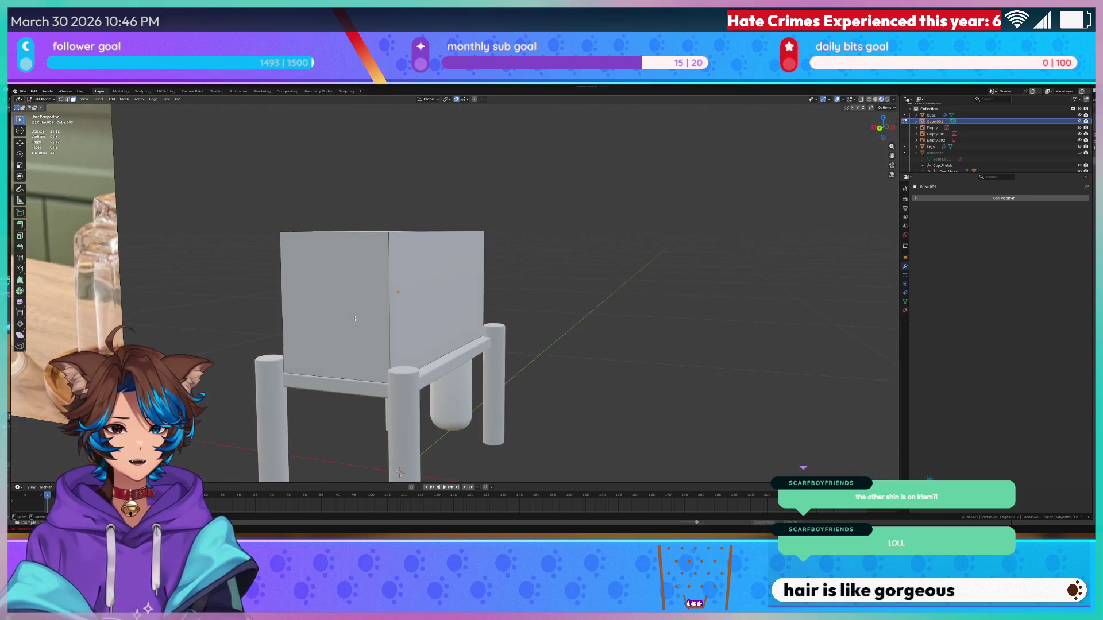
left_click(354, 319)
key("g")
key("x")
key("y")
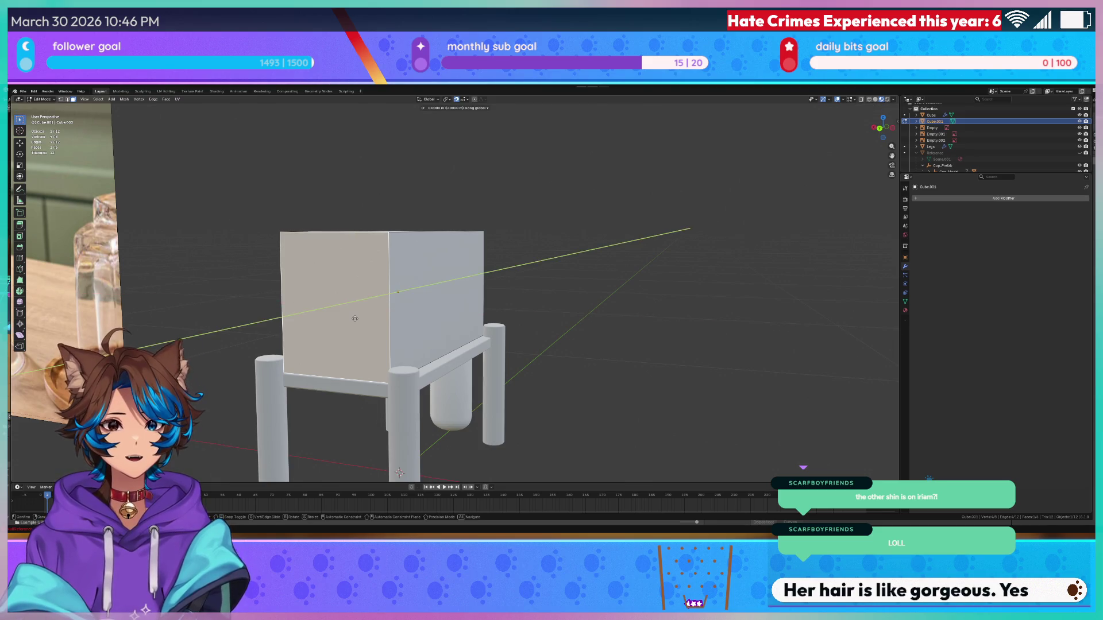
key("Escape")
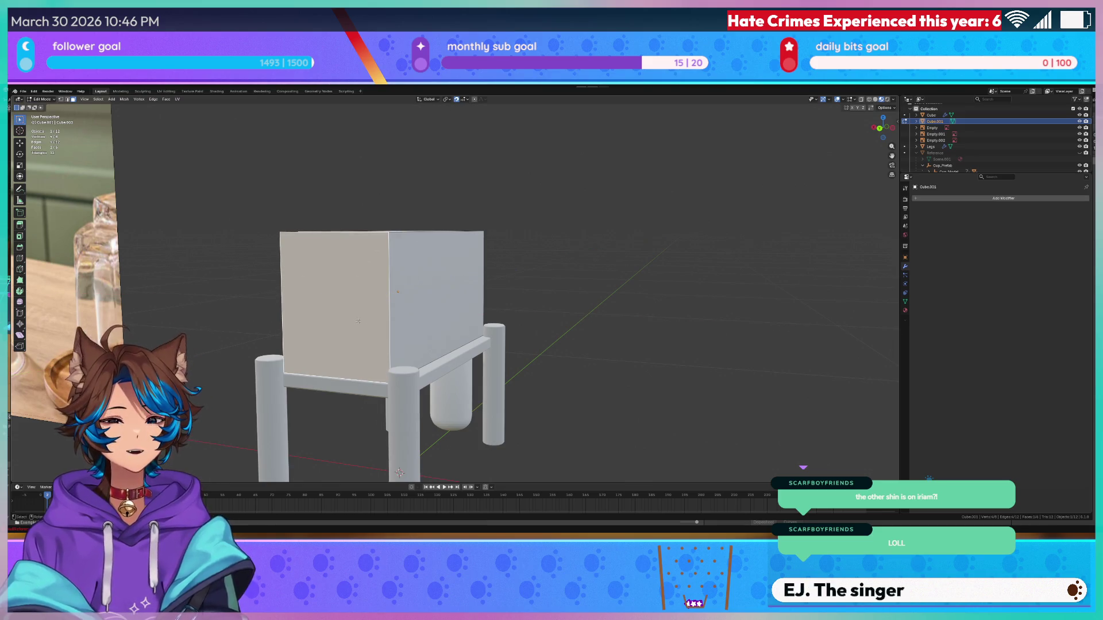
key("KP_7")
- Move the box face along Y to its new position
key("s")
key("g")
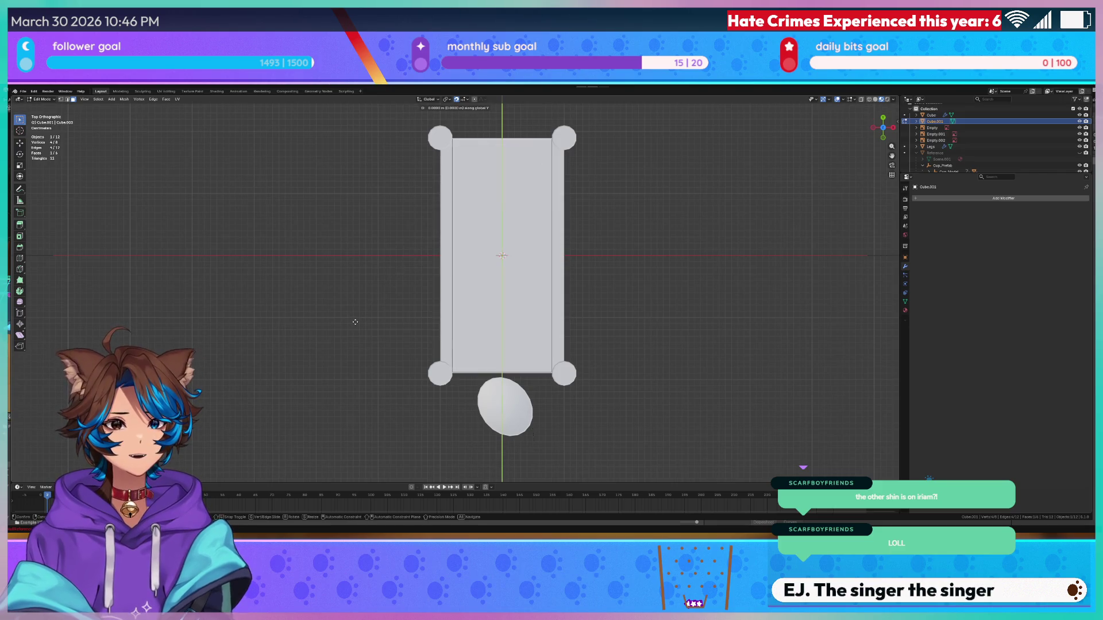
left_click(358, 332)
- Select the box's bottom face in wireframe view from under the table
key("Tab")
mouse_move(731, 232)
left_mouse_down()
mouse_move(645, 286)
mouse_move(649, 344)
mouse_move(622, 317)
mouse_move(672, 340)
mouse_move(617, 356)
left_mouse_up()
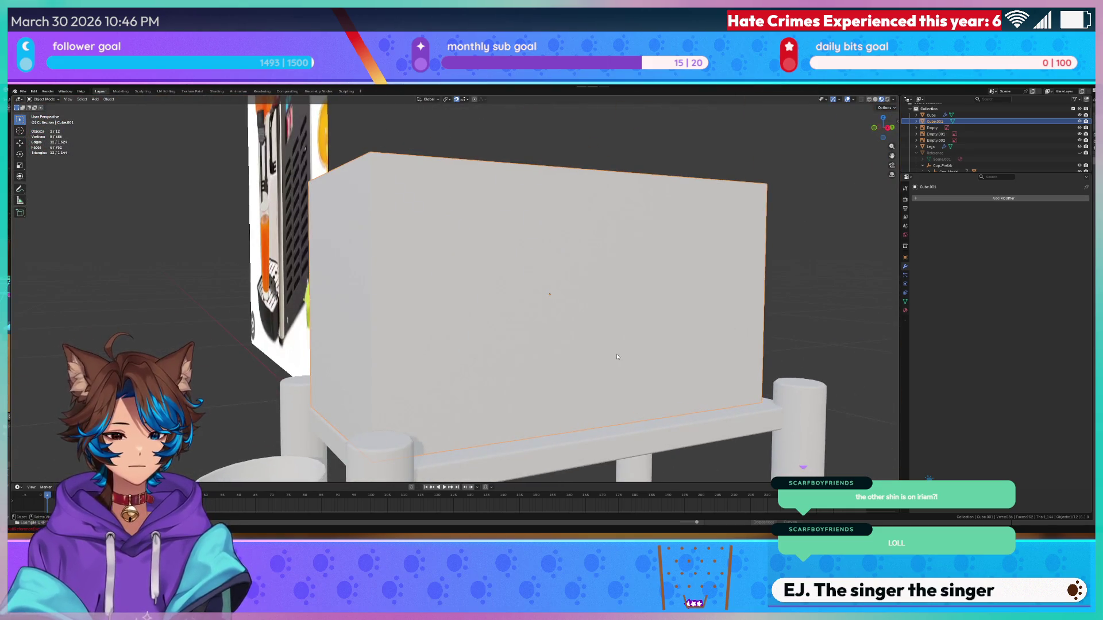
key("Tab")
left_click_drag(589, 360, 625, 343)
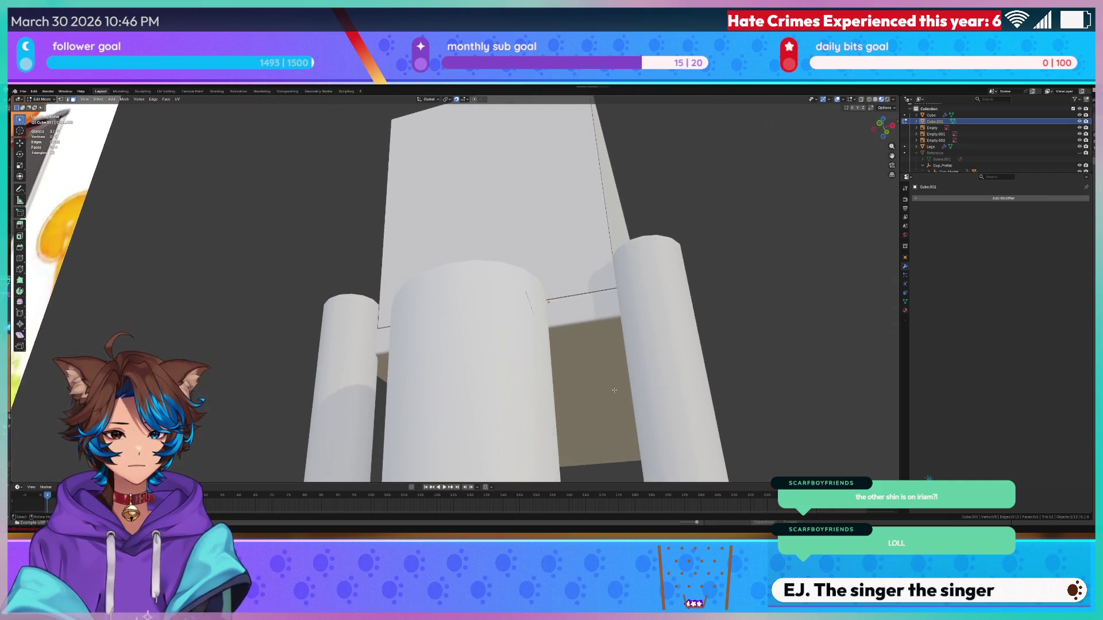
left_click_drag(615, 389, 584, 385)
key("z")
left_click(357, 303)
left_click(501, 316)
left_click(566, 369)
- Return to solid shading with the bottom face still selected
mouse_move(567, 369)
left_mouse_down()
mouse_move(608, 409)
mouse_move(603, 381)
left_mouse_up()
key("Tab")
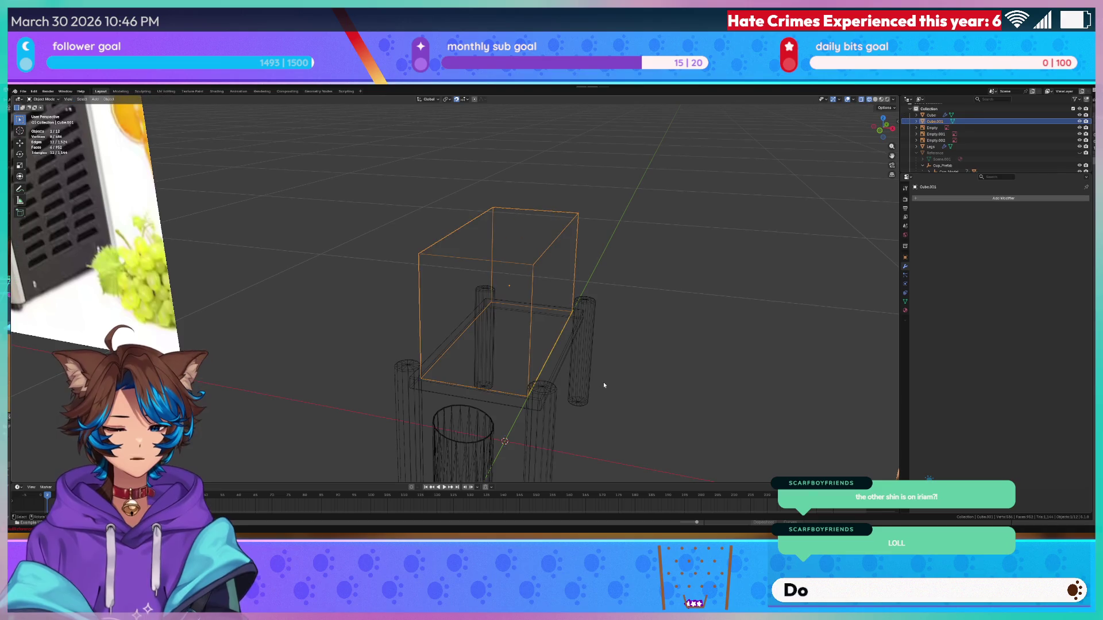
key("Tab")
key("z")
left_click(623, 366)
scroll(632, 371, "up", 3)
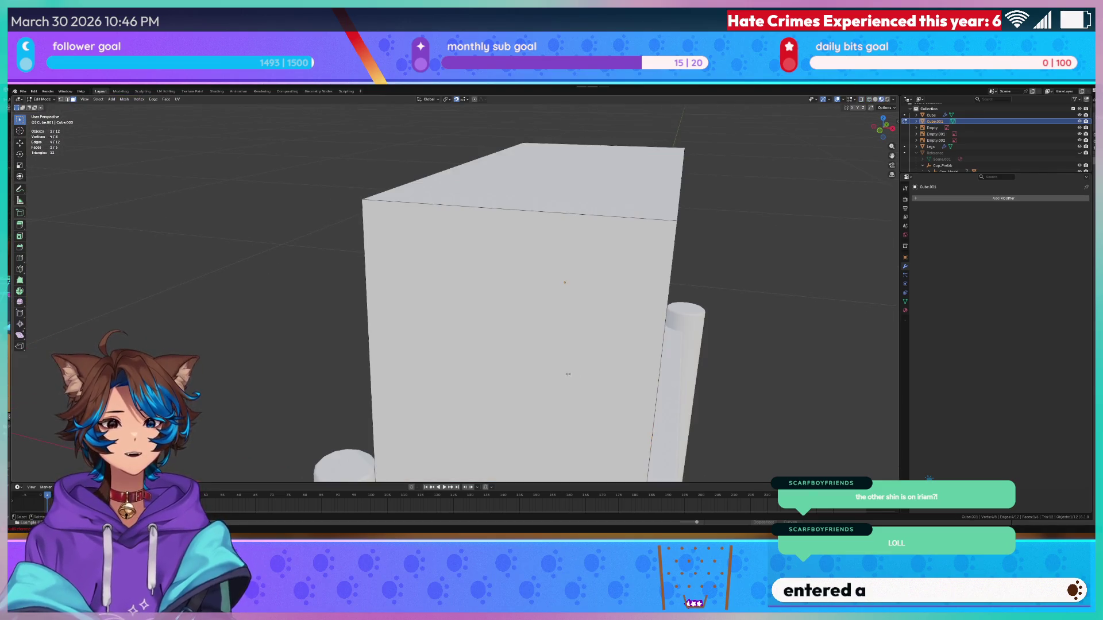
scroll(653, 372, "down", 4)
- Bevel the box's bottom edges (Ctrl+B) and add an extra bevel segment
key("ctrl+b")
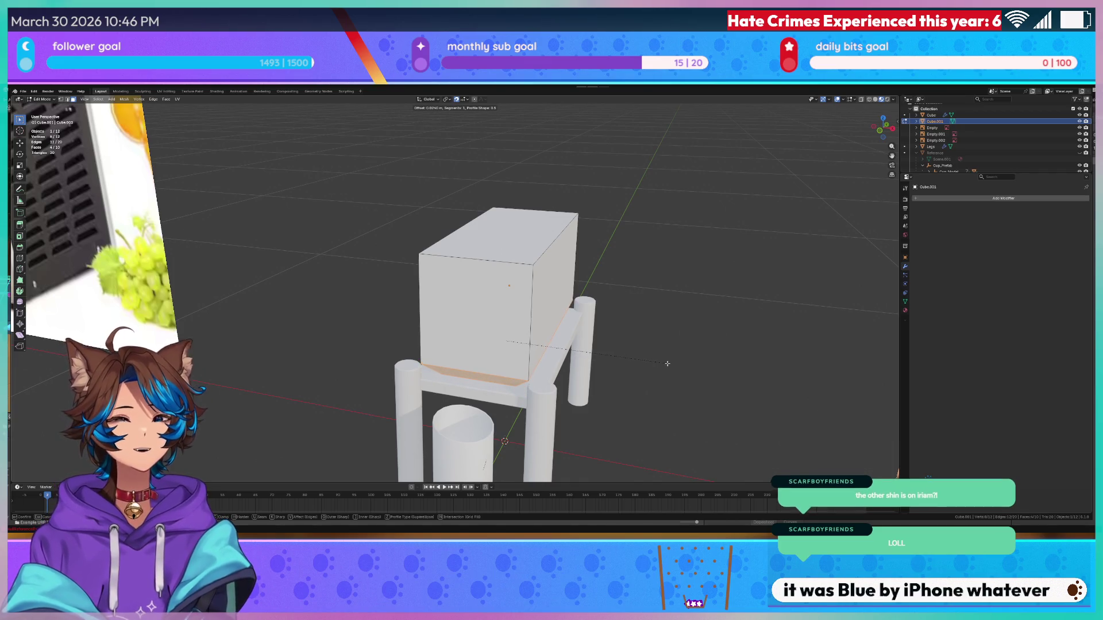
left_click(667, 364)
scroll(661, 361, "up", 3)
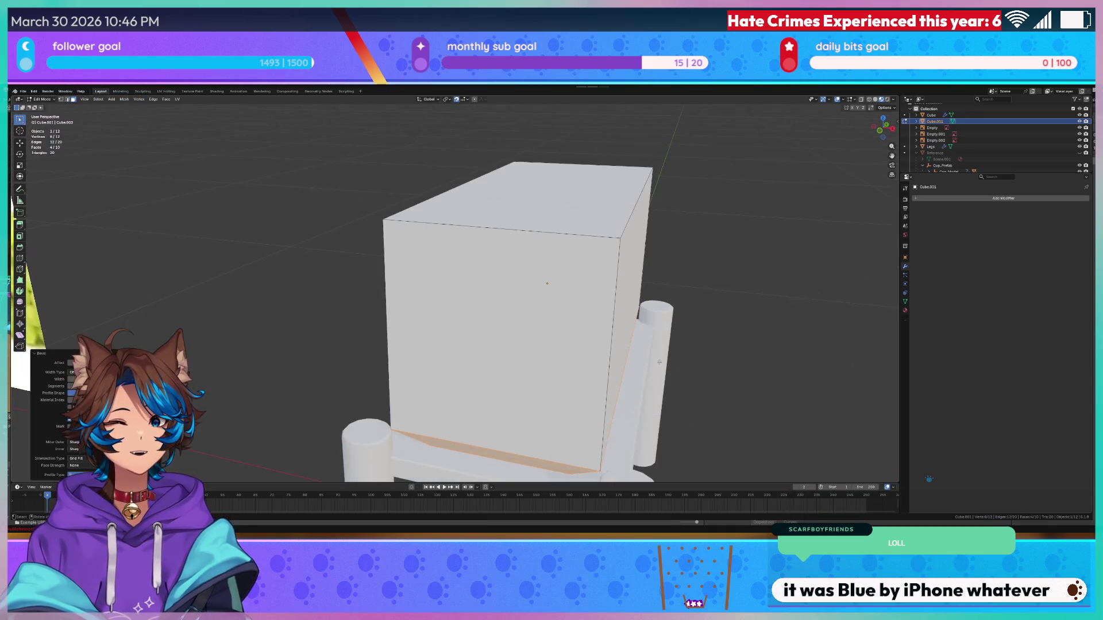
scroll(547, 345, "down", 3)
left_click_drag(548, 345, 547, 418)
scroll(547, 418, "up", 3)
scroll(547, 418, "up", 4)
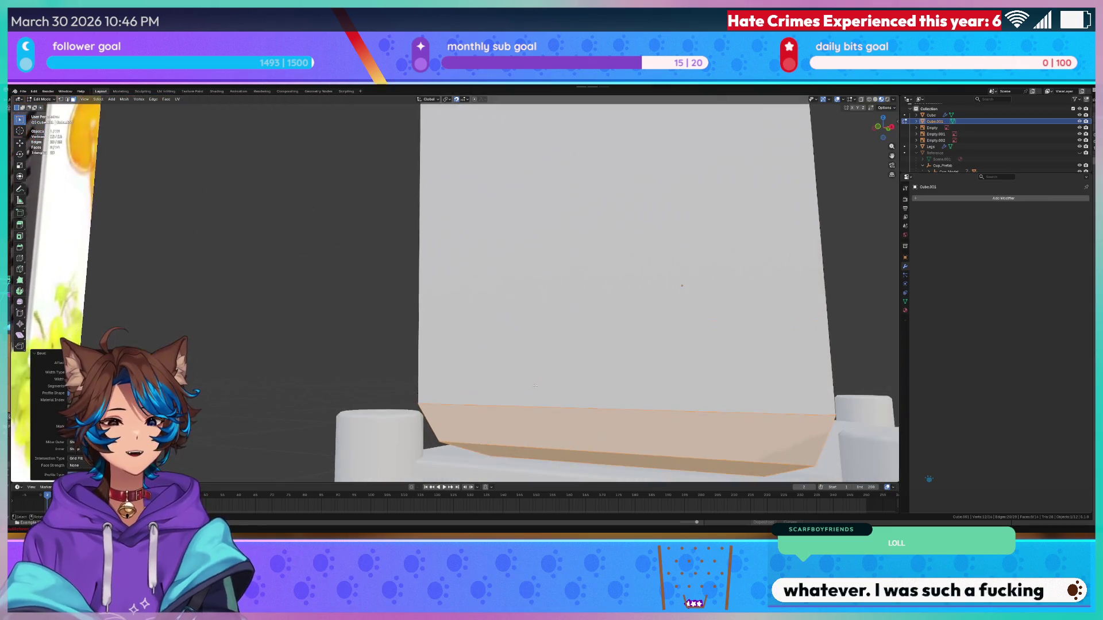
scroll(548, 418, "down", 1)
scroll(547, 418, "up", 2)
left_click(138, 386)
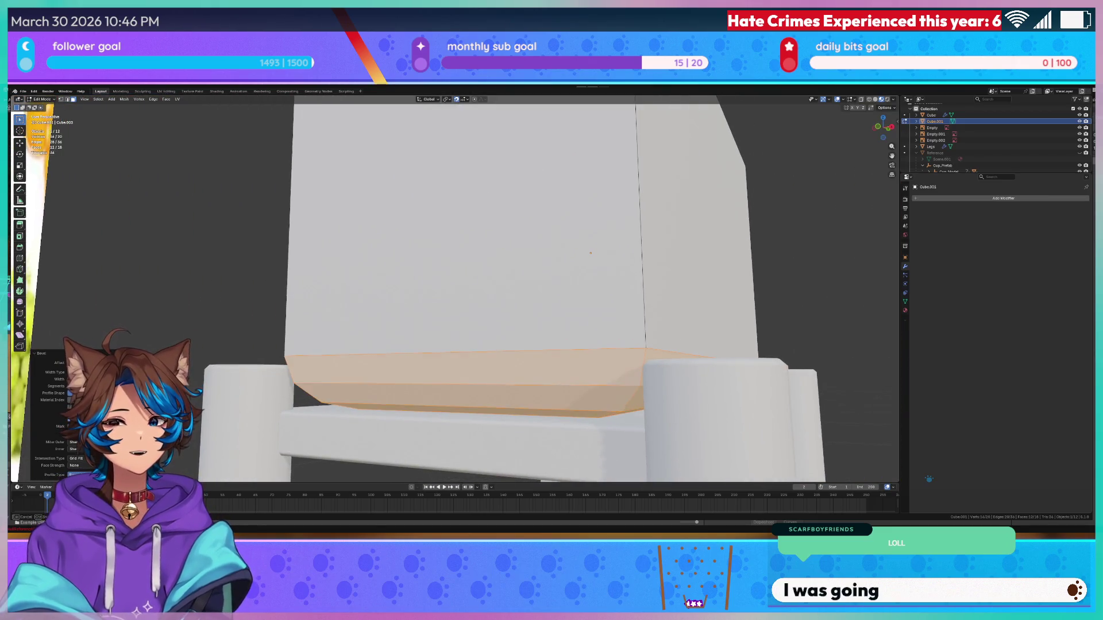
- Leave Edit Mode and view the box from an angled perspective
mouse_move(517, 321)
left_mouse_down()
mouse_move(675, 317)
mouse_move(648, 332)
mouse_move(338, 266)
left_mouse_up()
key("Tab")
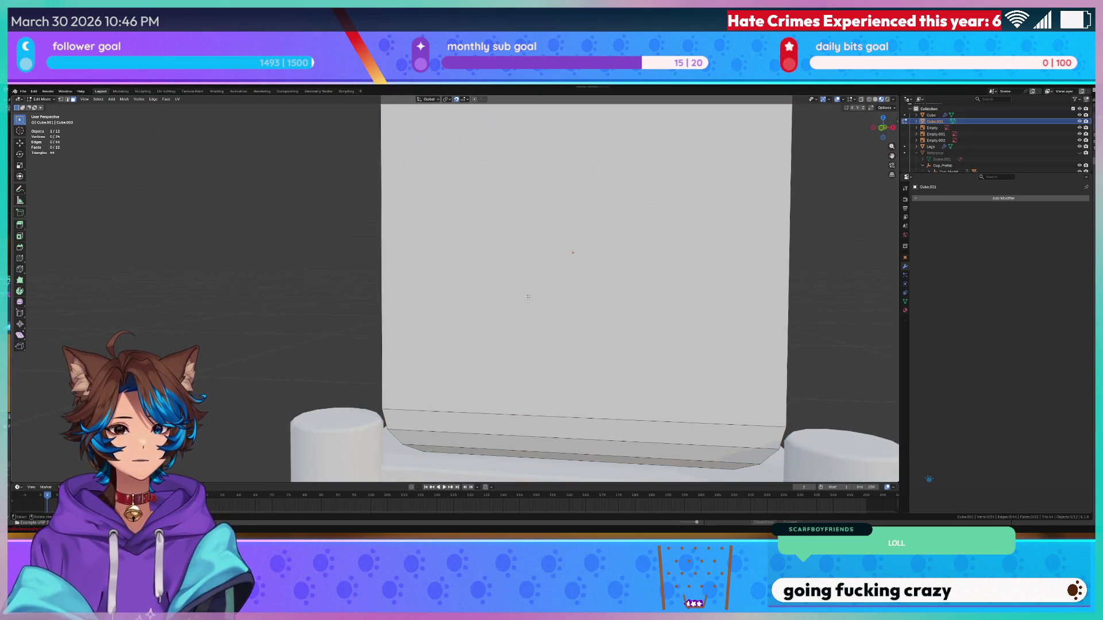
scroll(386, 228, "down", 5)
- Add a Bevel modifier to the box via Quick Favorites and shade it smooth
key("q")
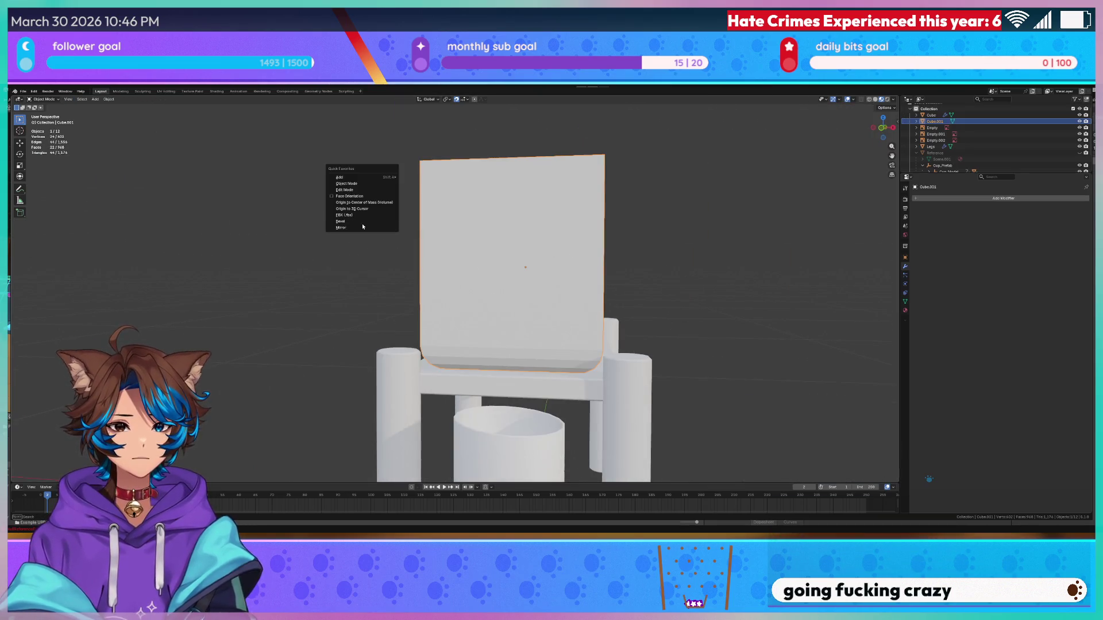
left_click(356, 222)
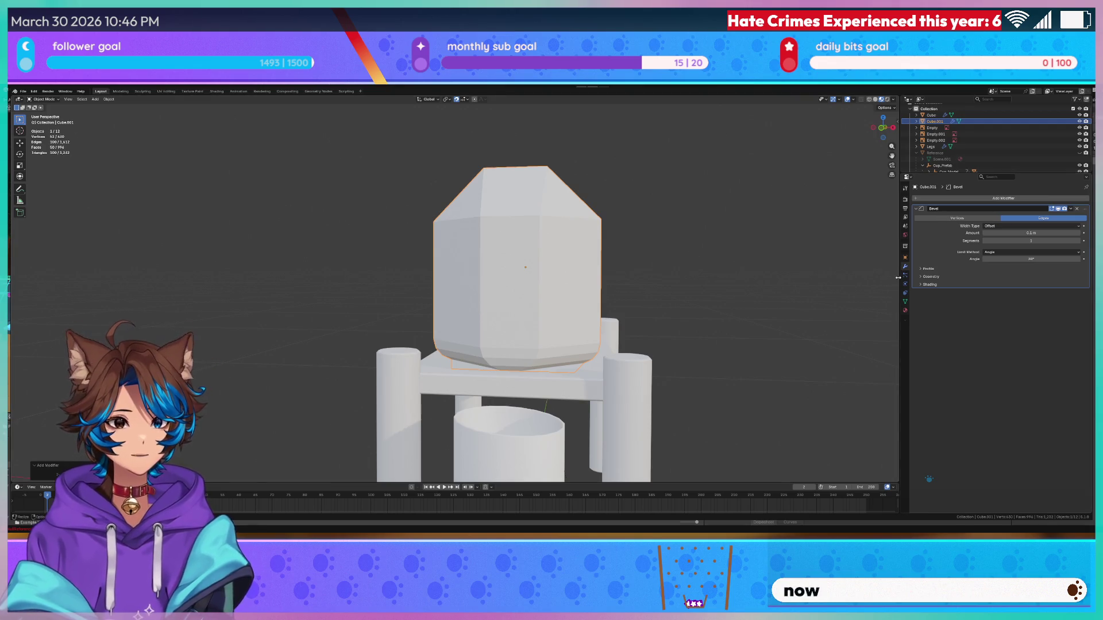
mouse_move(801, 247)
left_mouse_down()
mouse_move(760, 258)
mouse_move(721, 249)
mouse_move(750, 241)
mouse_move(643, 256)
mouse_move(531, 254)
left_mouse_up()
right_click(531, 254)
left_click(531, 255)
- Raise the box upward off the table
scroll(659, 239, "up", 3)
key("Tab")
scroll(599, 288, "up", 3)
key("Tab")
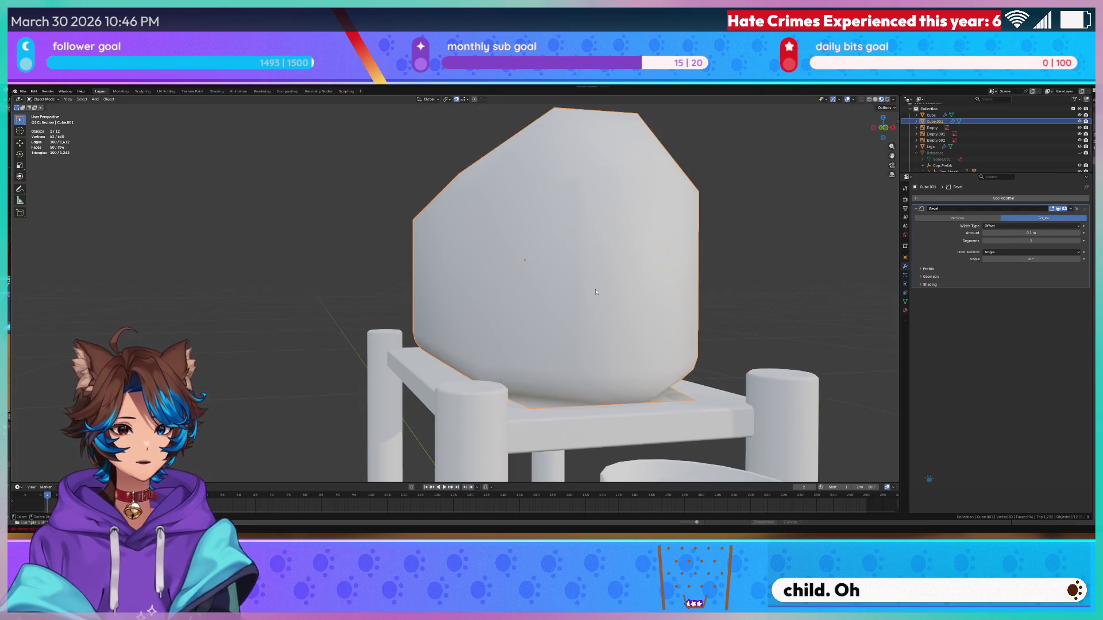
key("g")
left_click(608, 199)
- Set the Bevel modifier amount to 0.009 m
key("Tab")
mouse_move(608, 199)
left_mouse_down()
mouse_move(632, 258)
mouse_move(559, 290)
mouse_move(607, 287)
left_mouse_up()
left_click(633, 259)
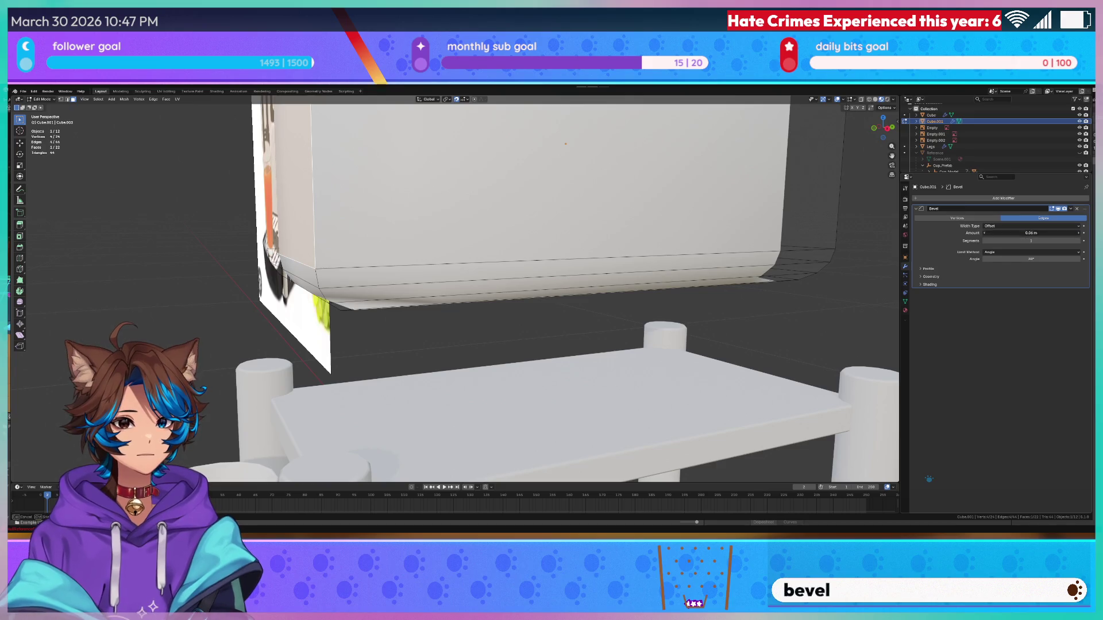
left_click_drag(1031, 233, 999, 232)
left_click_drag(632, 322, 741, 298)
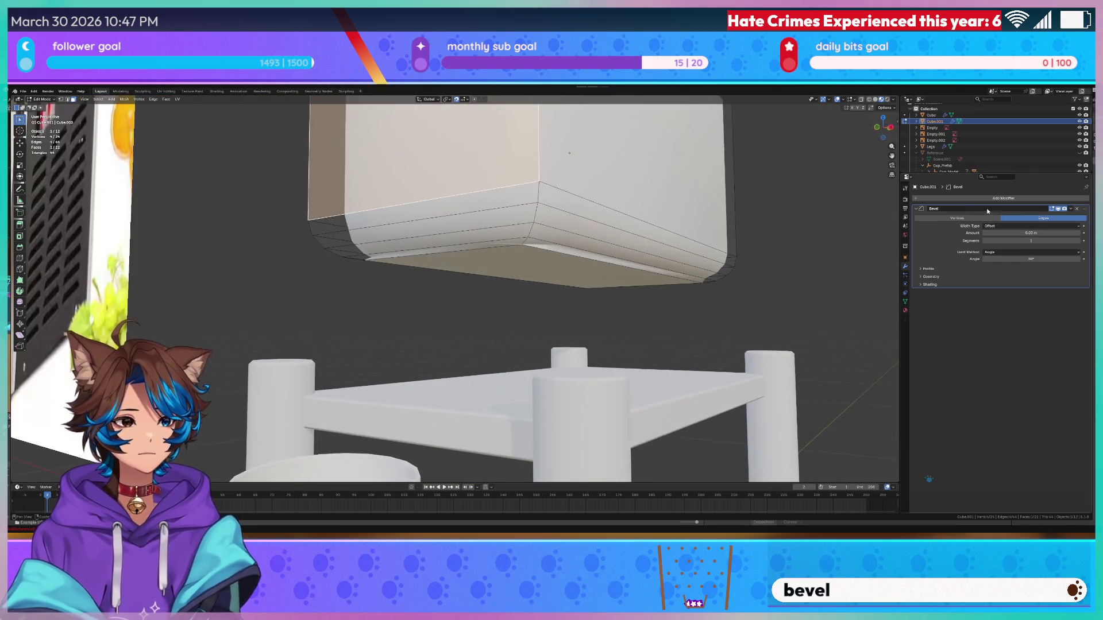
left_click_drag(1039, 233, 1010, 233)
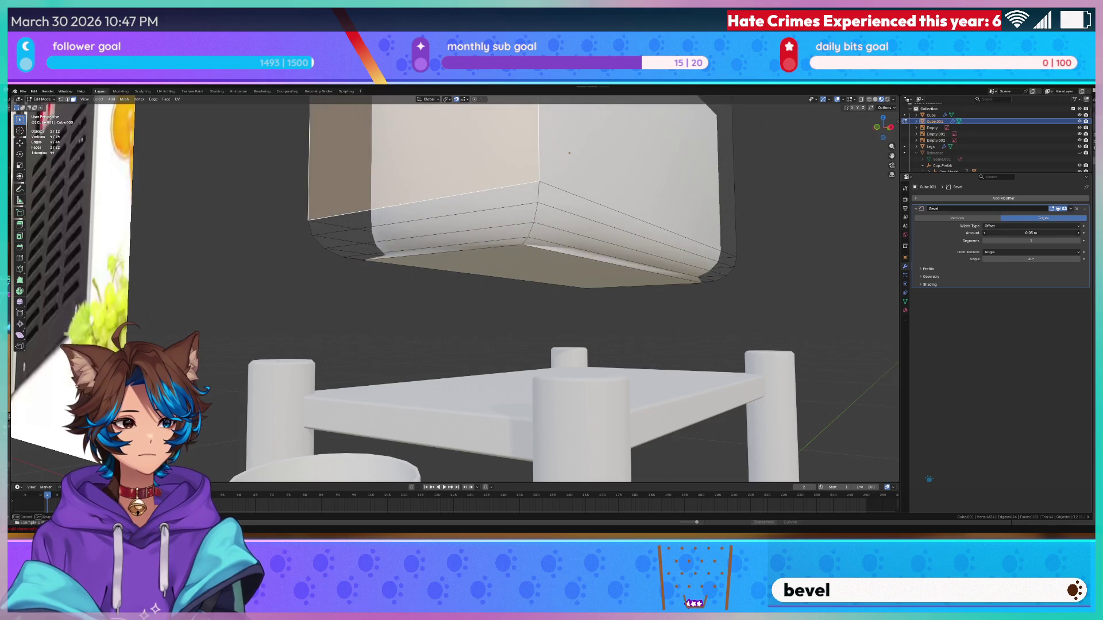
left_click_drag(1031, 232, 1036, 233)
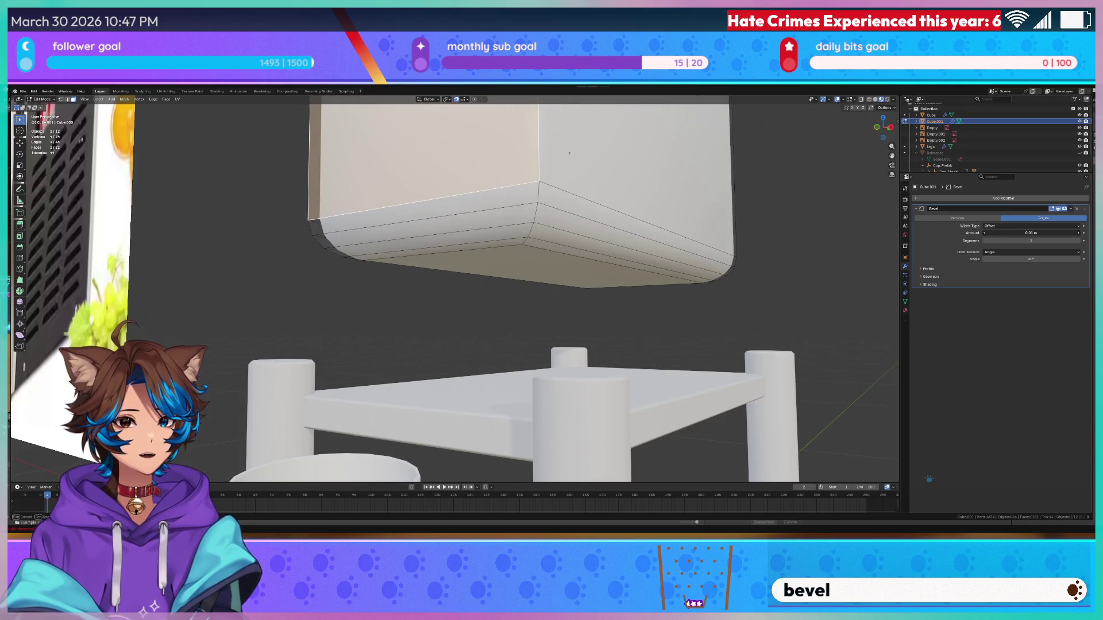
left_click_drag(689, 322, 635, 330)
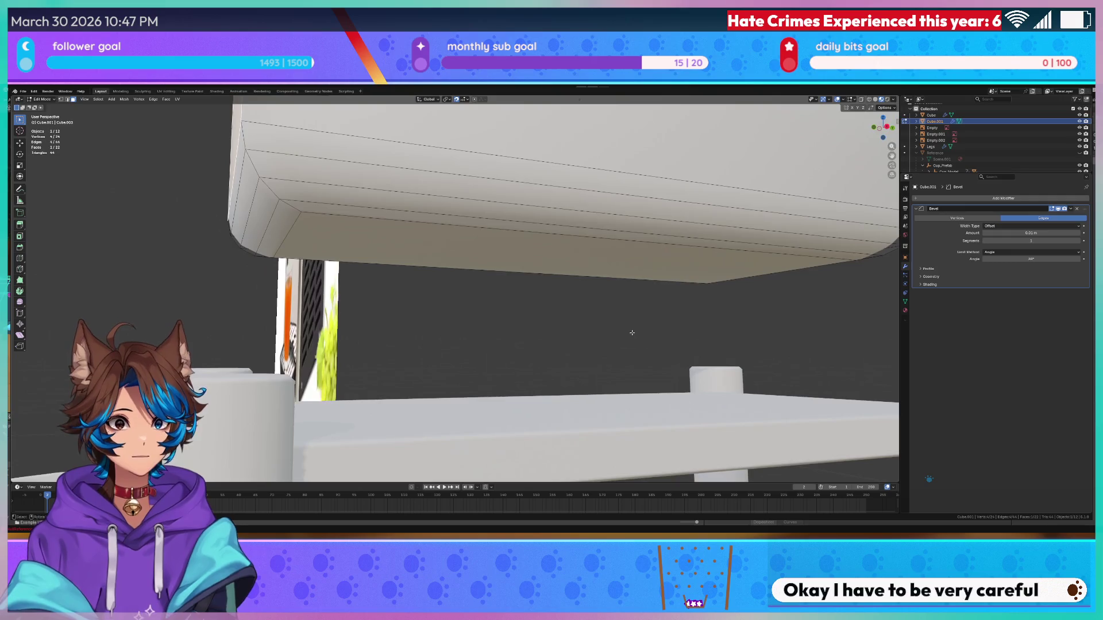
left_click(1029, 233)
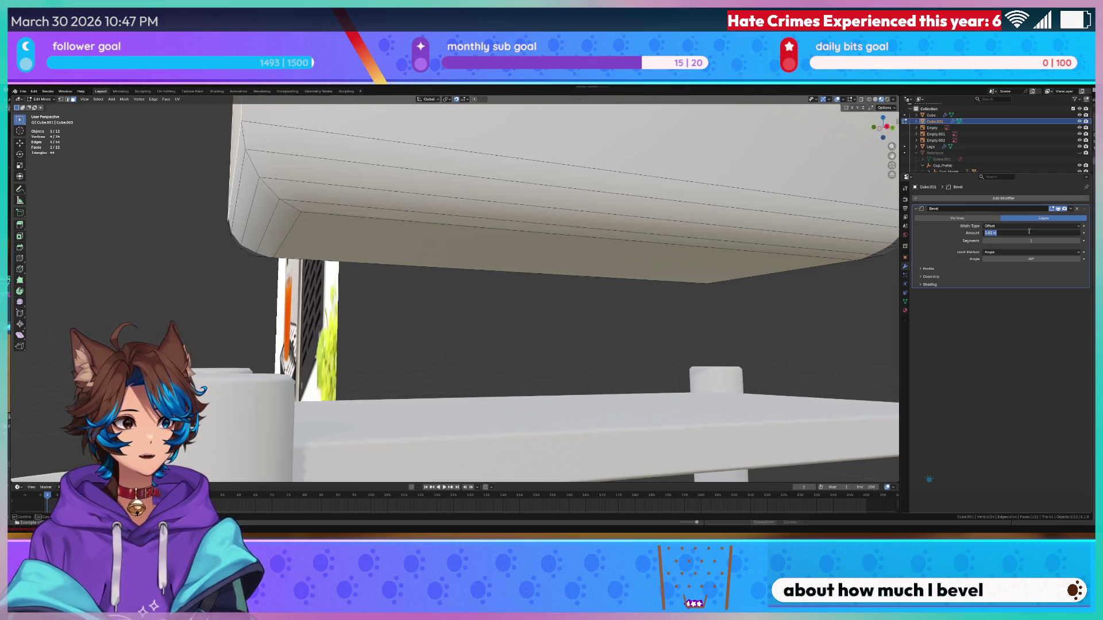
left_click(990, 232)
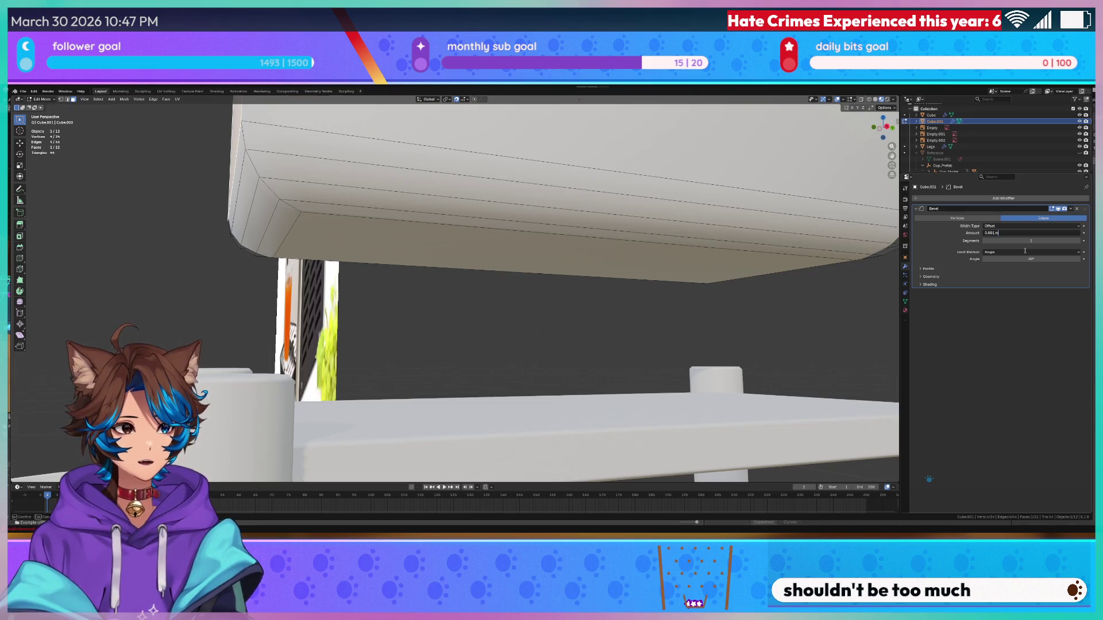
type("9")
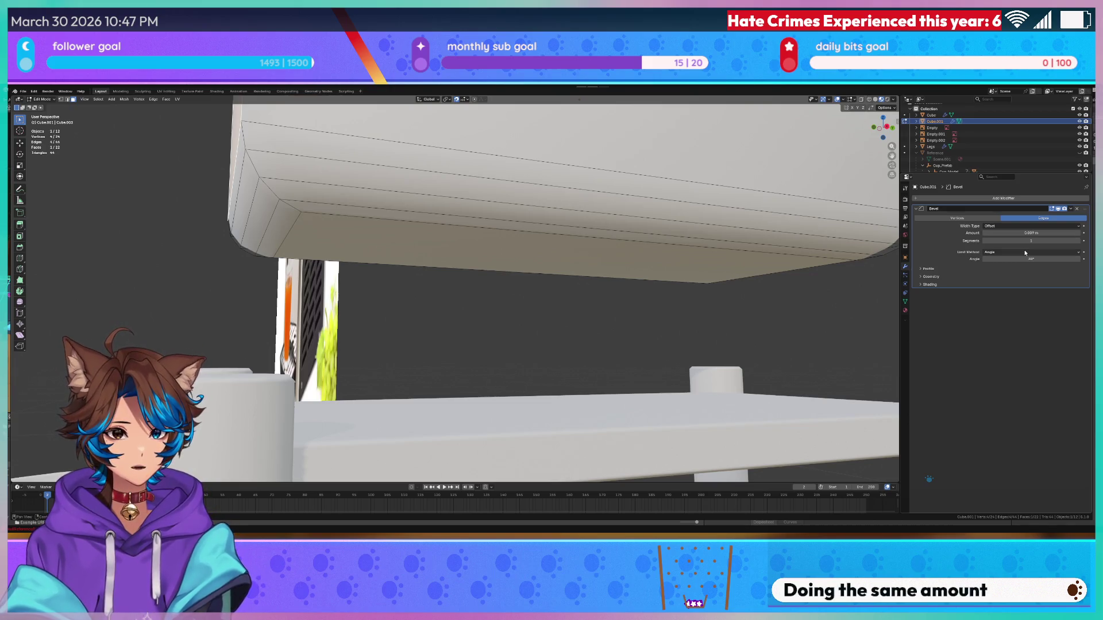
key("Return")
- Enable Harden Normals in the bevel's Shading options in Object Mode
left_click(597, 317)
key("Tab")
scroll(598, 317, "down", 3)
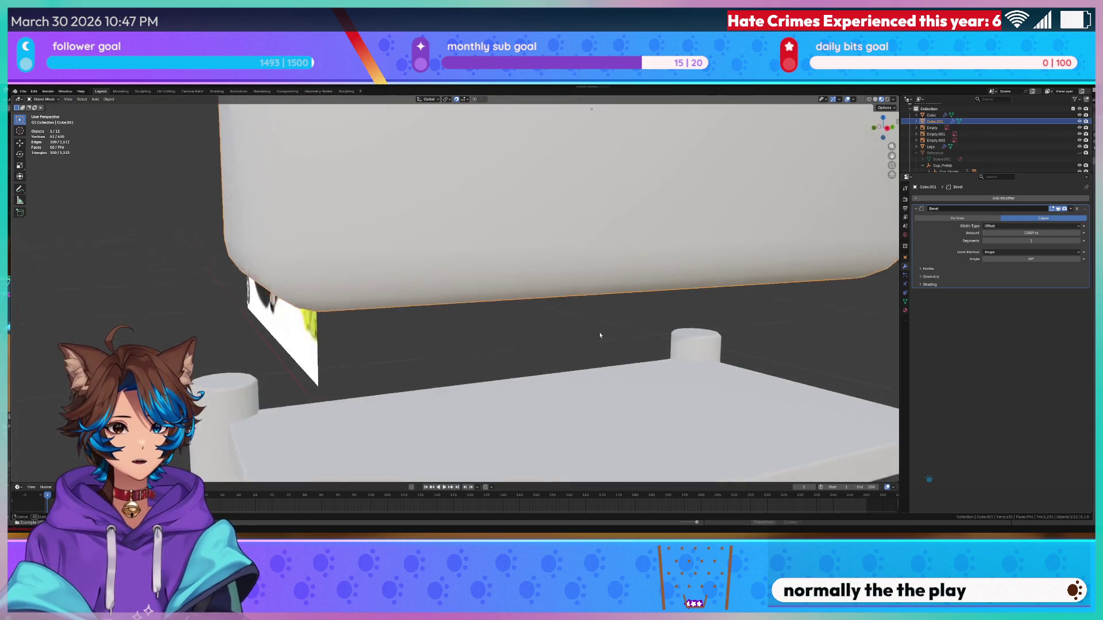
left_click(920, 284)
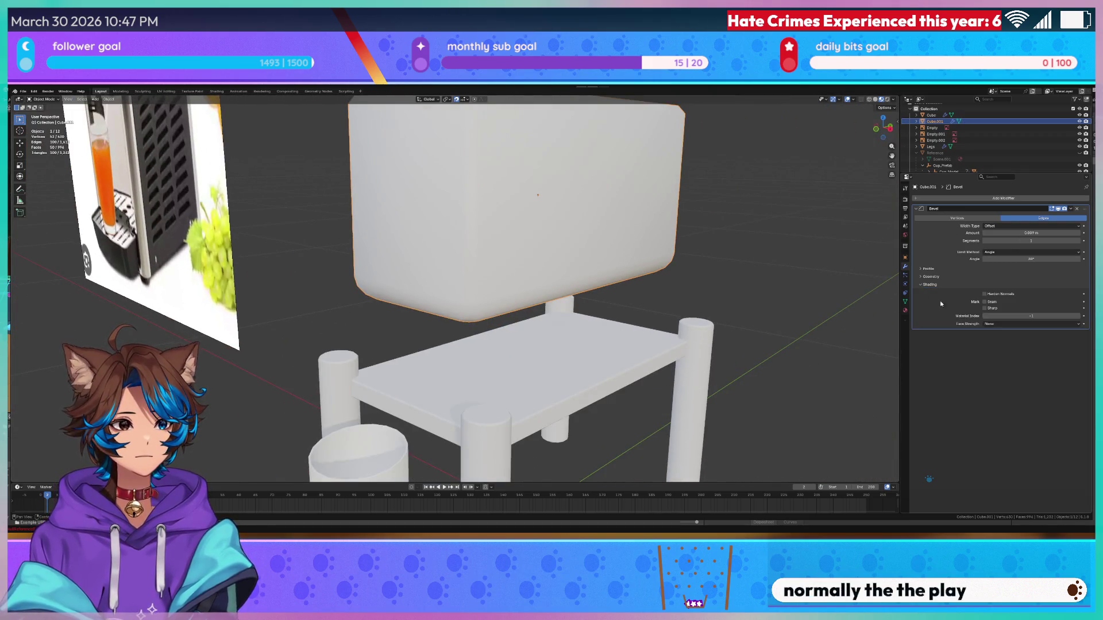
left_click(985, 294)
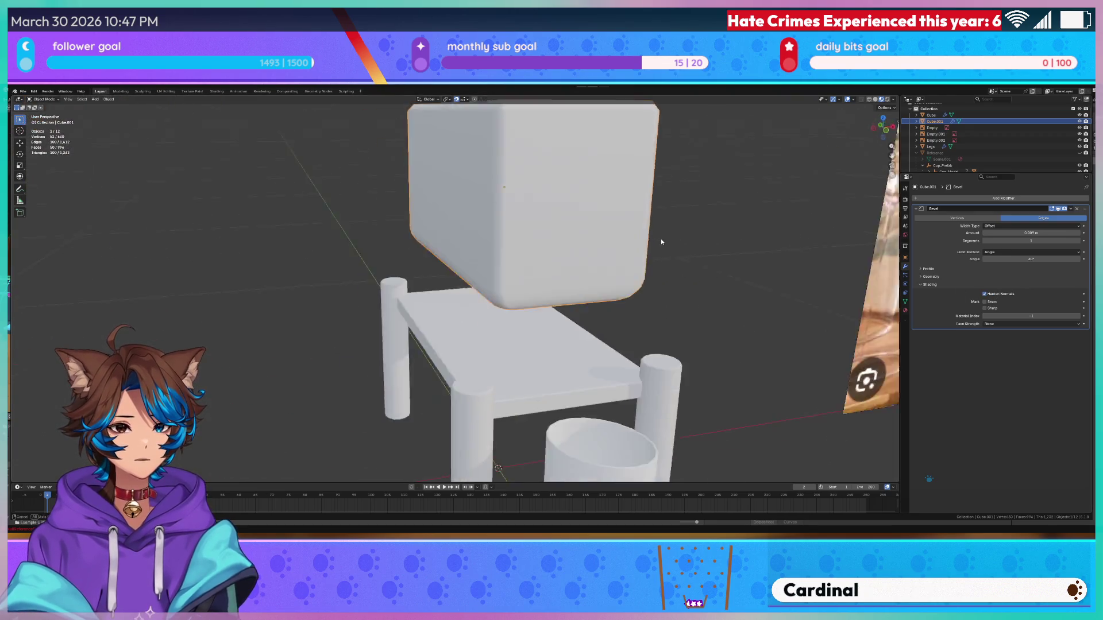
- Lower the box along Z onto the table top, checking in Front view
key("Tab")
left_click_drag(584, 215, 574, 173)
key("Tab")
scroll(569, 170, "down", 4)
key("g")
key("z")
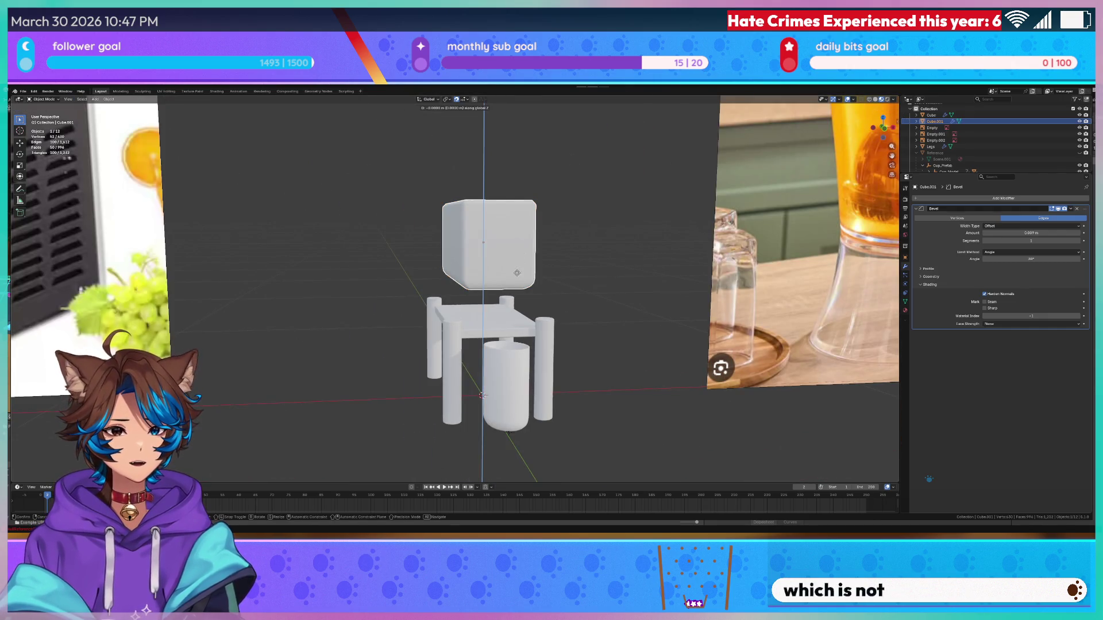
key("KP_1")
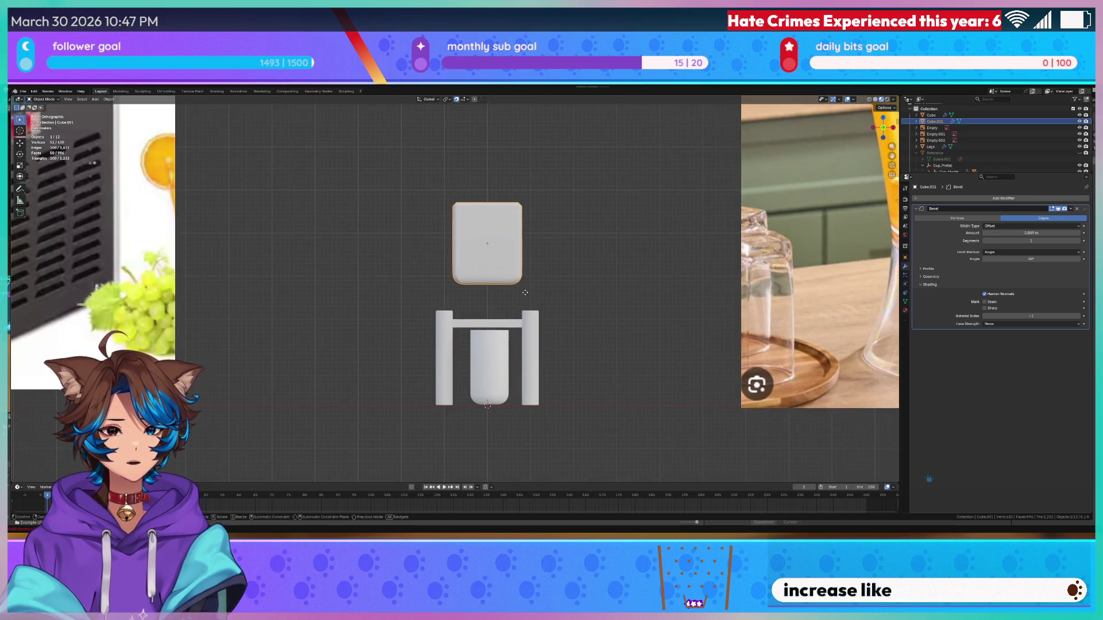
left_click(526, 328)
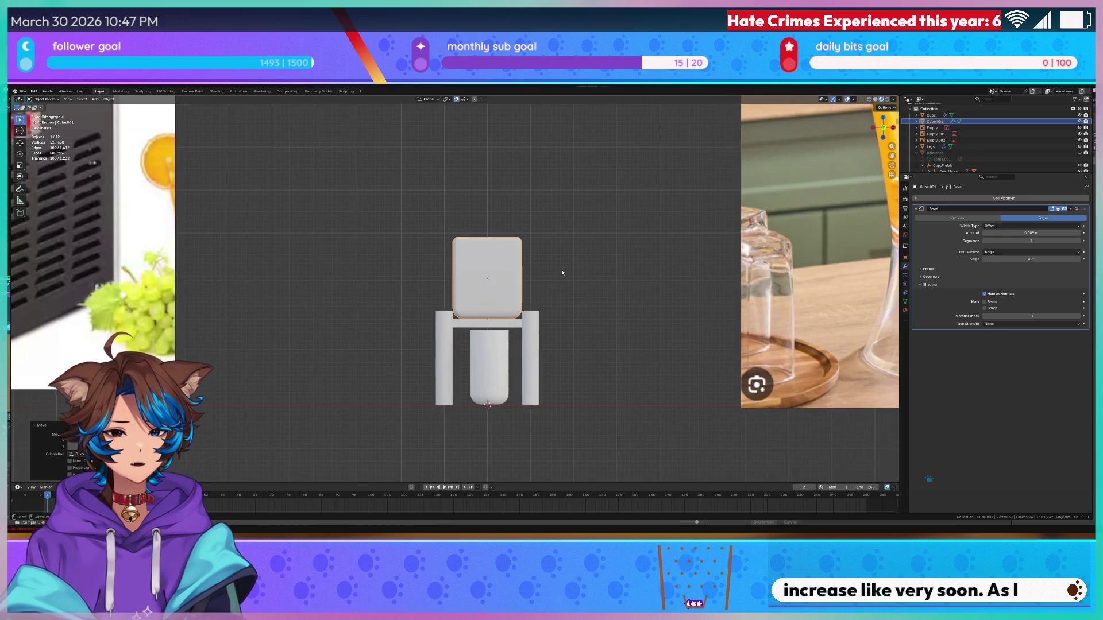
- Switch to Top view and select the Legs object
scroll(559, 275, "up", 5)
left_click_drag(558, 276, 510, 282)
key("KP_7")
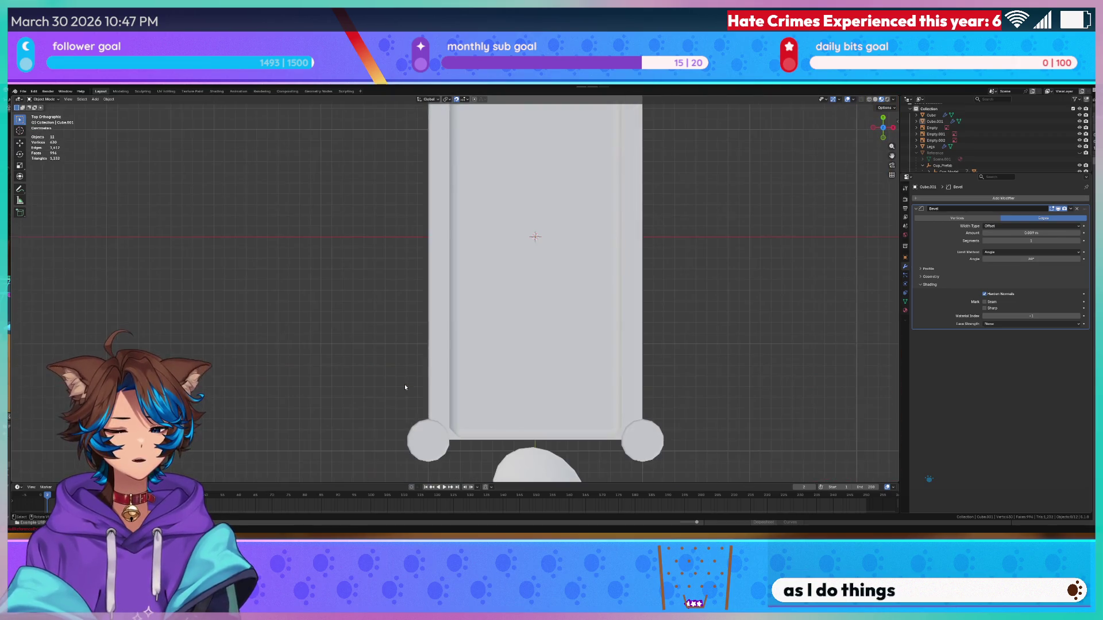
scroll(445, 358, "down", 6)
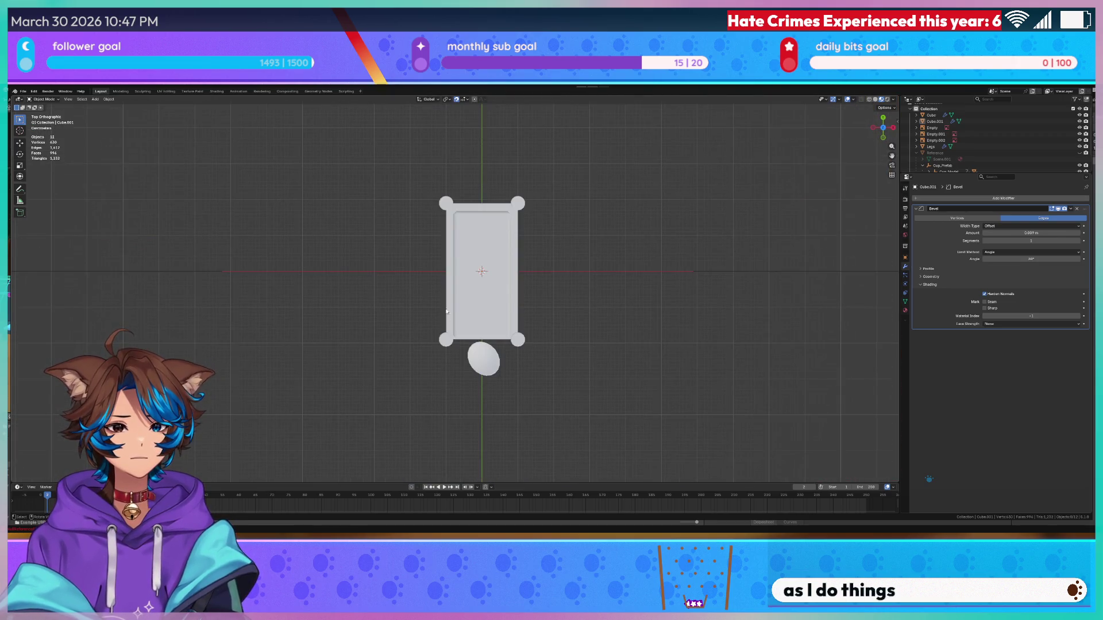
left_click(448, 202)
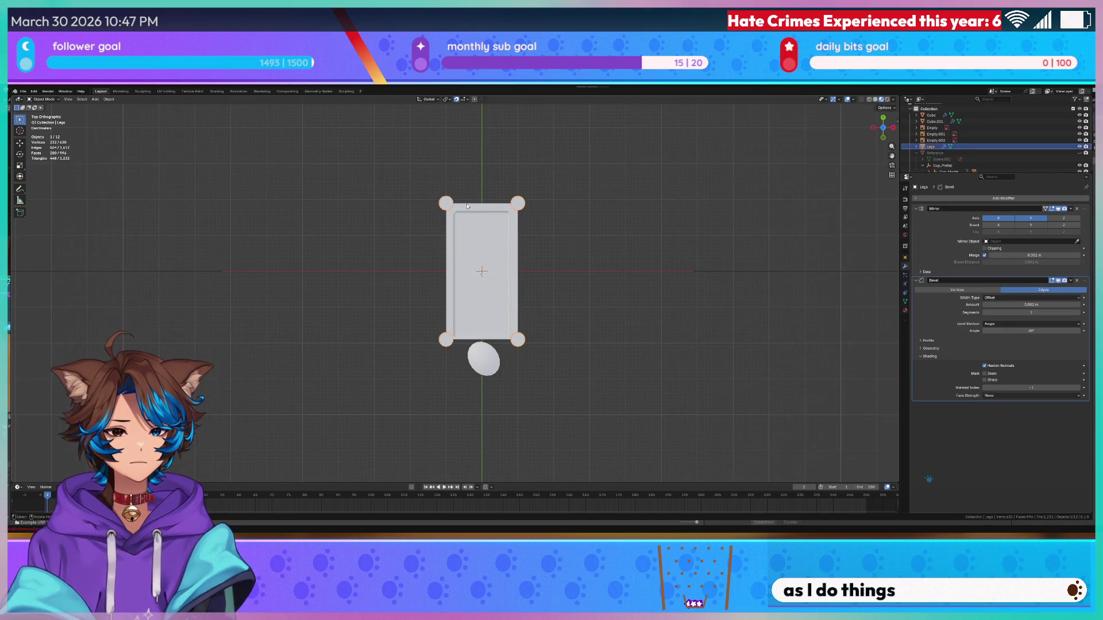
- Select the top-left leg's vertices in X-ray Edit Mode on Legs
key("Tab")
key("l")
key("alt+z")
scroll(436, 241, "up", 4)
key("g")
key("x")
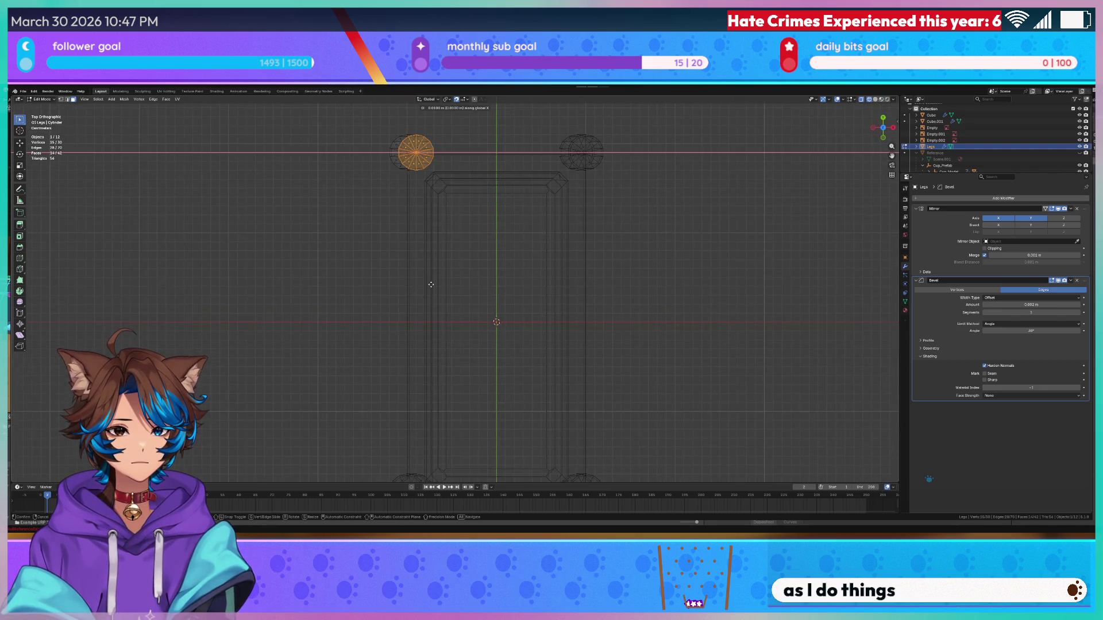
key("Escape")
- Slide the leg inward along X and check it from Top view
key("g")
key("x")
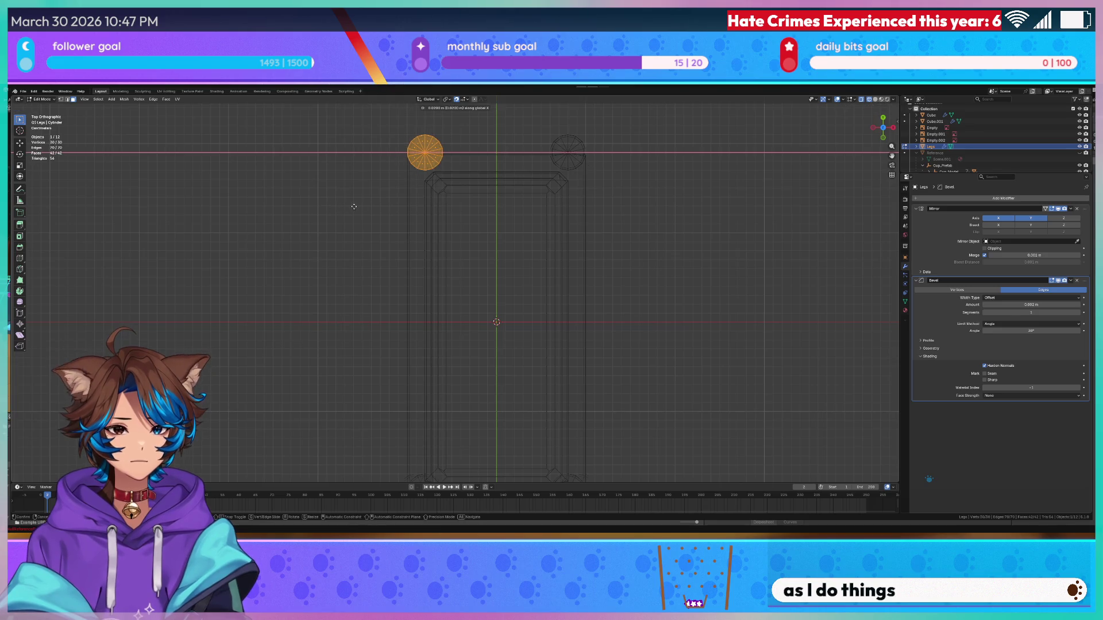
left_click(359, 206)
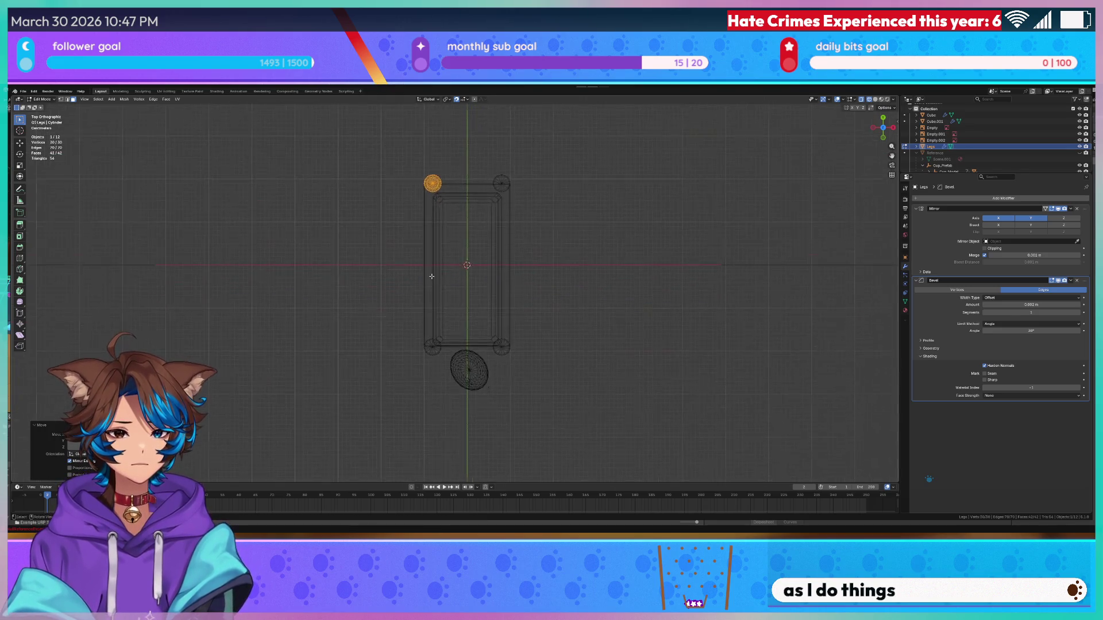
left_click_drag(464, 313, 546, 264)
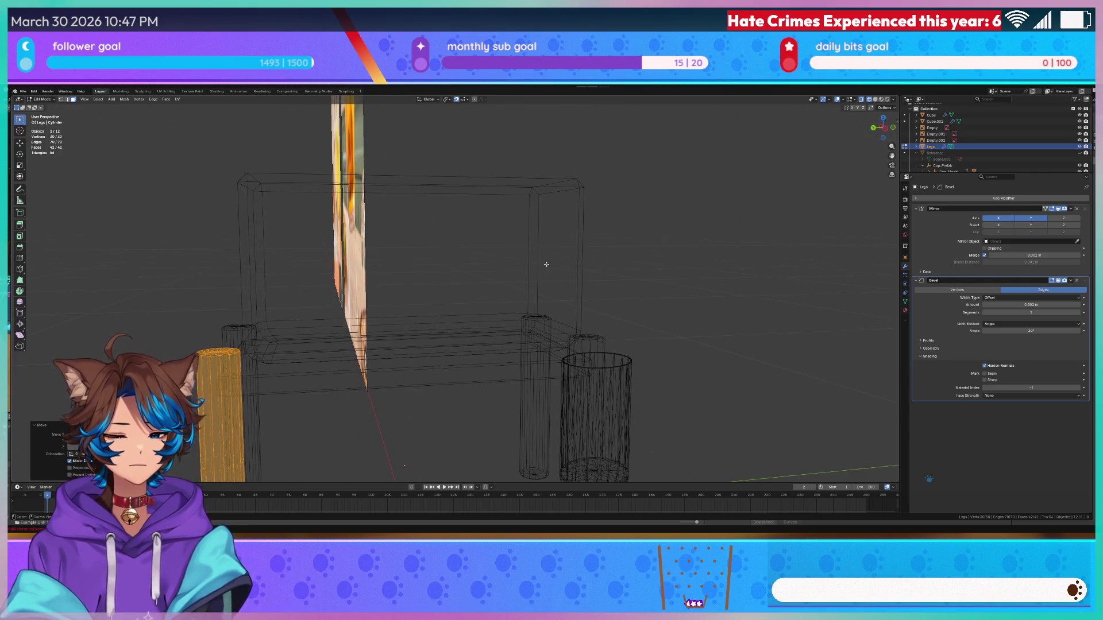
key("KP_7")
key("Escape")
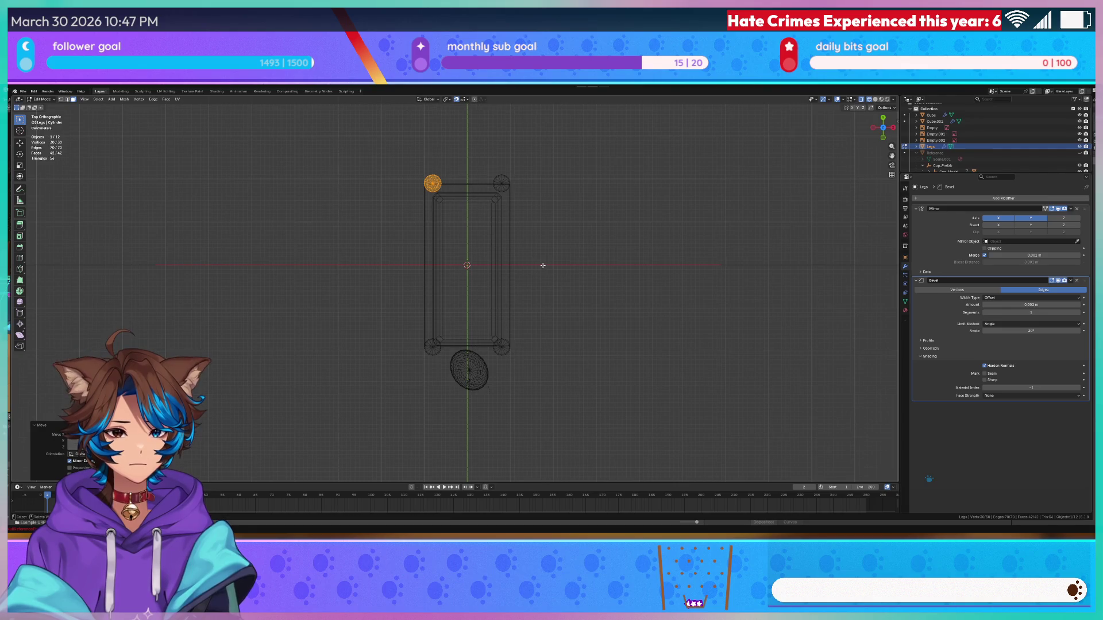
key("Tab")
- Scale all the table top's vertices to 0.9 along X
left_click(429, 238)
key("Tab")
left_click_drag(401, 164, 601, 403)
key("s")
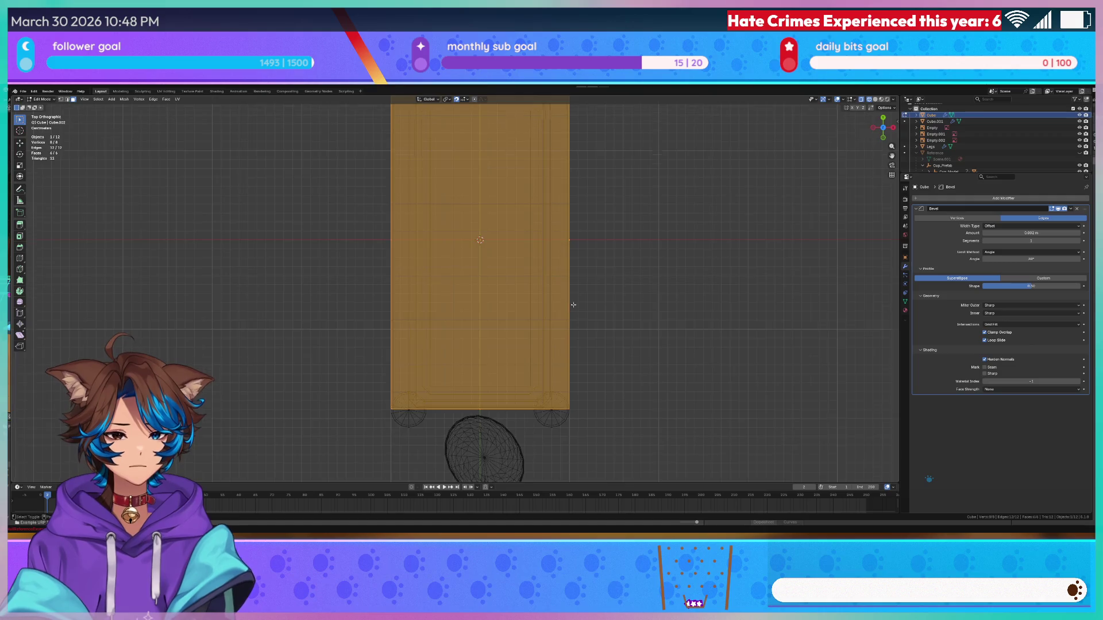
key("x")
left_click(603, 340)
- Restore solid shading, return to Object Mode and select the Legs object
key("alt+a")
key("z")
left_click(655, 293)
key("Tab")
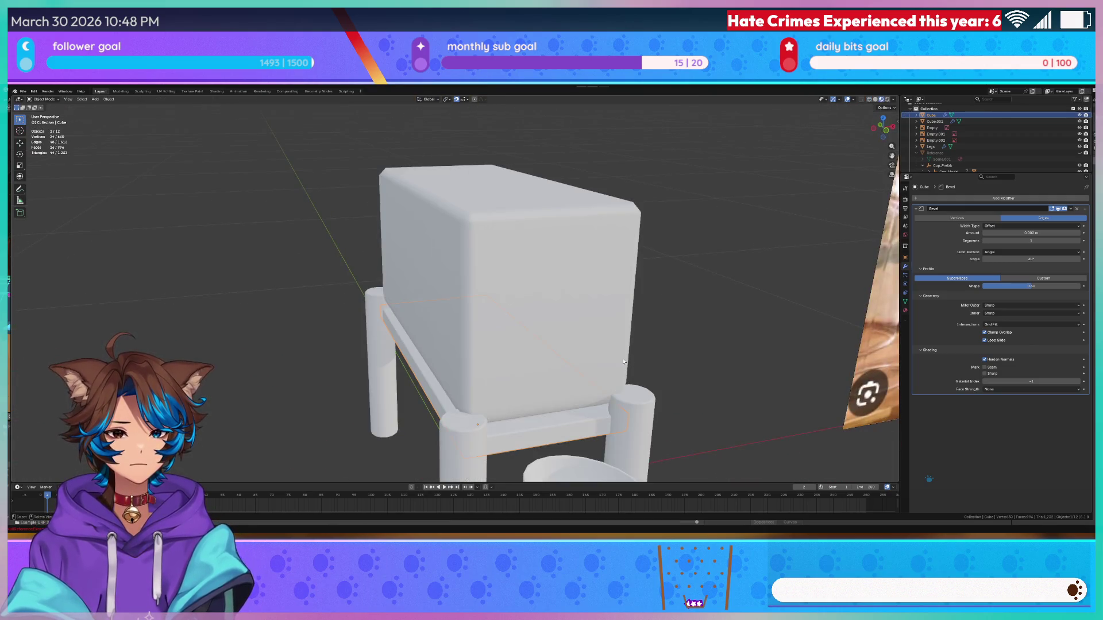
key("alt+a")
left_click_drag(668, 321, 552, 312)
left_click(575, 358)
mouse_move(322, 357)
left_mouse_down()
mouse_move(396, 360)
mouse_move(314, 362)
mouse_move(574, 312)
left_mouse_up()
left_click(574, 312)
scroll(723, 362, "up", 5)
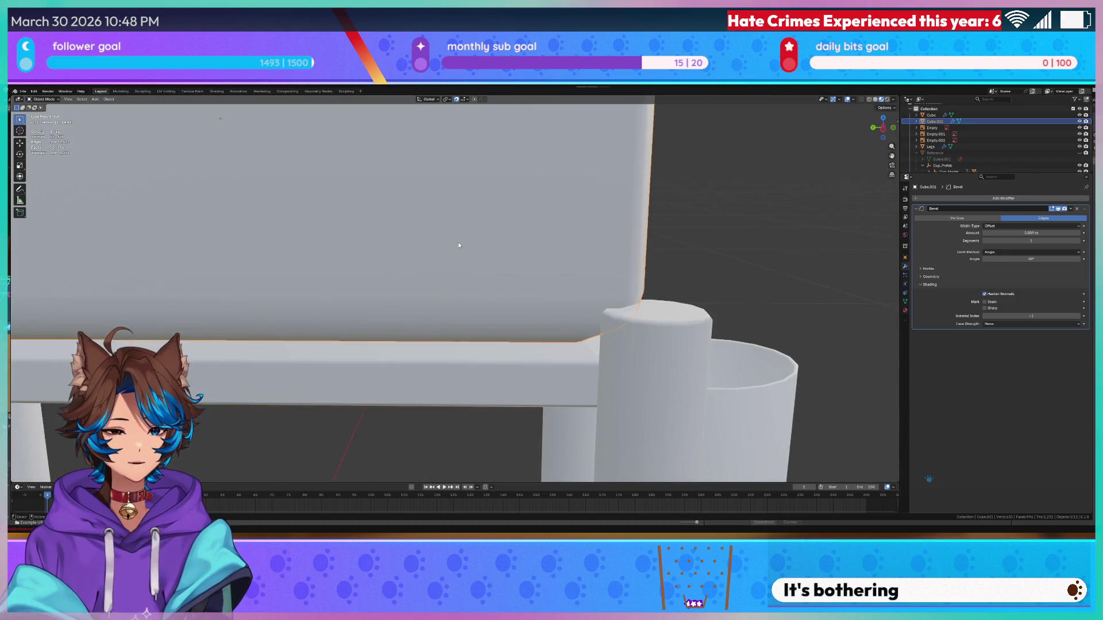
key("g")
key("x")
key("y")
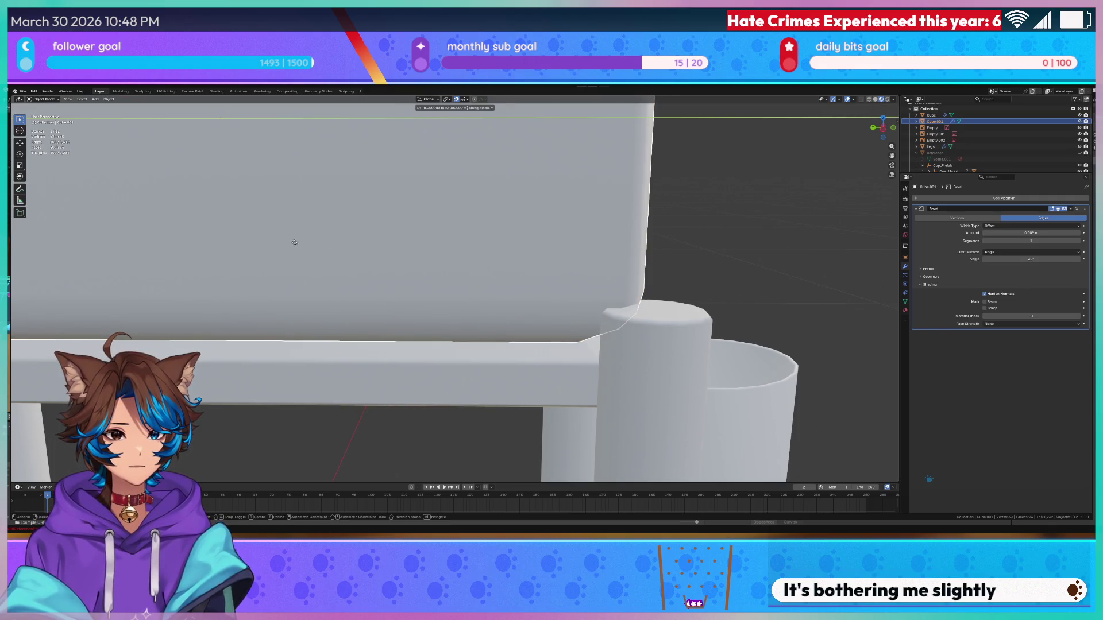
key("Escape")
key("KP_7")
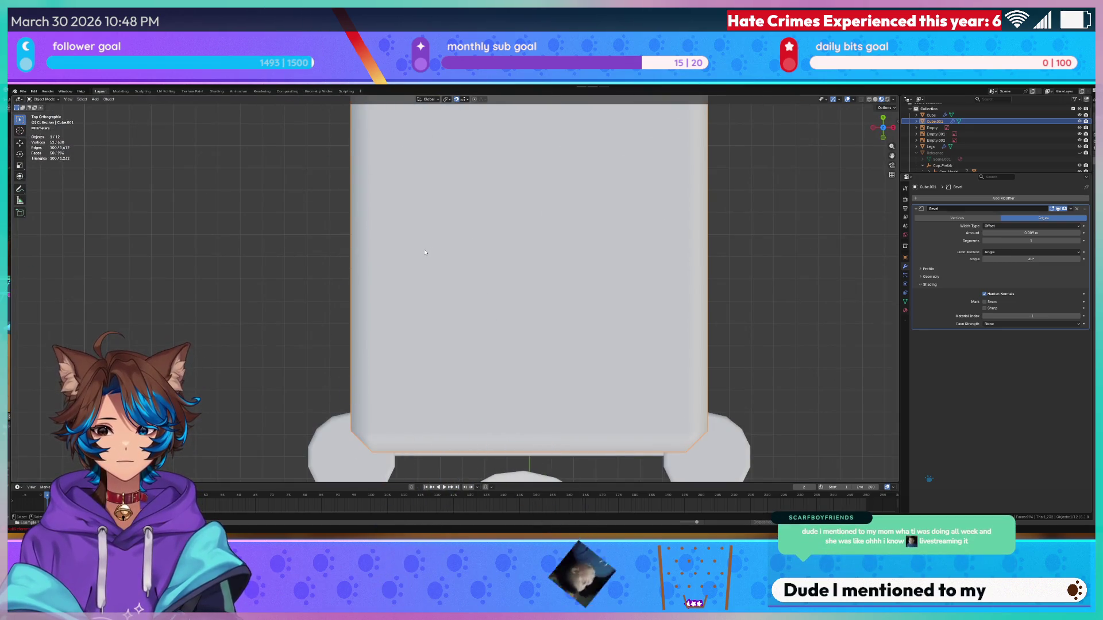
scroll(425, 252, "down", 2)
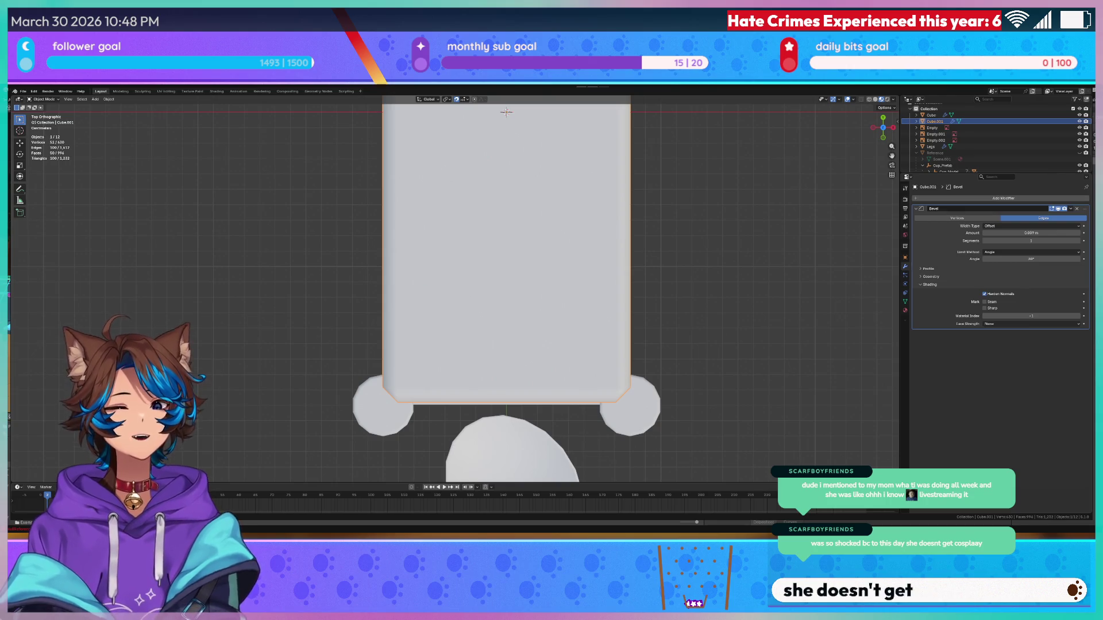
scroll(597, 310, "down", 4)
scroll(597, 310, "up", 1)
left_click_drag(596, 307, 586, 371)
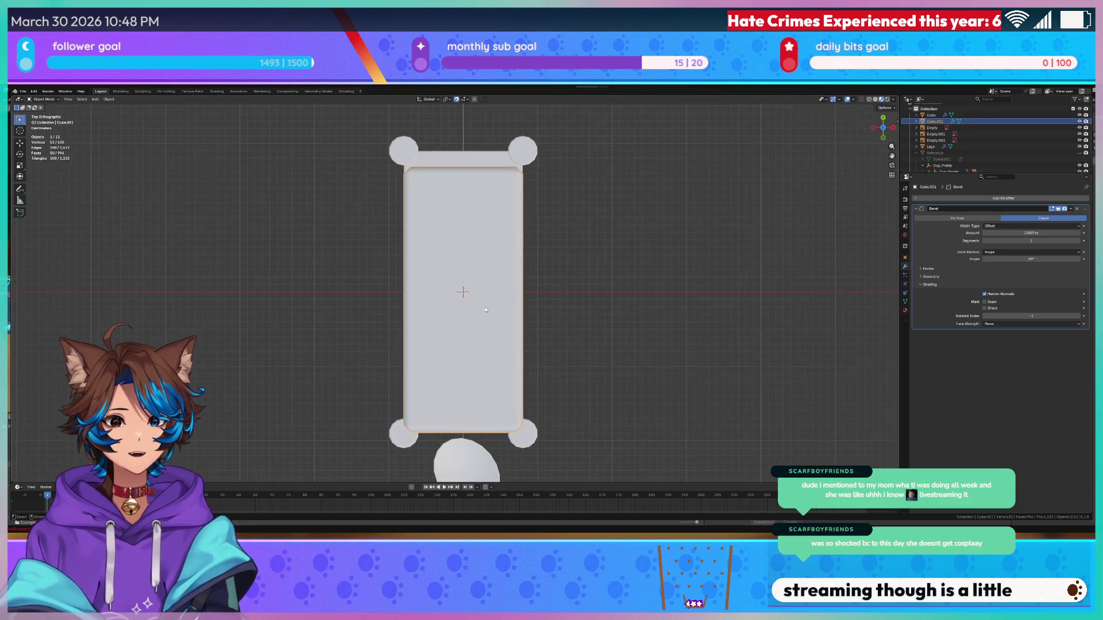
key("Tab")
key("Tab")
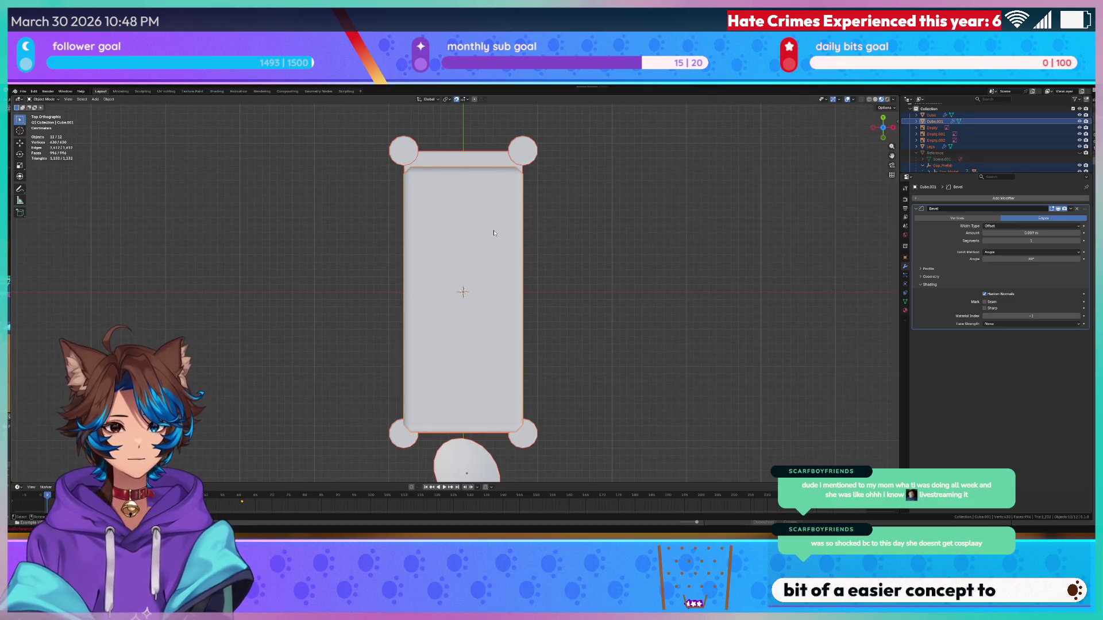
key("Tab")
key("a")
key("g")
key("y")
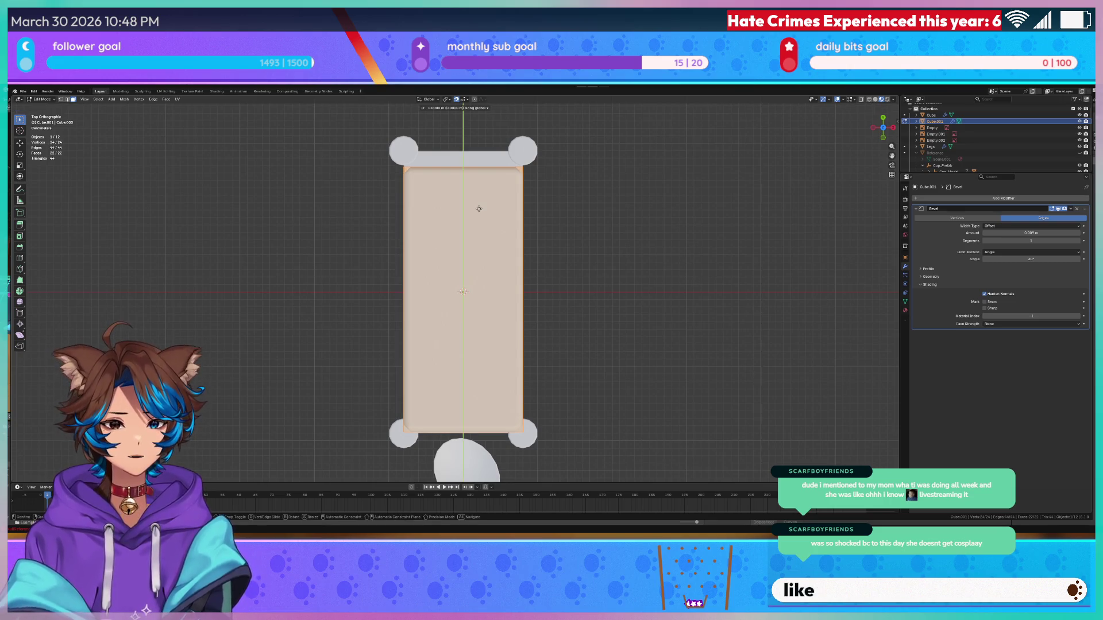
key("Escape")
key("shift+z")
key("Tab")
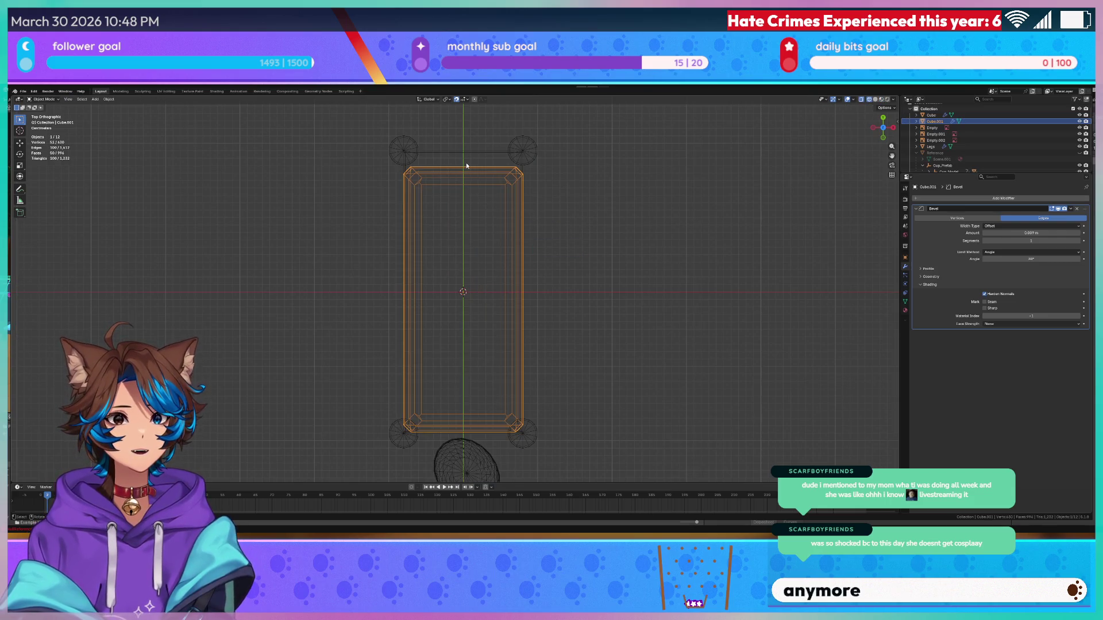
left_click(466, 188)
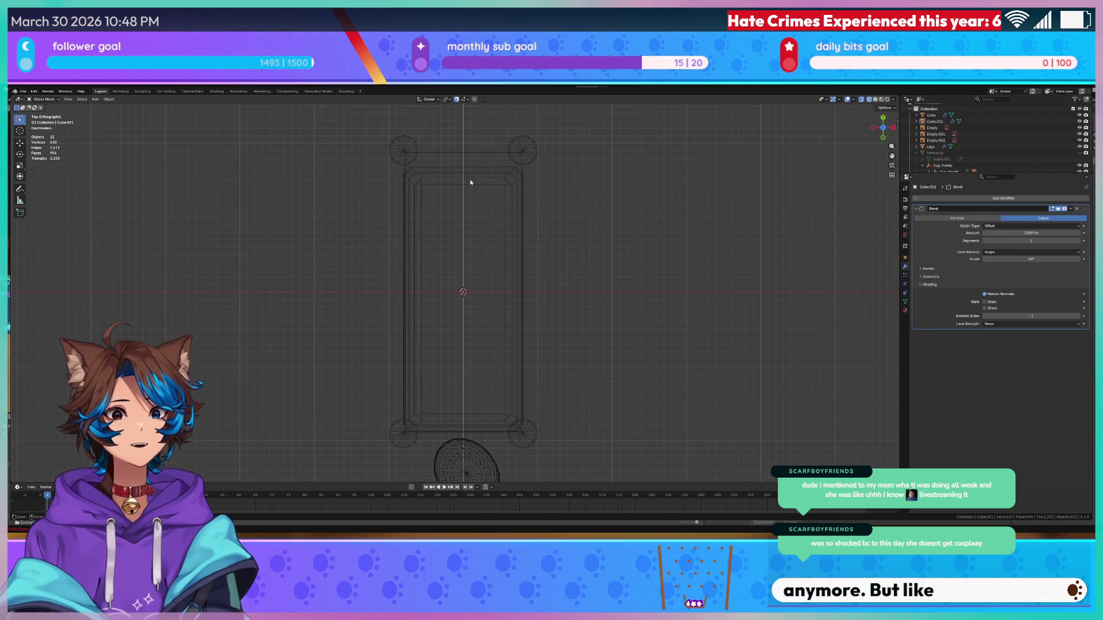
left_click(476, 173)
key("g")
key("x")
key("Escape")
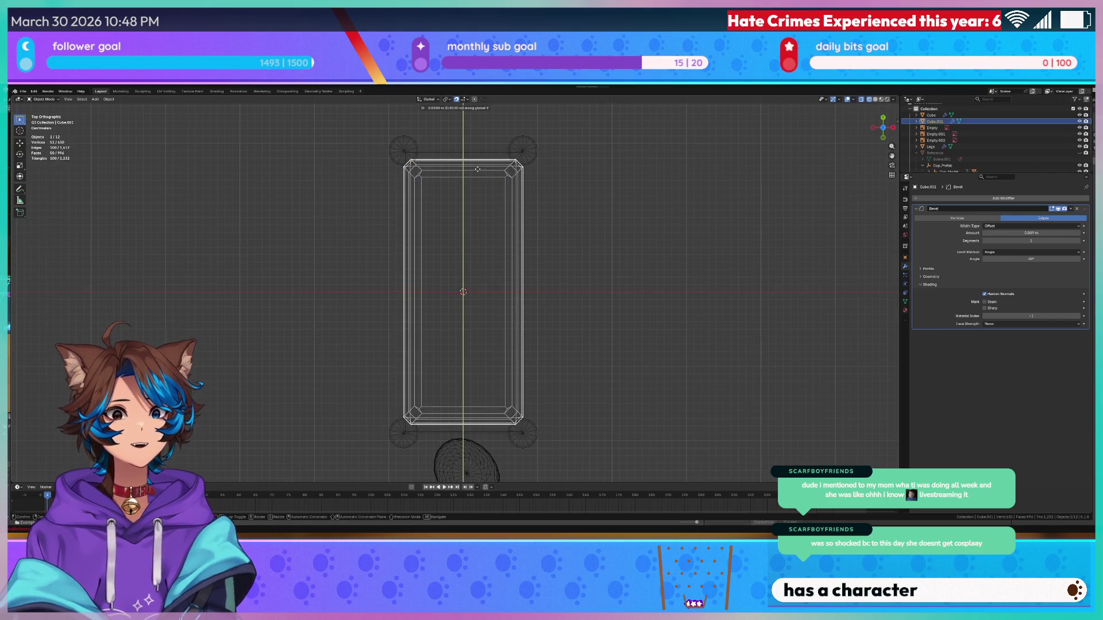
left_click_drag(547, 273, 600, 289)
key("z")
left_click(601, 350)
mouse_move(601, 349)
left_mouse_down()
mouse_move(608, 334)
mouse_move(679, 312)
mouse_move(613, 320)
mouse_move(653, 325)
mouse_move(645, 329)
left_mouse_up()
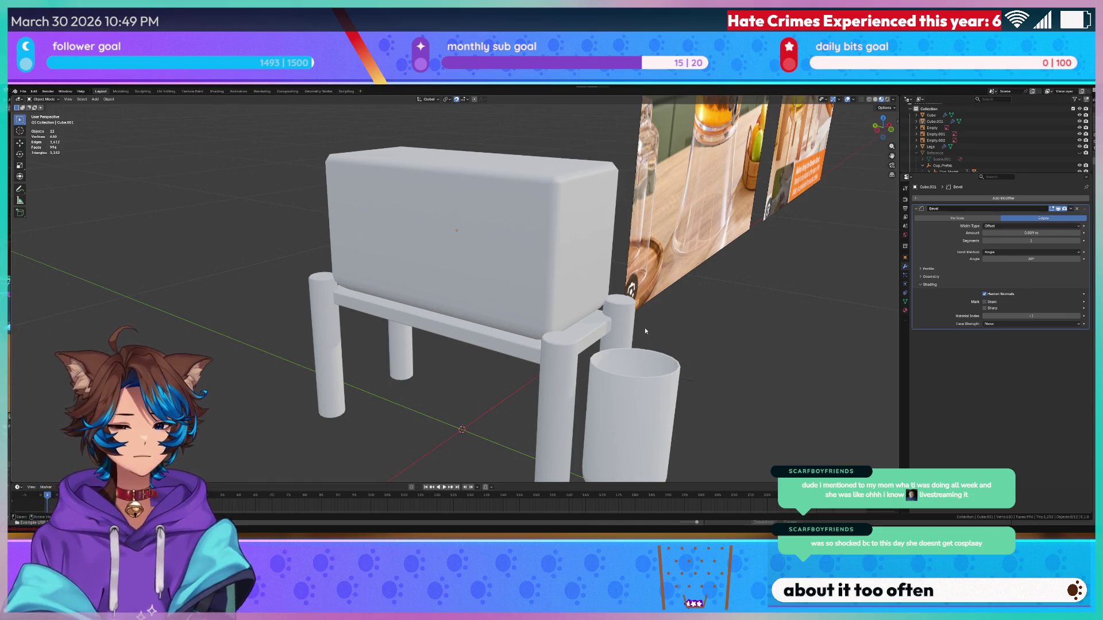
left_click(499, 259)
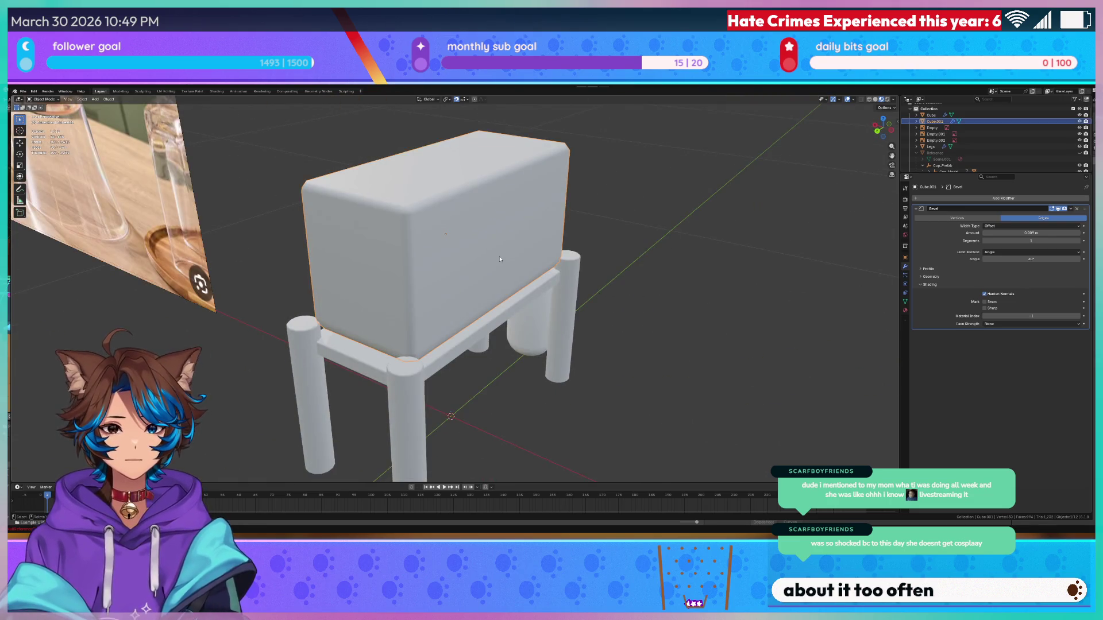
key("Tab")
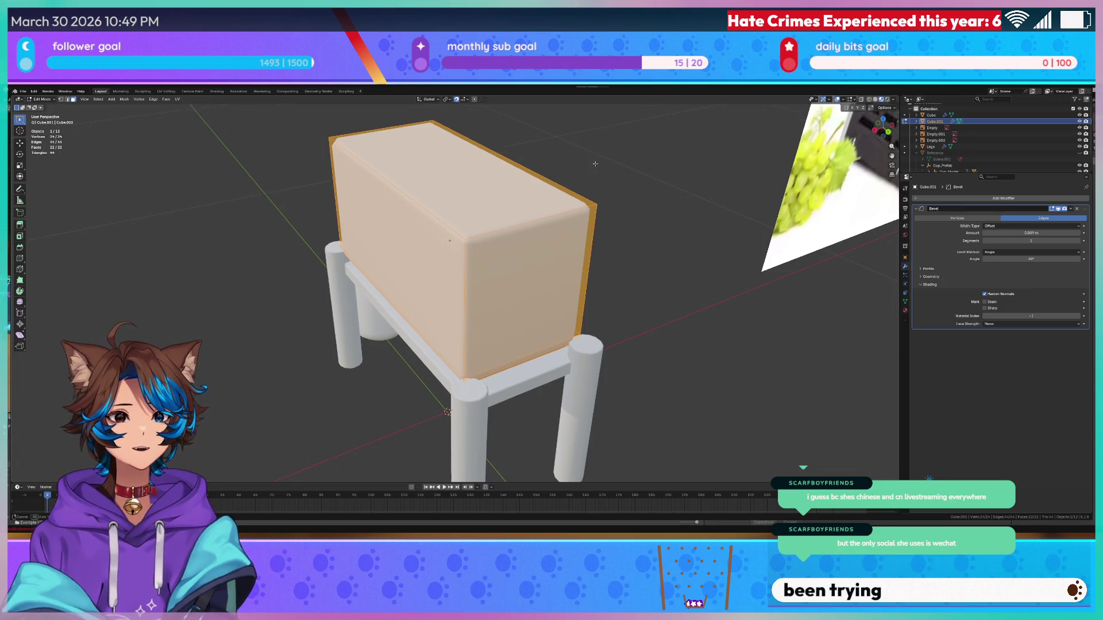
- Inset the box's top face and extrude the inset face down into the box
scroll(543, 260, "up", 5)
scroll(572, 256, "down", 5)
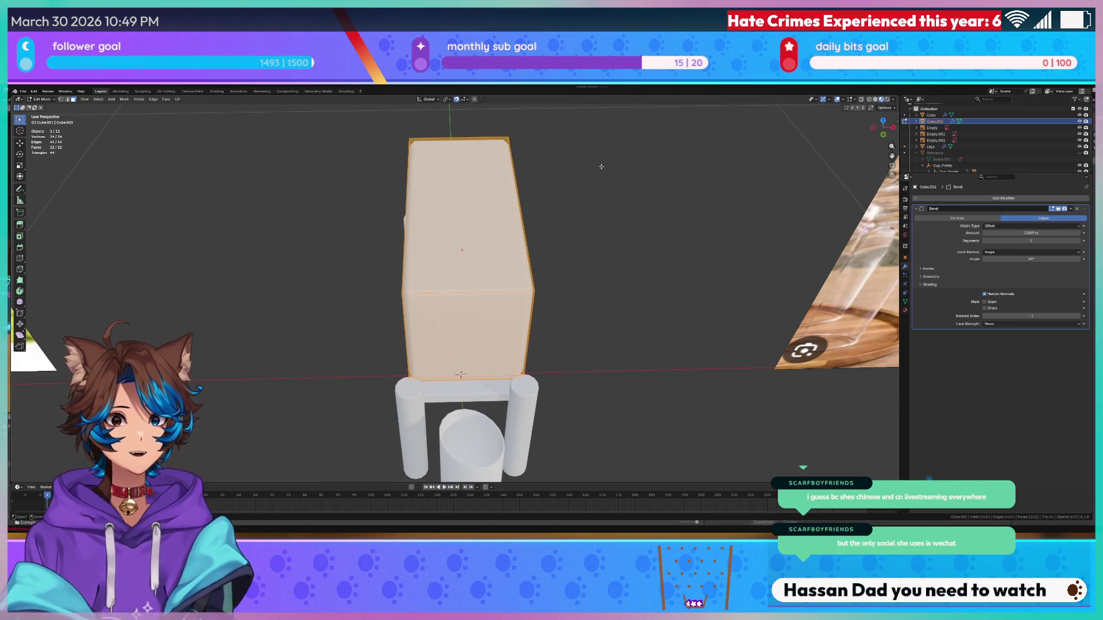
key("alt+a")
left_click(438, 183)
key("i")
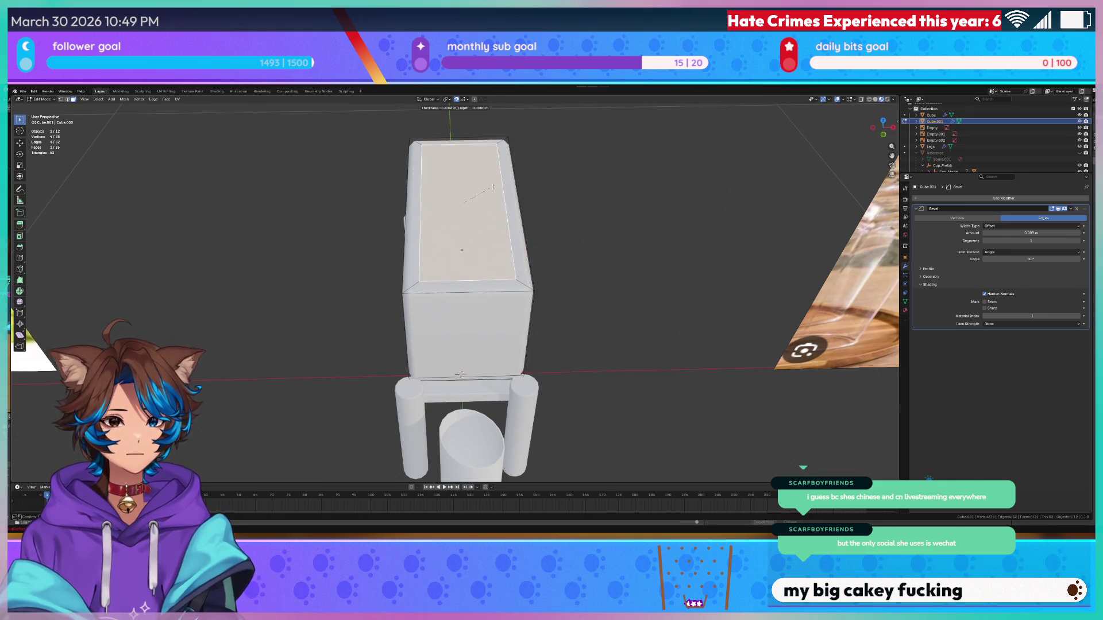
left_click(497, 184)
mouse_move(496, 185)
left_mouse_down()
mouse_move(679, 182)
mouse_move(652, 166)
left_mouse_up()
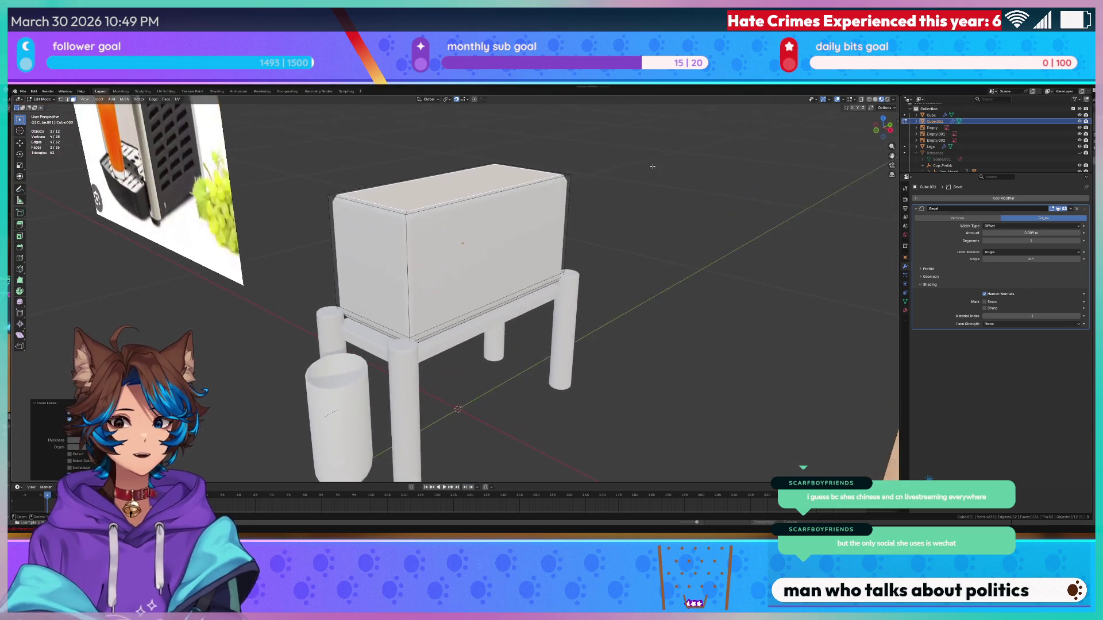
key("e")
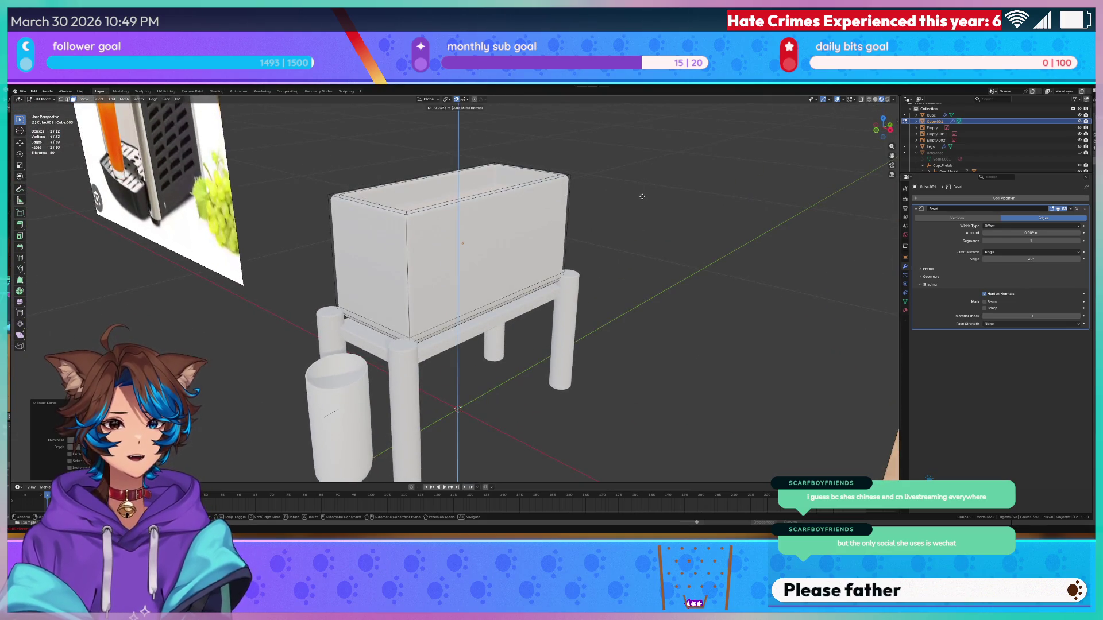
left_click(638, 212)
- In wireframe front view, lower the inner face along Z to near the box bottom
key("z")
left_click(583, 204)
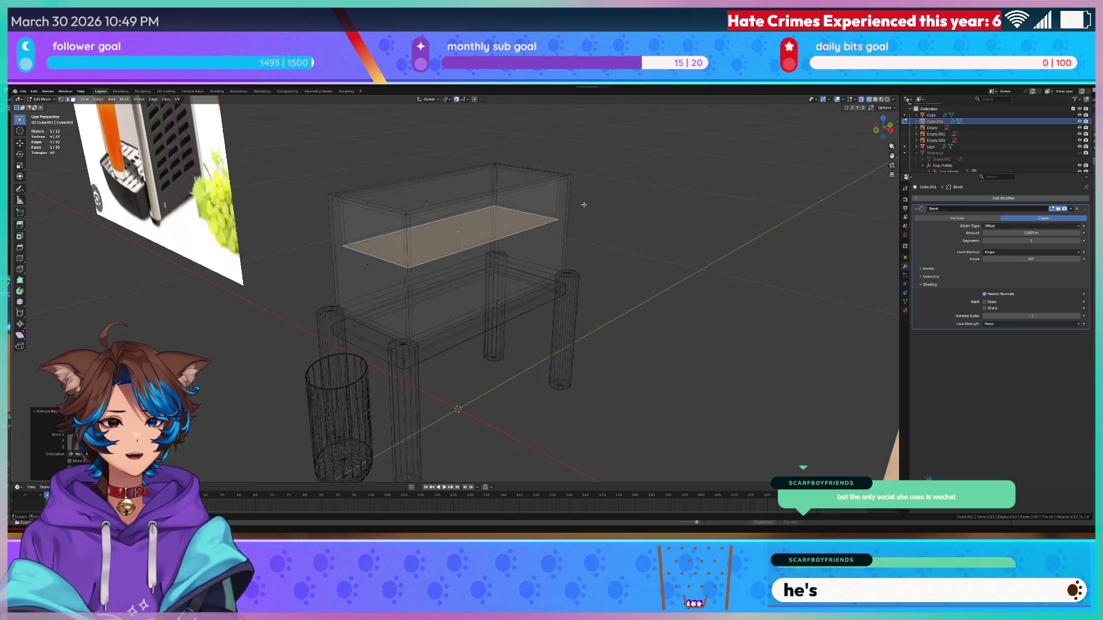
key("KP_1")
scroll(580, 202, "up", 4)
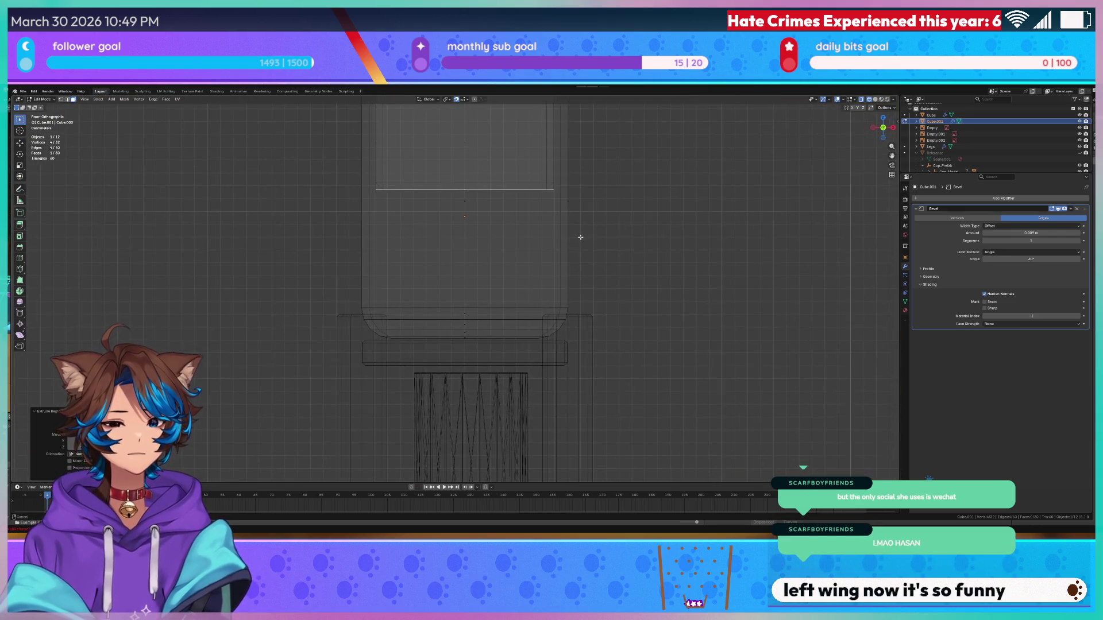
key("g")
key("y")
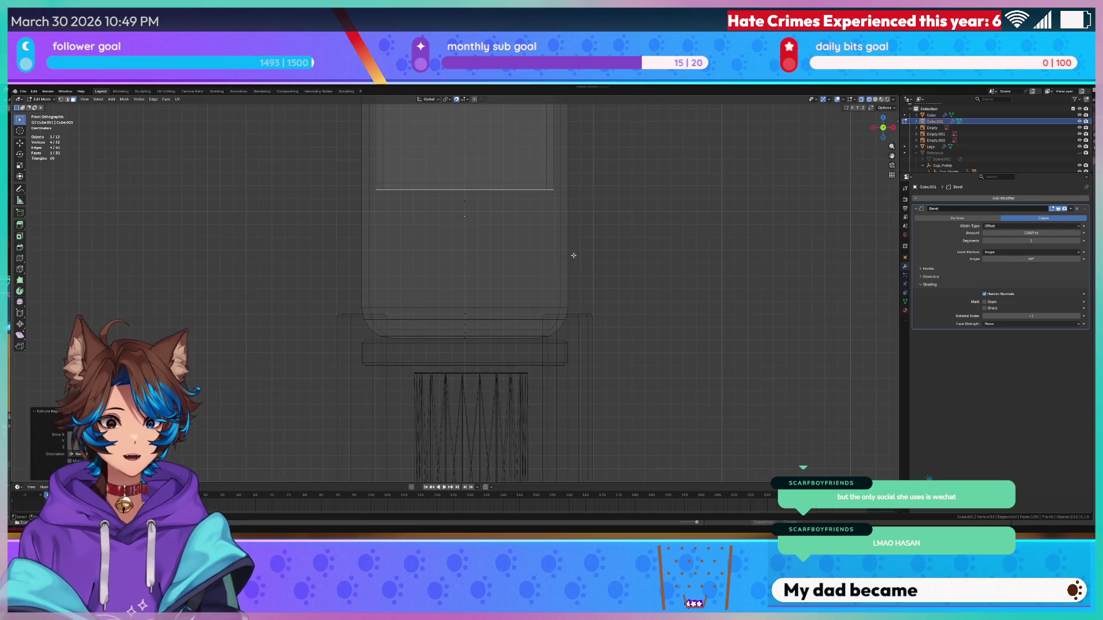
key("x")
key("z")
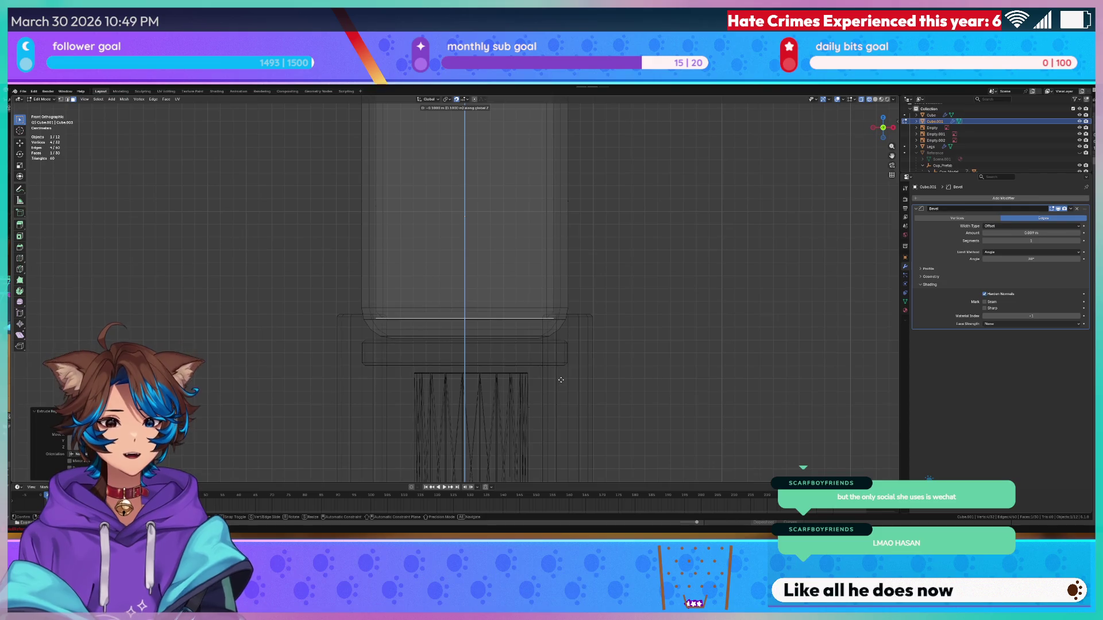
left_click(560, 380)
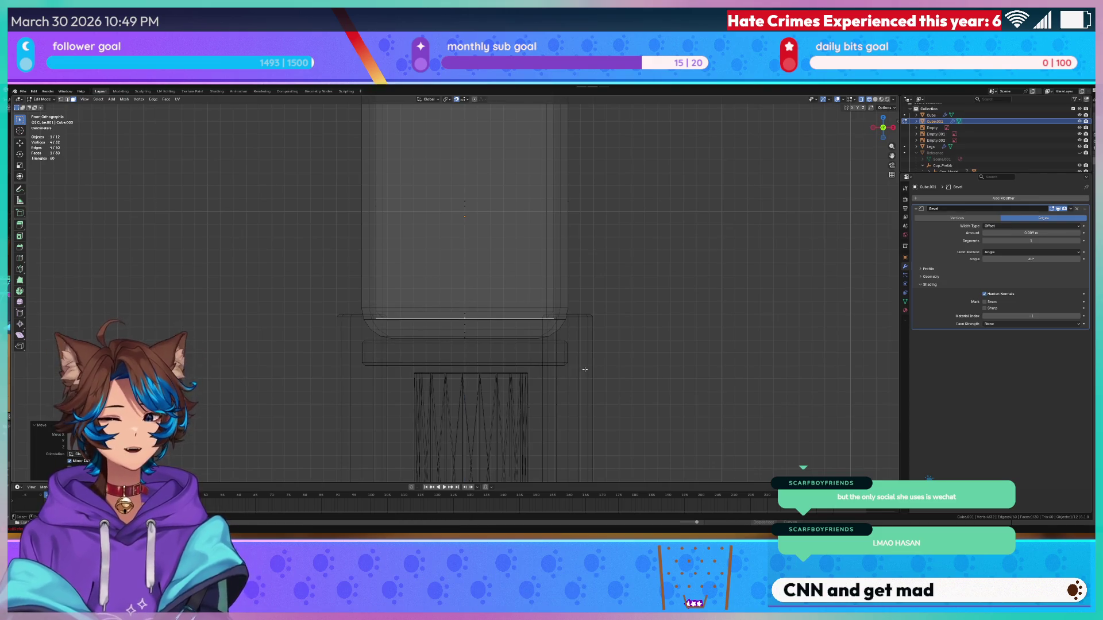
- Readjust the sunken floor's height along Z from the front view
left_click_drag(717, 304, 678, 308)
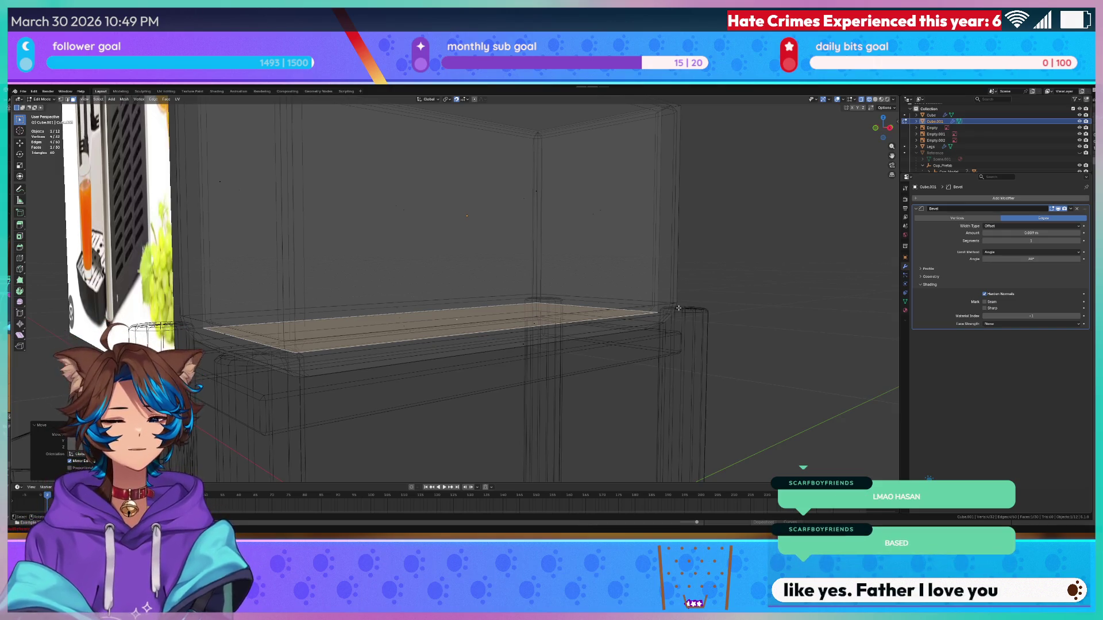
scroll(686, 302, "down", 2)
key("KP_1")
key("g")
key("z")
left_click(687, 296)
- Select the floor's far edge and move it vertically in wireframe side view
mouse_move(687, 296)
left_mouse_down()
mouse_move(641, 284)
mouse_move(626, 304)
mouse_move(640, 322)
mouse_move(597, 259)
mouse_move(595, 183)
mouse_move(597, 206)
left_mouse_up()
key("2")
left_click(599, 271)
key("shift+z")
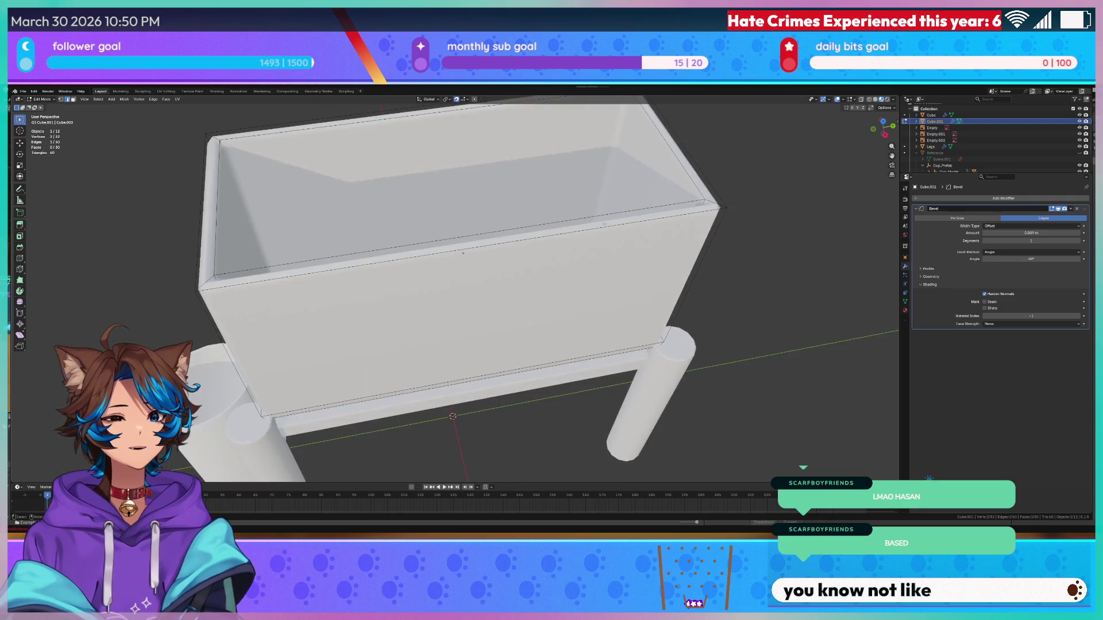
key("KP_1")
key("KP_3")
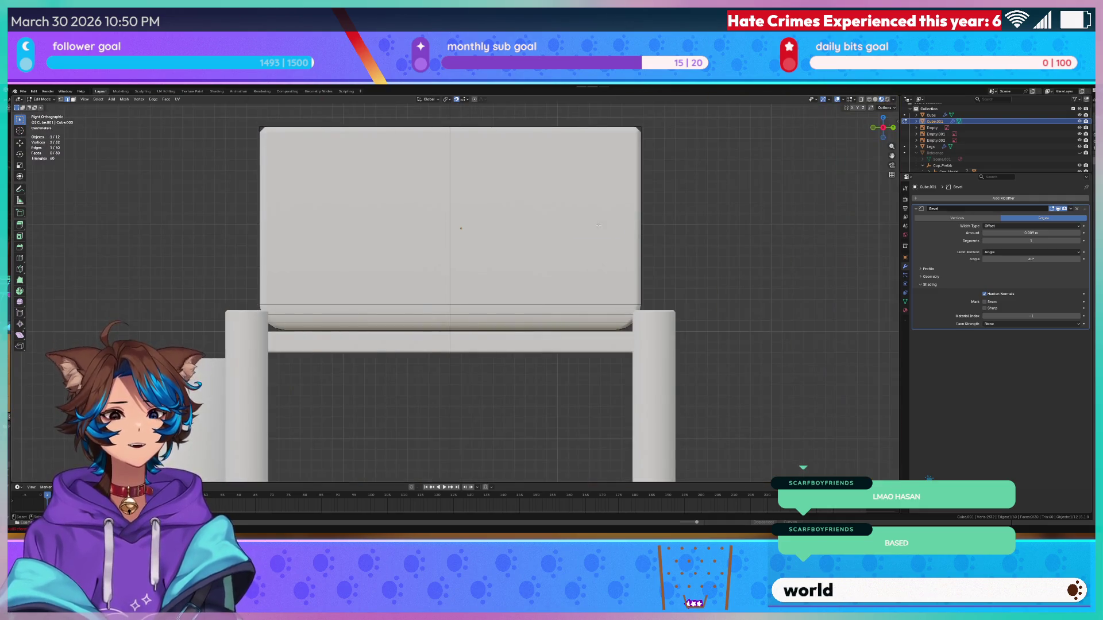
key("z")
left_click(553, 227)
scroll(554, 227, "up", 2)
scroll(554, 227, "up", 2)
key("g")
key("z")
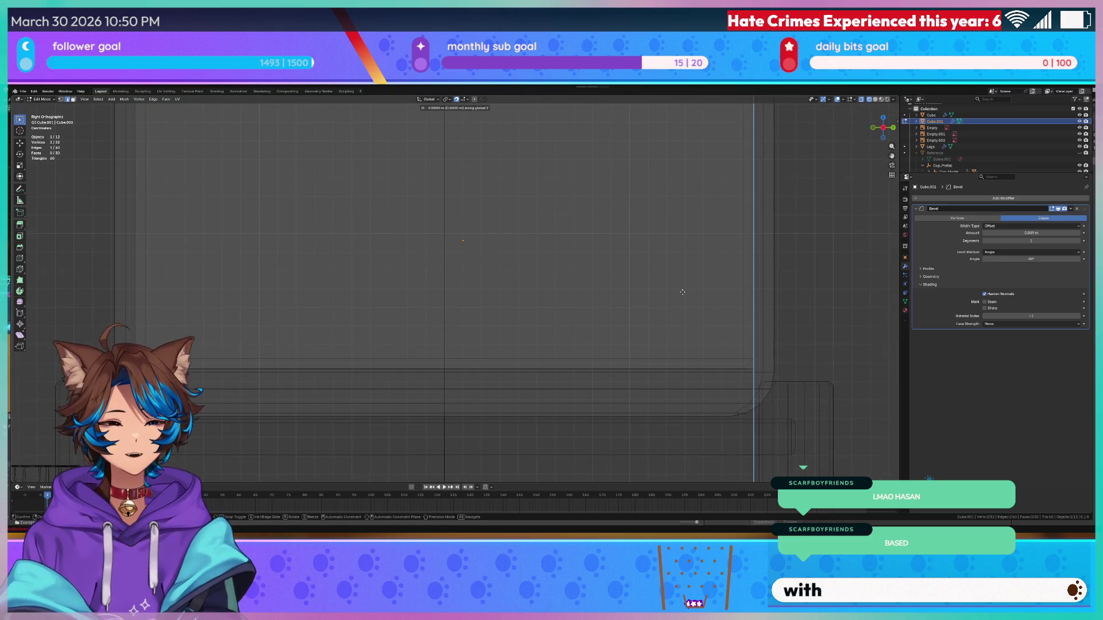
left_click(829, 271)
- Leave Edit Mode and return to solid shading in a perspective view
scroll(738, 260, "down", 5)
mouse_move(739, 261)
left_mouse_down()
mouse_move(659, 266)
mouse_move(683, 271)
left_mouse_up()
key("Tab")
key("shift+z")
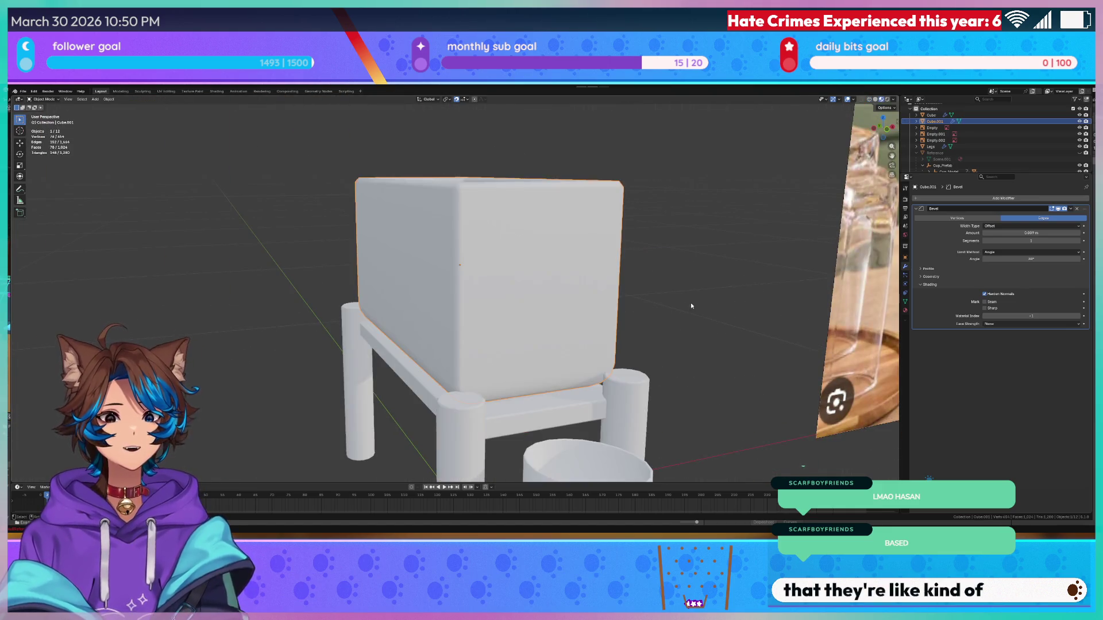
scroll(689, 310, "up", 3)
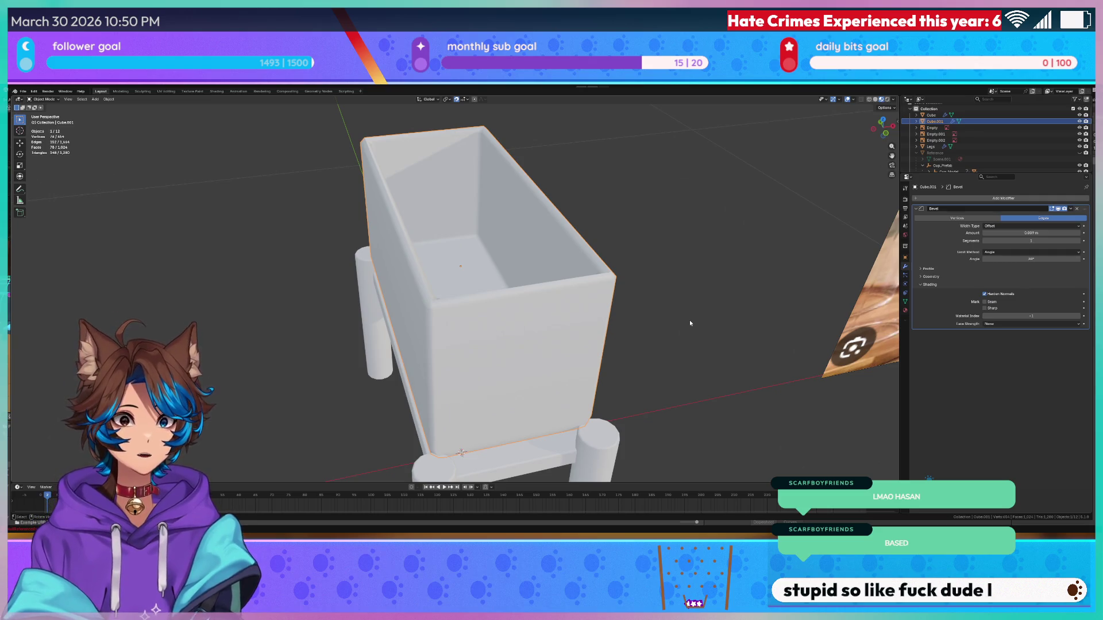
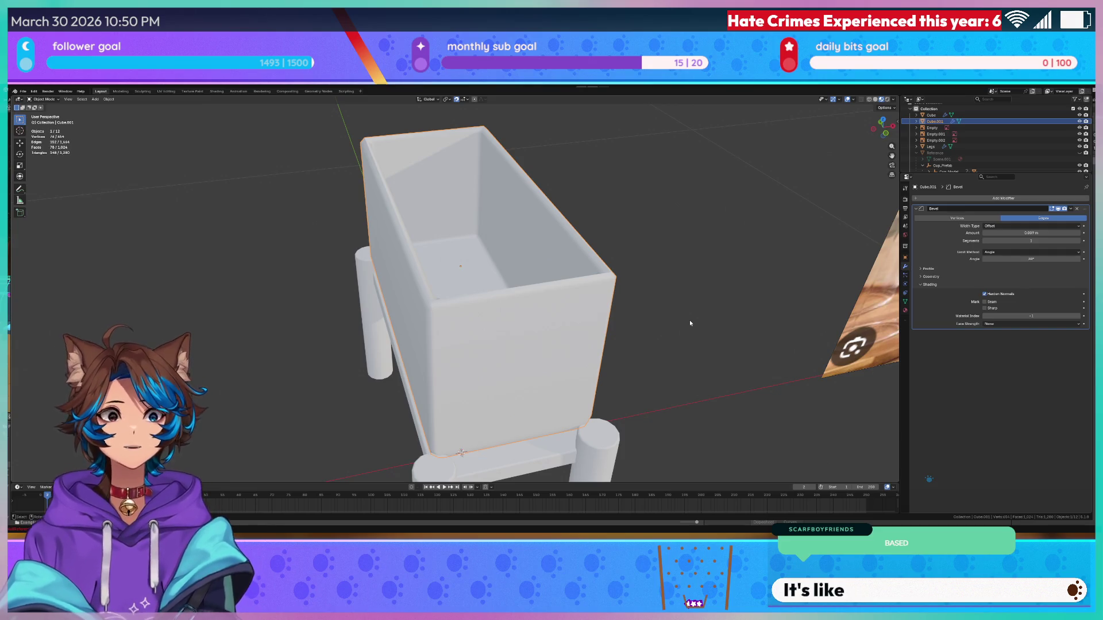
- Select the box jar and briefly toggle in and out of Edit Mode
scroll(690, 324, "down", 6)
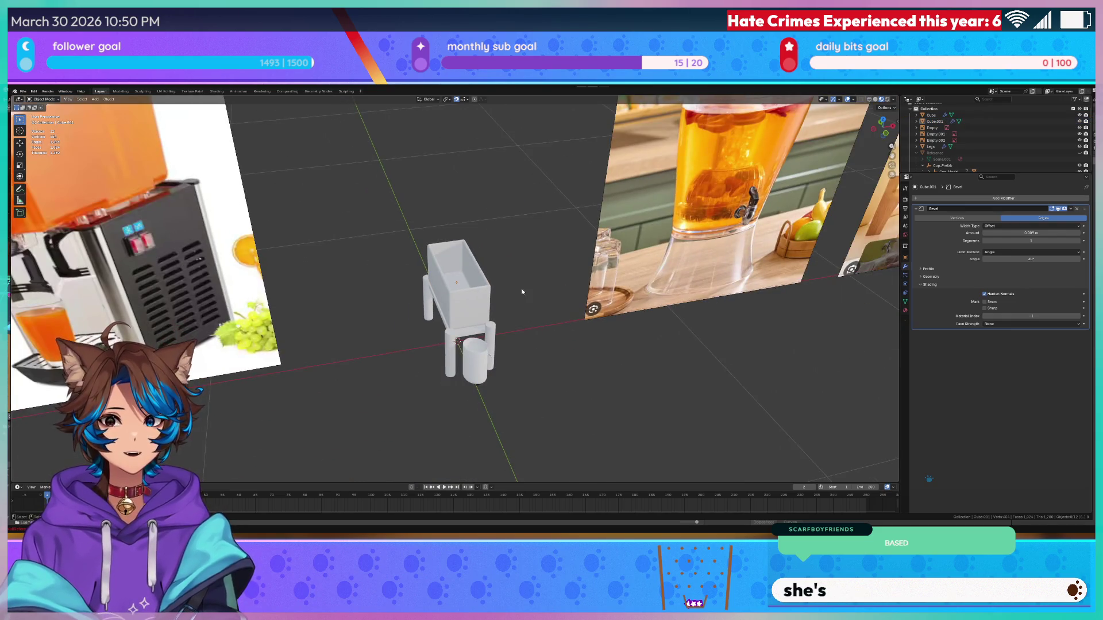
scroll(511, 275, "up", 6)
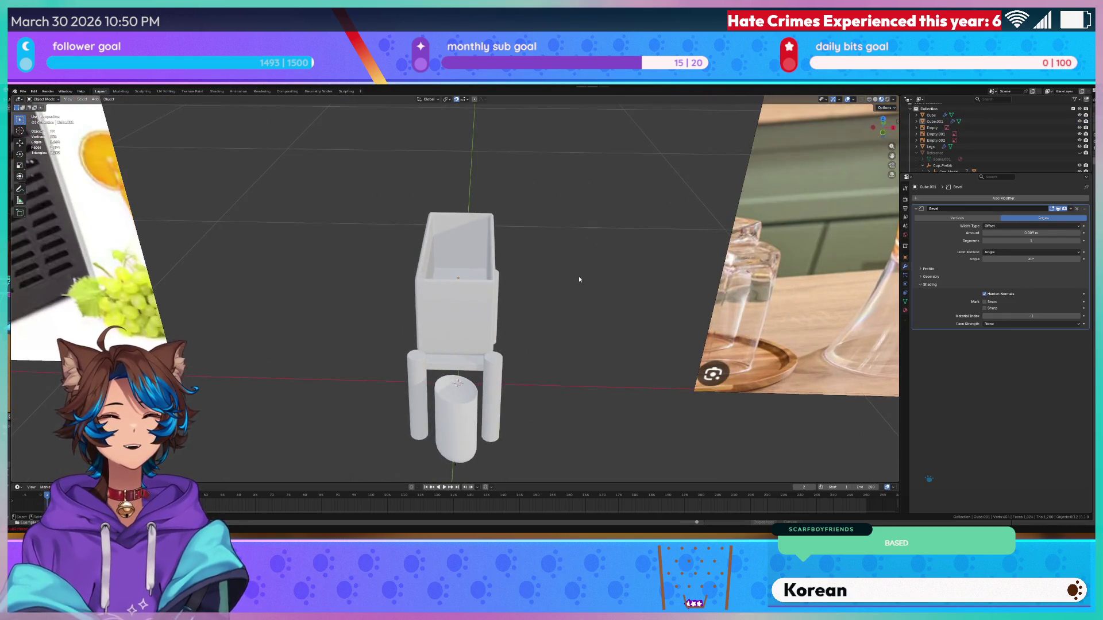
scroll(577, 275, "right", 3)
scroll(572, 311, "up", 4)
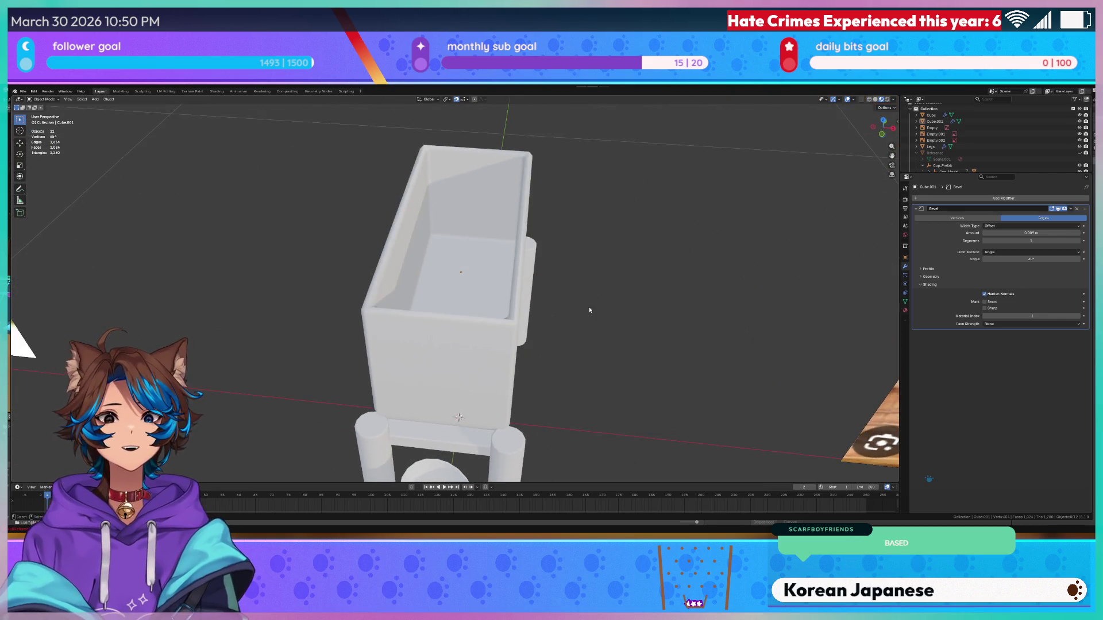
scroll(603, 331, "down", 5)
left_click(500, 297)
key("Tab")
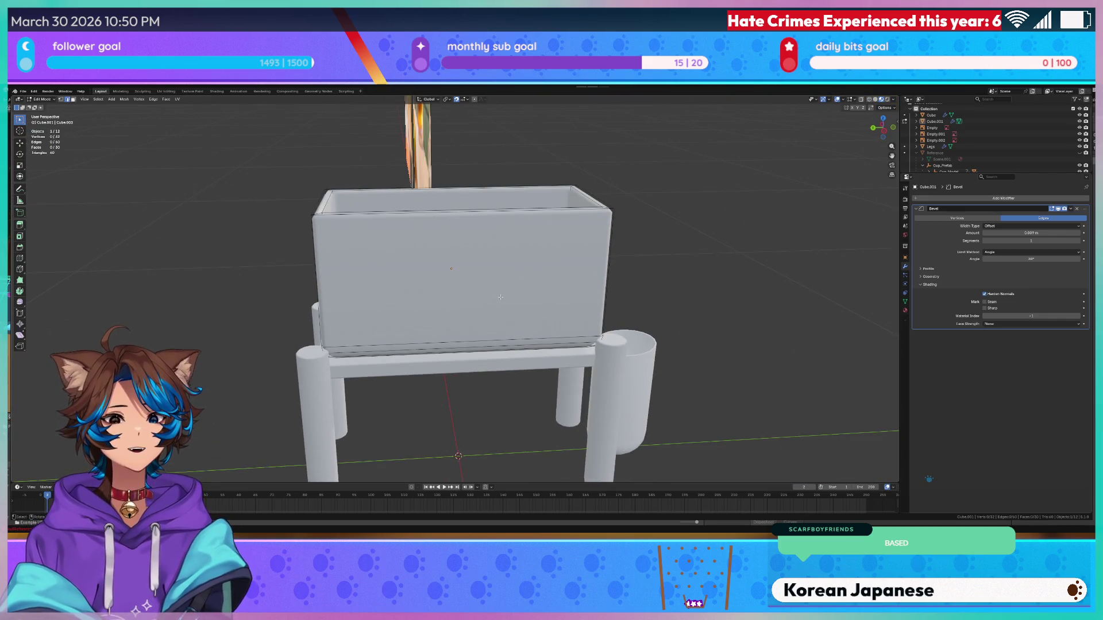
key("Tab")
- Check the jar's mesh from the front, then orbit to a three-quarter view of the stand
left_click(501, 296)
scroll(574, 278, "up", 5)
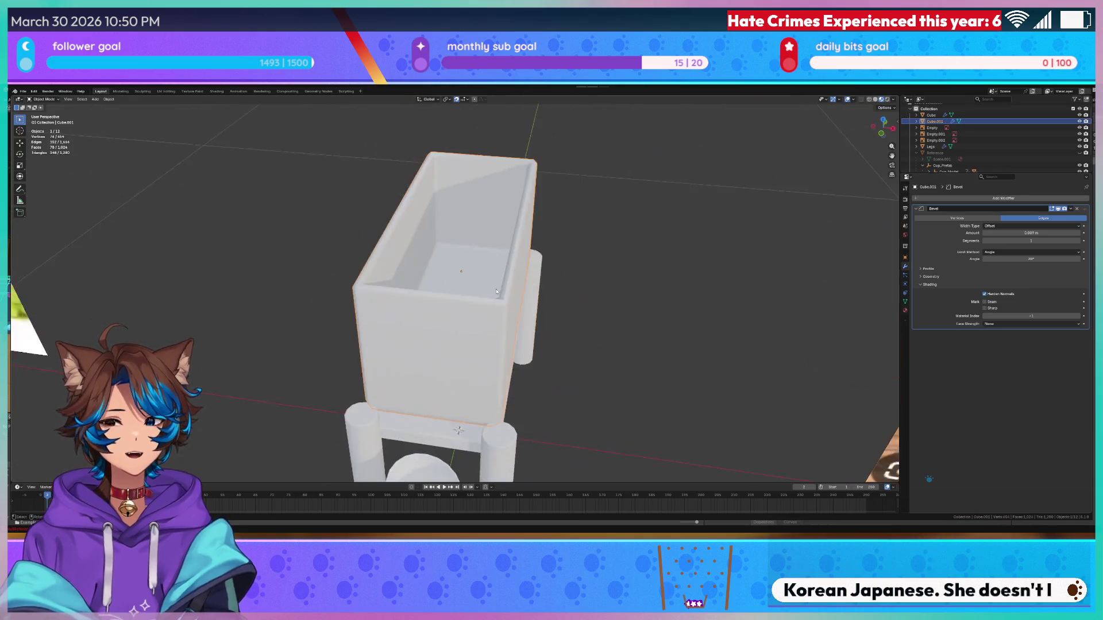
scroll(609, 240, "down", 5)
key("Tab")
key("KP_1")
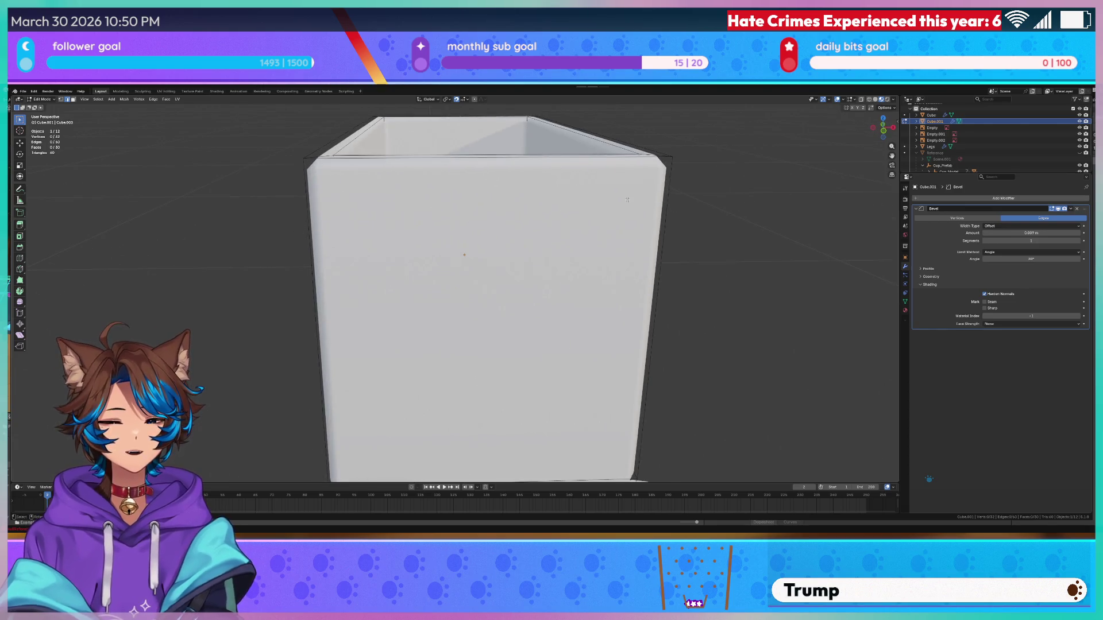
scroll(662, 211, "down", 4)
key("Tab")
left_click_drag(659, 216, 637, 255)
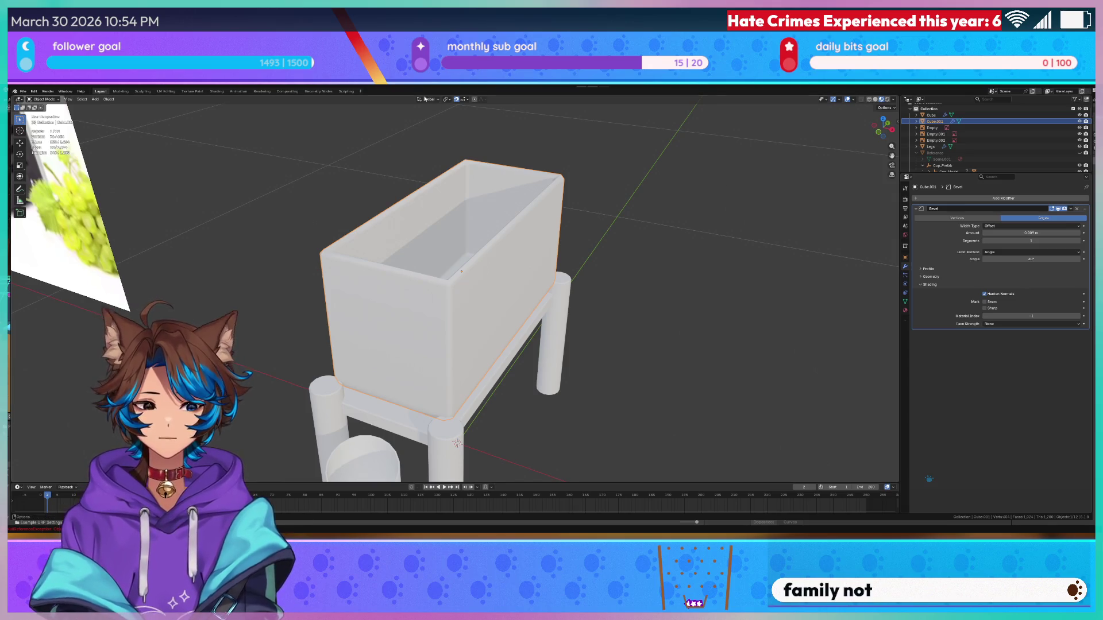
- Deselect everything and save the blend file
left_click(663, 253)
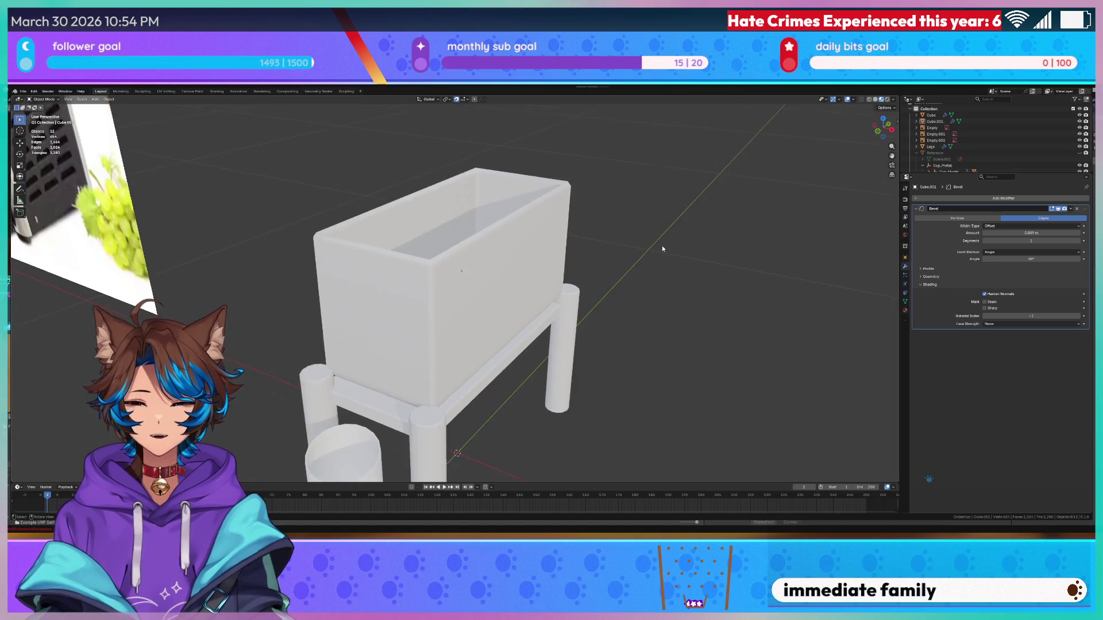
key("ctrl+s")
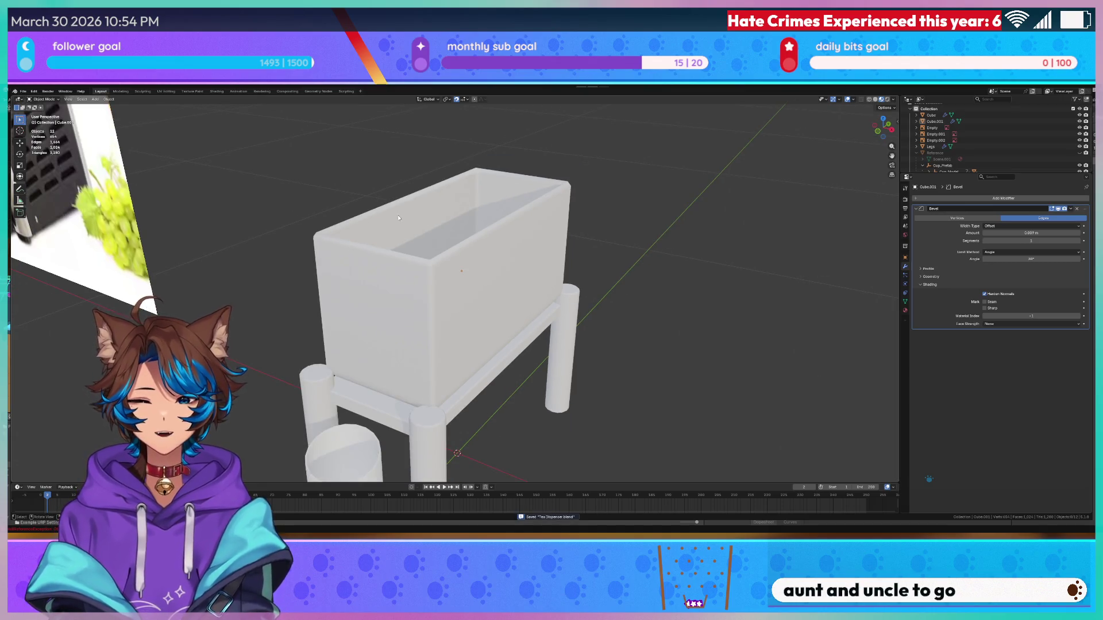
left_click(95, 99)
mouse_move(104, 108)
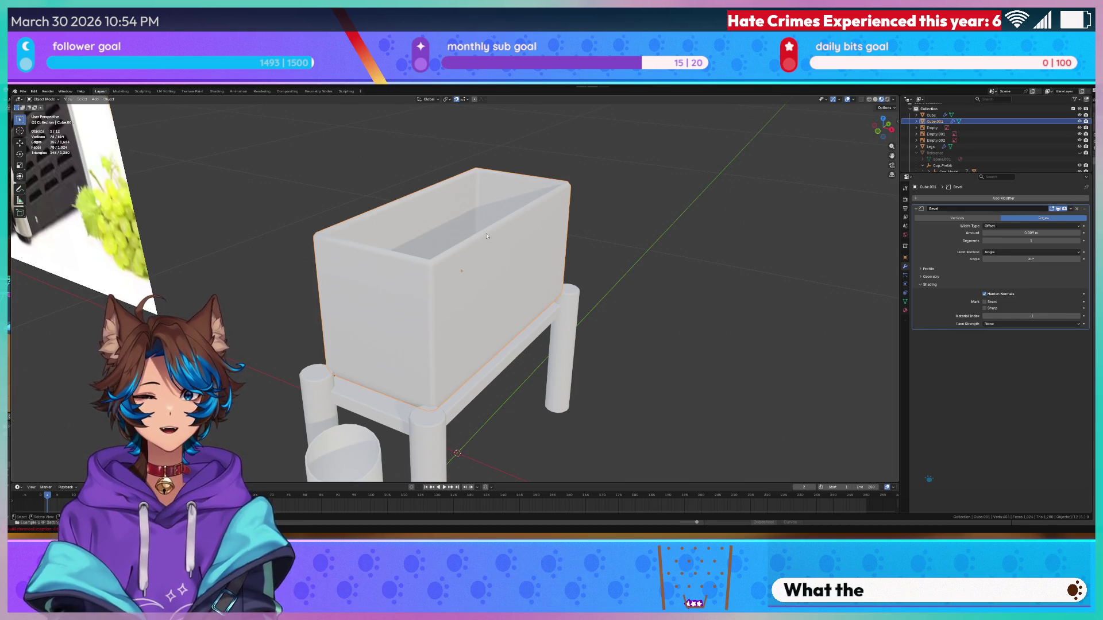
- Create a new collection under Scene Collection and move Legs into Collection 2
left_click(936, 122)
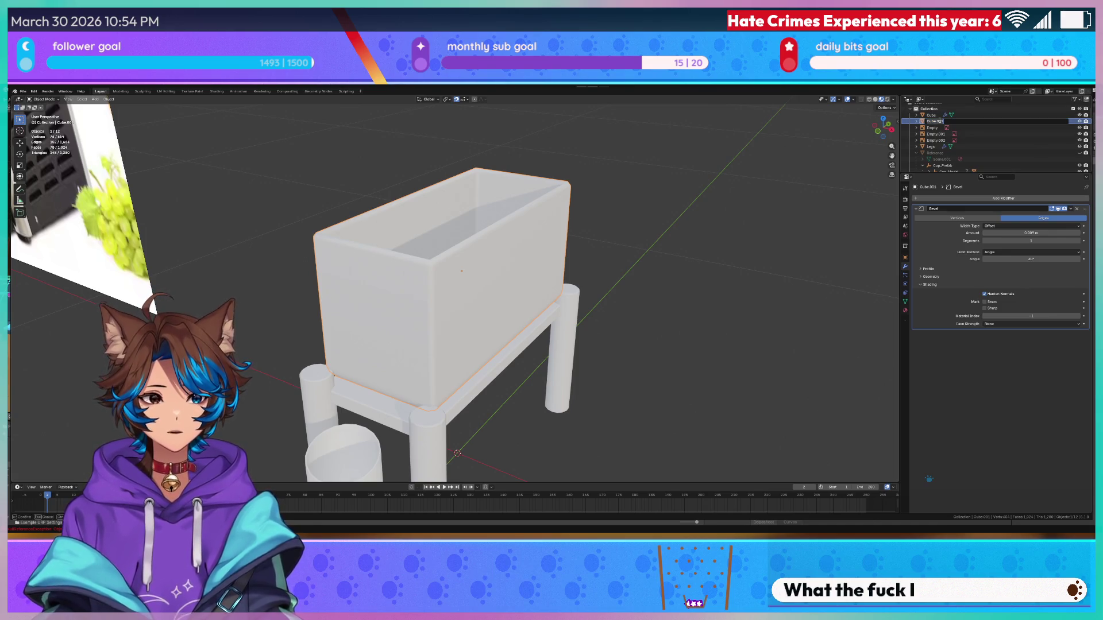
scroll(933, 112, "up", 2)
right_click(931, 108)
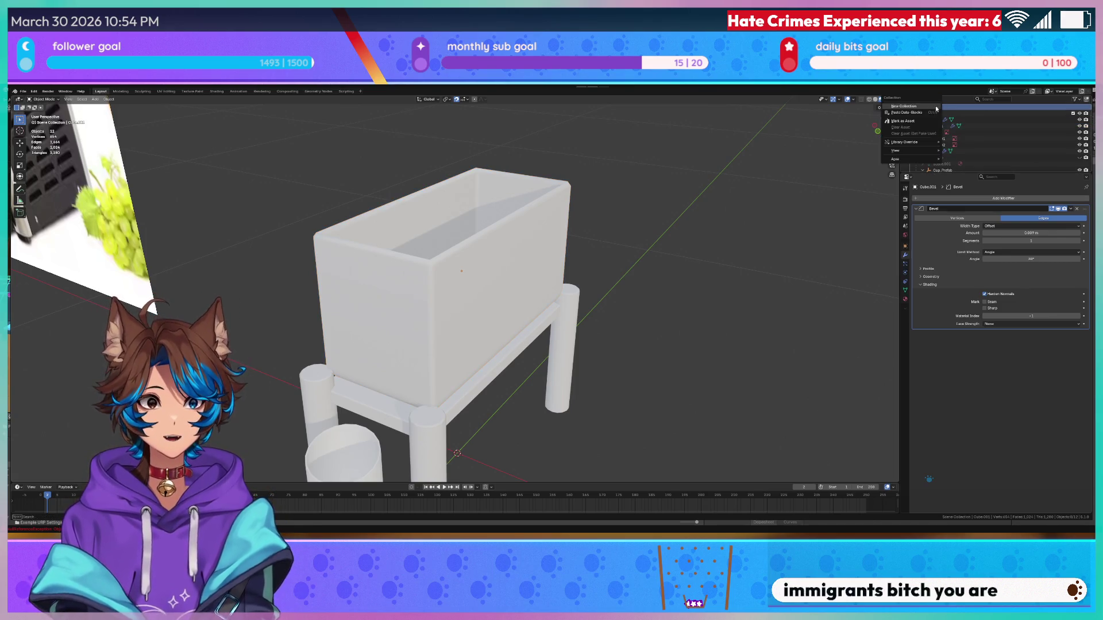
left_click(933, 107)
scroll(933, 126, "down", 3)
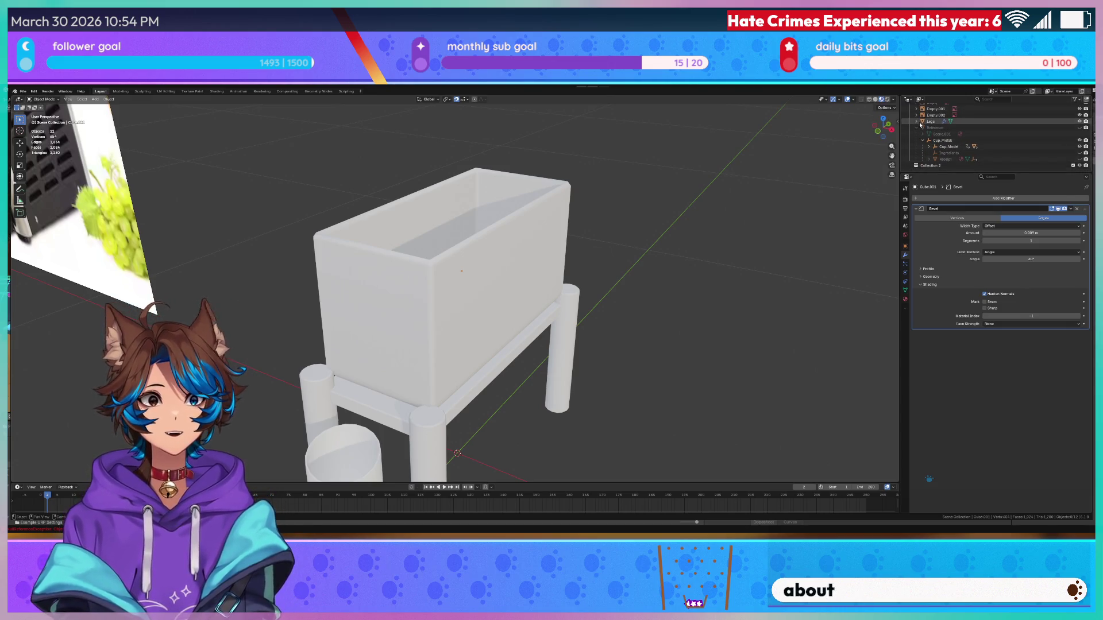
left_click_drag(923, 122, 935, 171)
- Start renaming the box jar in the Outliner by typing its new name
scroll(931, 132, "up", 2)
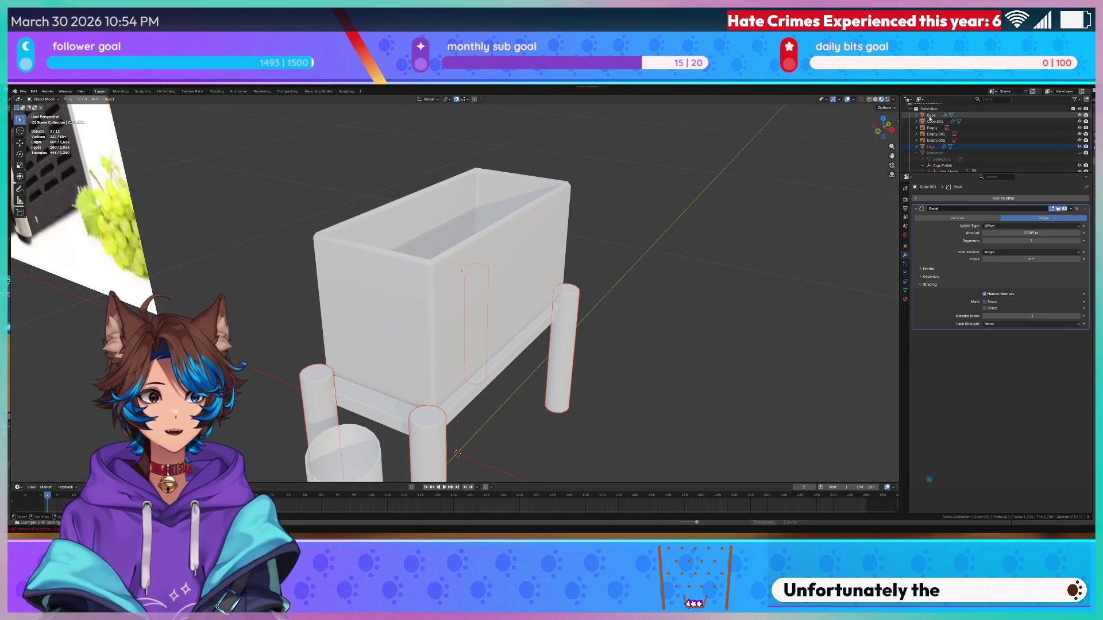
double_click(933, 121)
type("Wa")
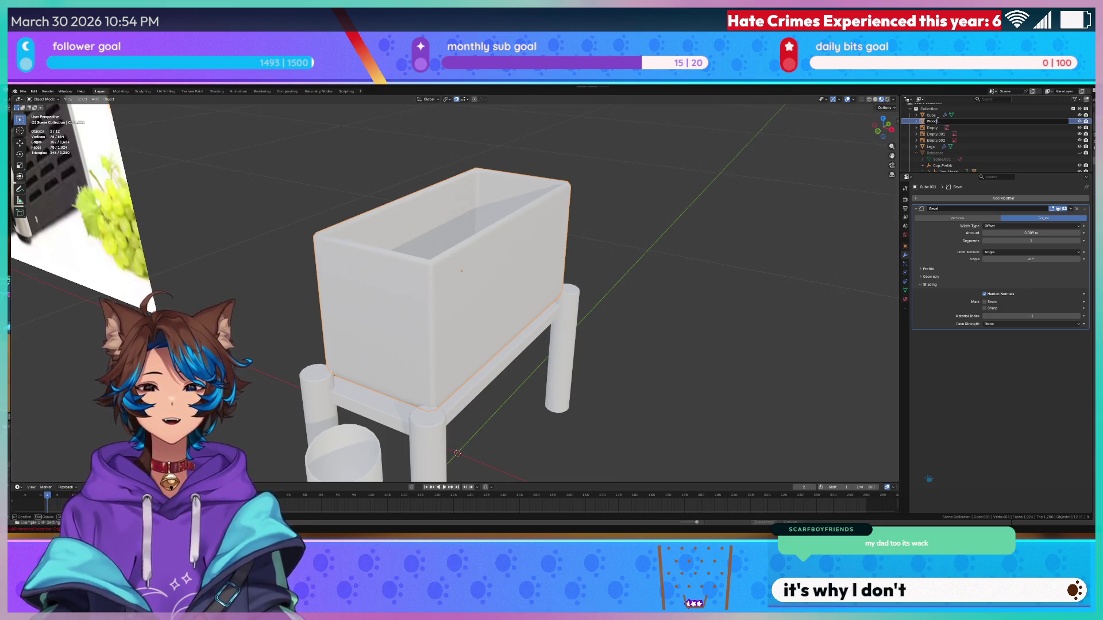
type("Sta")
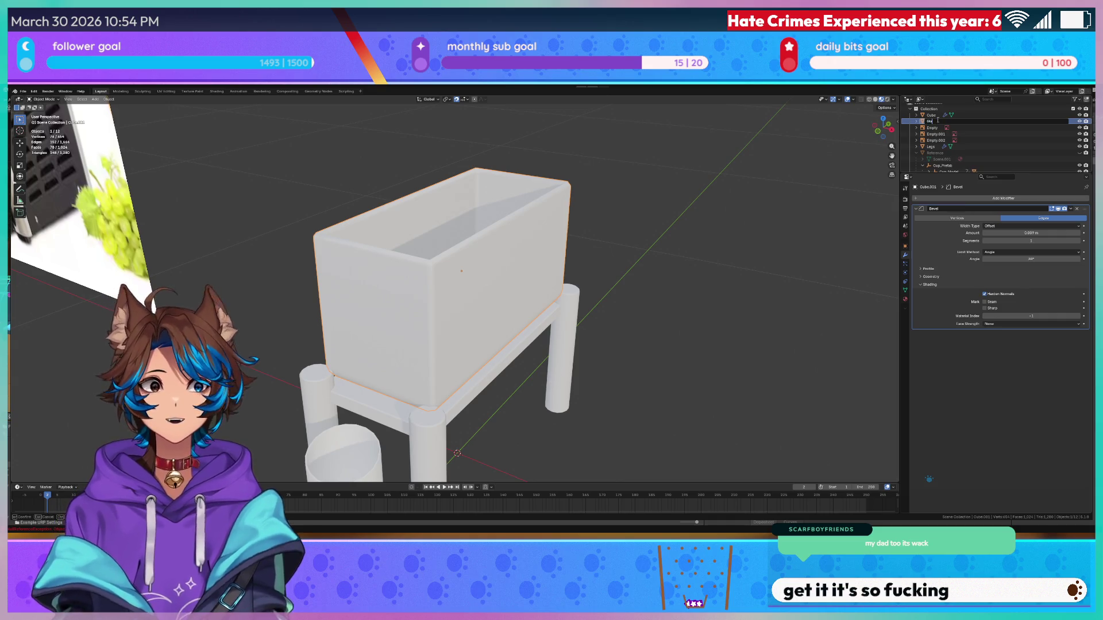
type(" Jar")
- Confirm the name Glass Jar and drag it into Collection 2
key("Return")
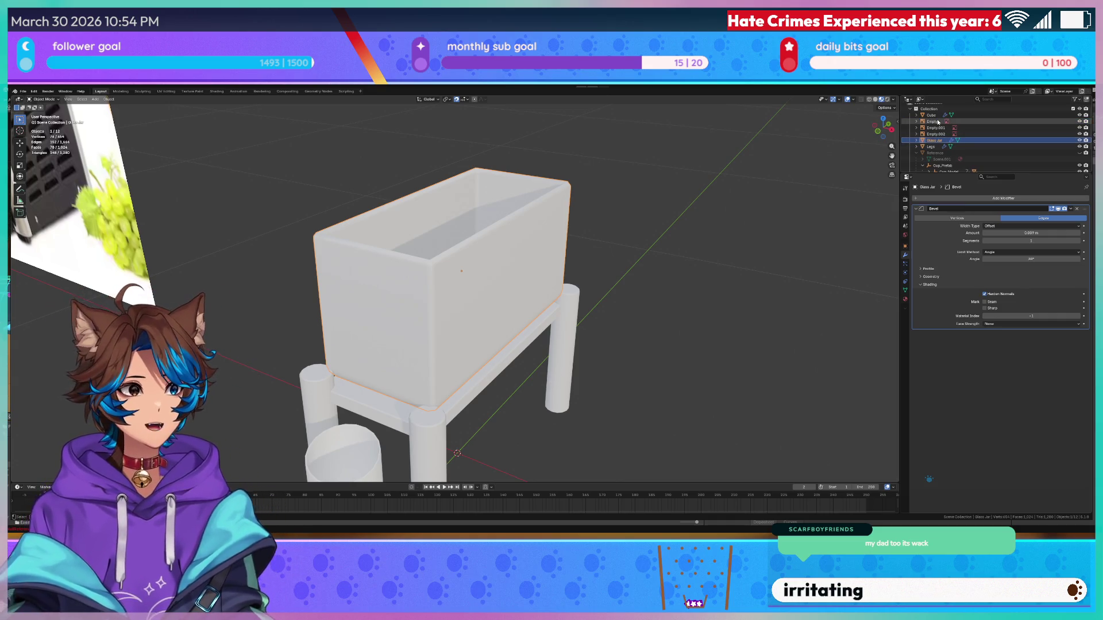
scroll(938, 122, "down", 3)
left_click_drag(929, 163, 929, 162)
- Place the Legs inside Collection 2 alongside Glass Jar
left_click(929, 166)
scroll(944, 141, "up", 2)
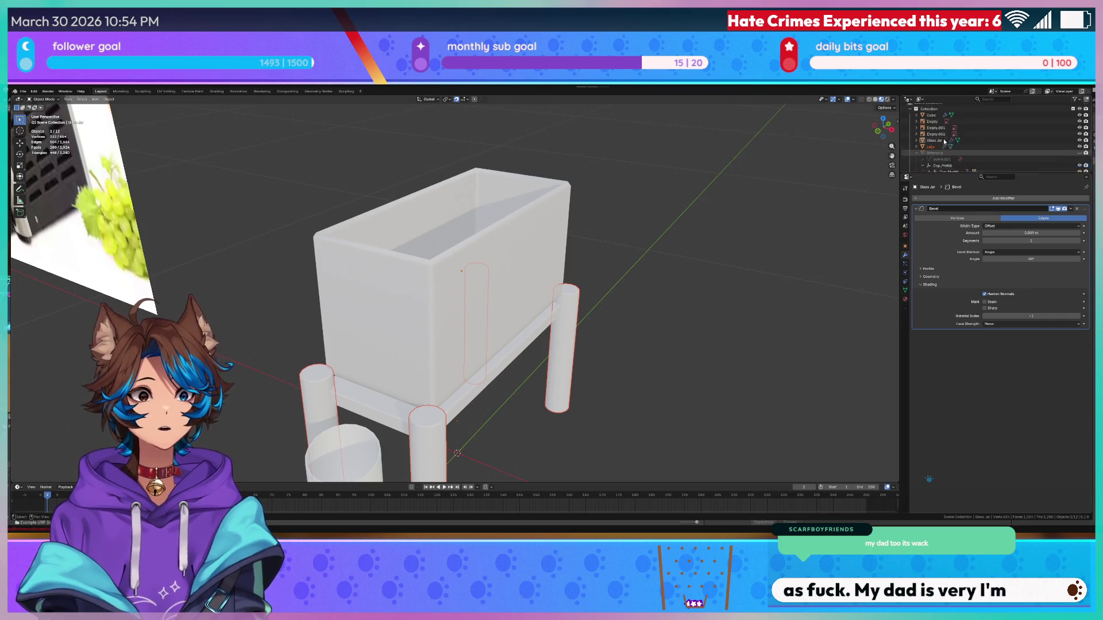
scroll(944, 141, "down", 3)
left_click(931, 162)
left_click(930, 153)
scroll(929, 166, "up", 1)
left_click(929, 166)
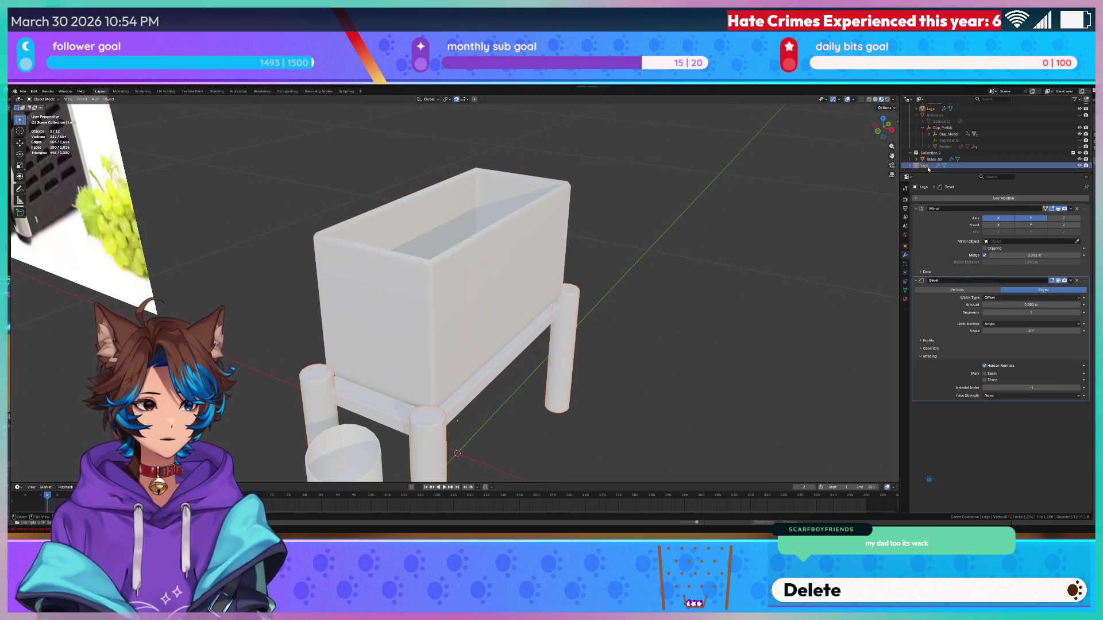
left_click_drag(929, 167, 930, 158)
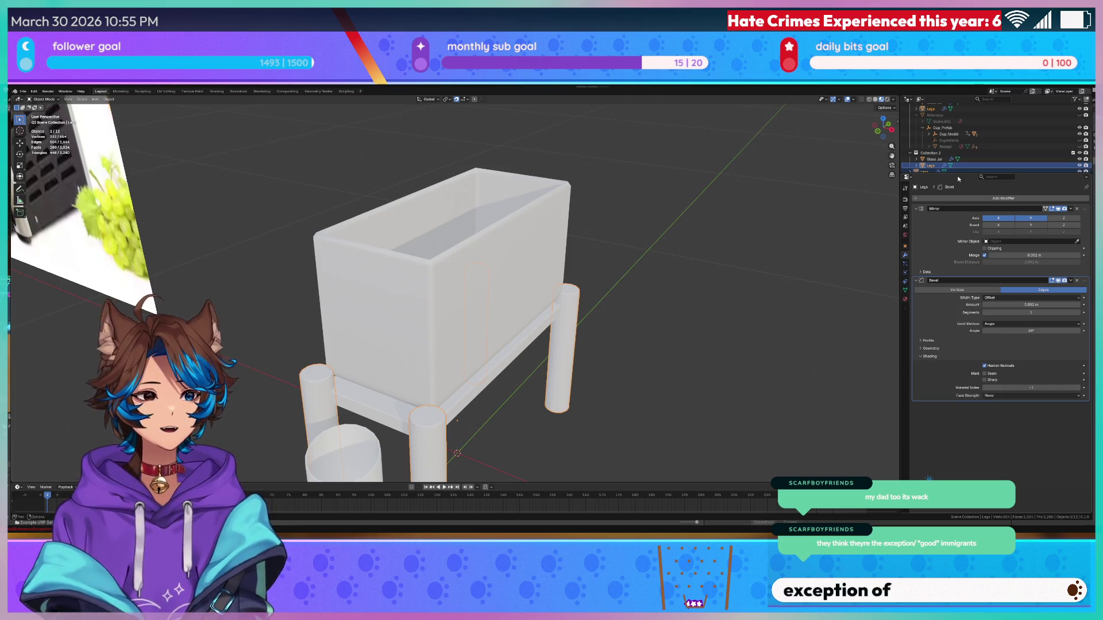
- Expand Legs to reveal its Cylinder child, then select the platform Cube for renaming
left_click(918, 166)
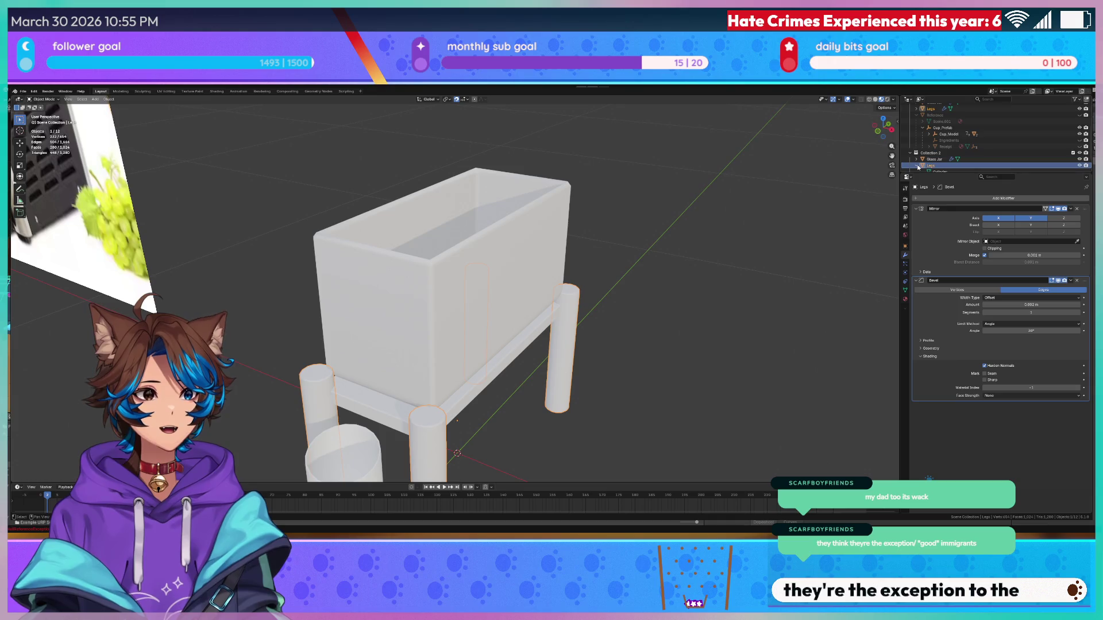
scroll(917, 166, "down", 1)
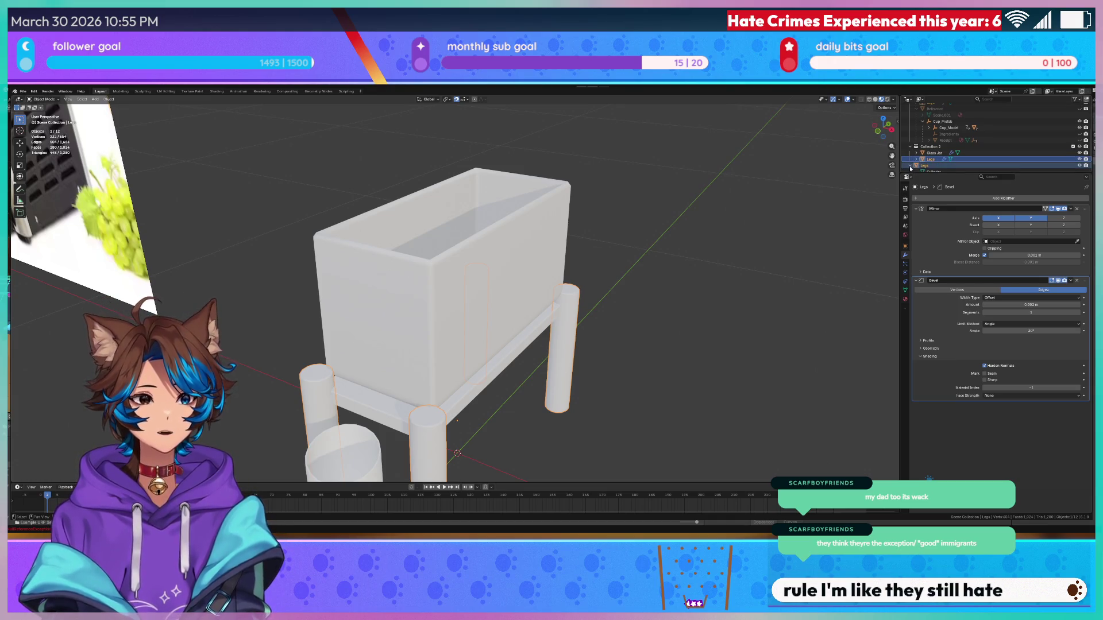
left_click(931, 167, "ctrl")
left_click(931, 166)
scroll(960, 167, "up", 2)
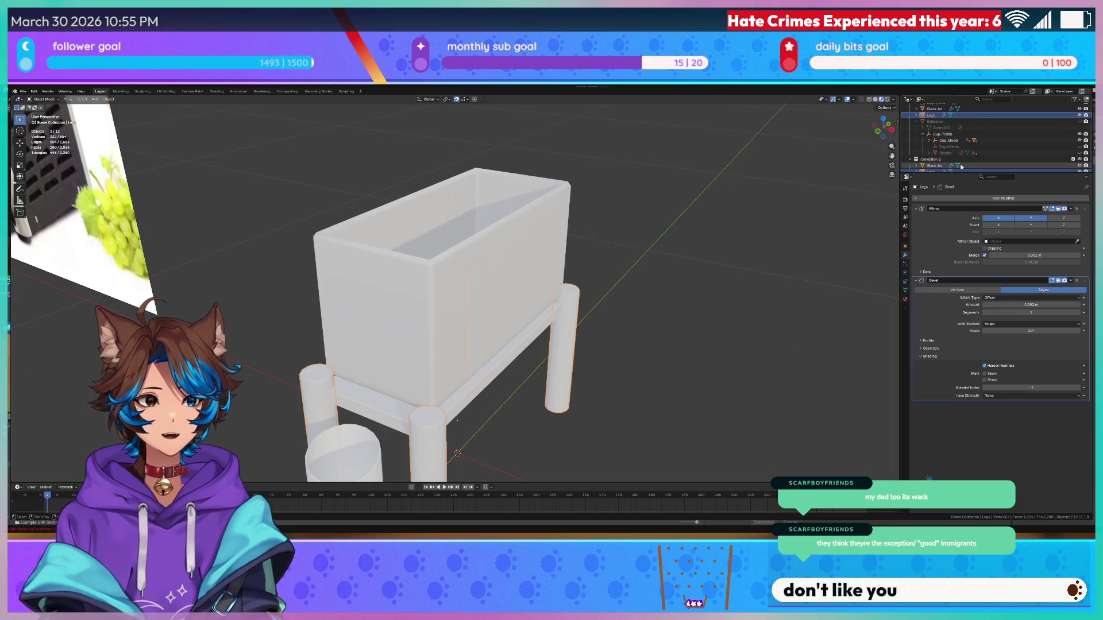
scroll(948, 144, "up", 5)
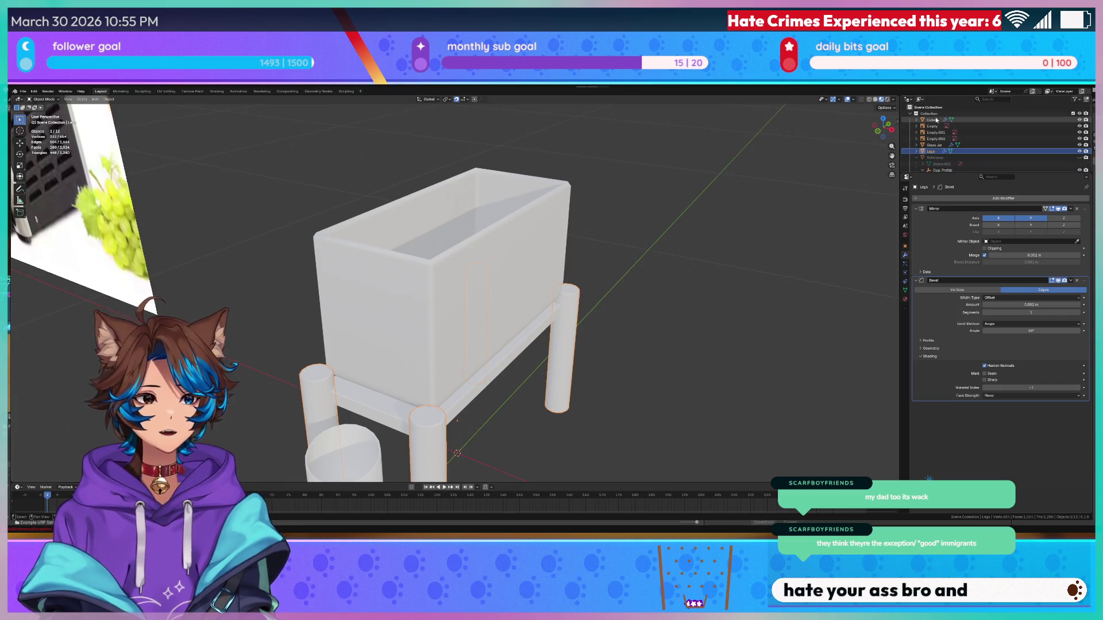
scroll(936, 132, "down", 4)
left_click(931, 152)
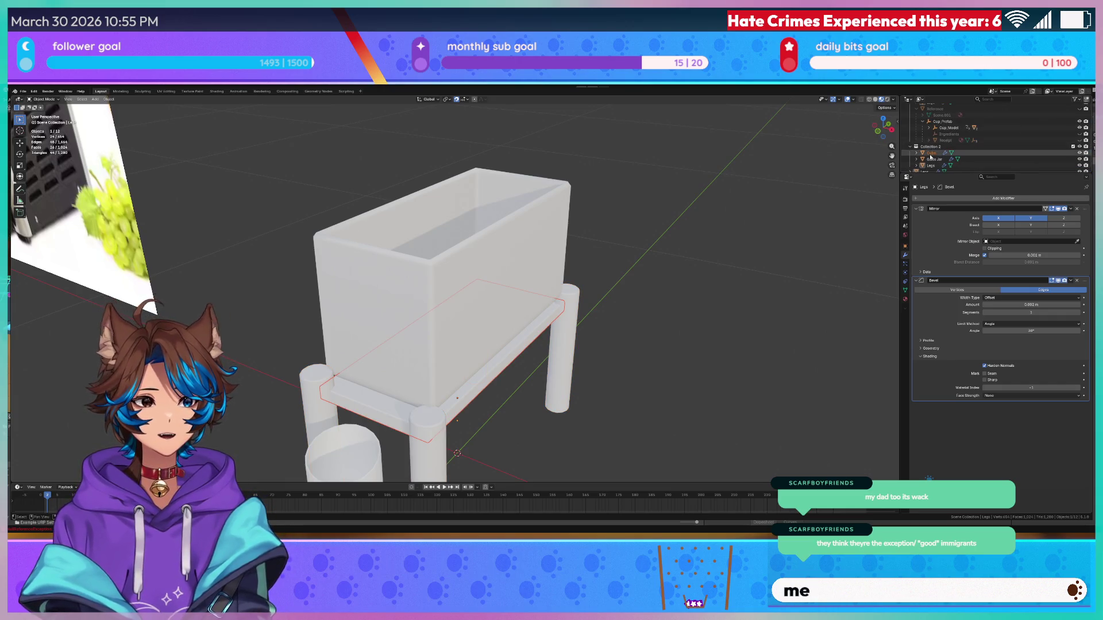
left_click(931, 153)
double_click(937, 154)
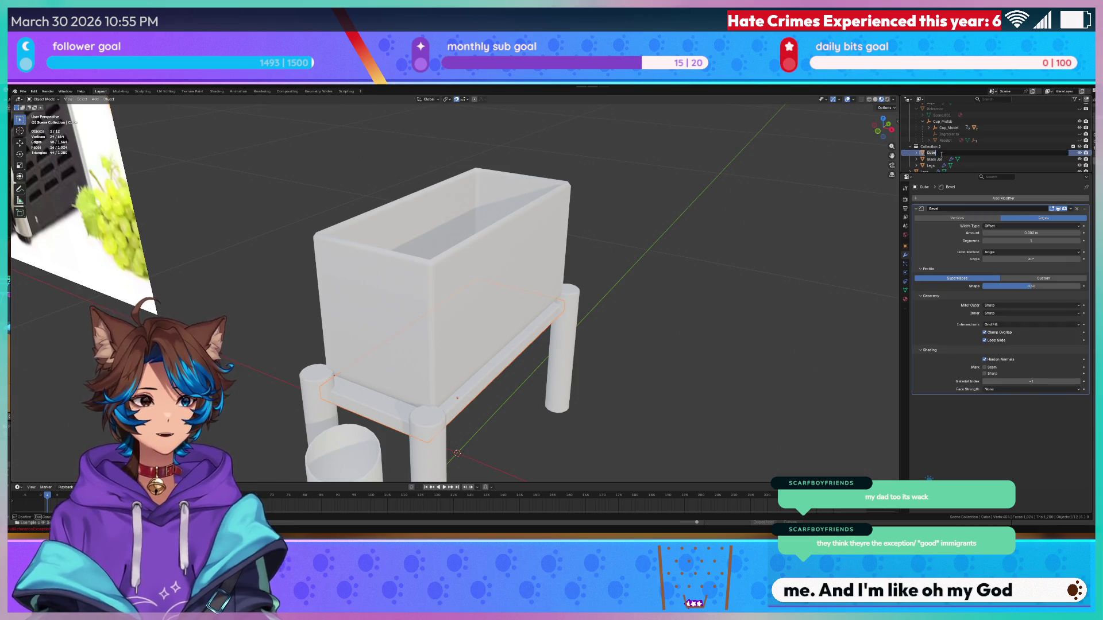
- Finish renaming the Cube platform to Wooden Base and clear the selection
type("se")
key("Return")
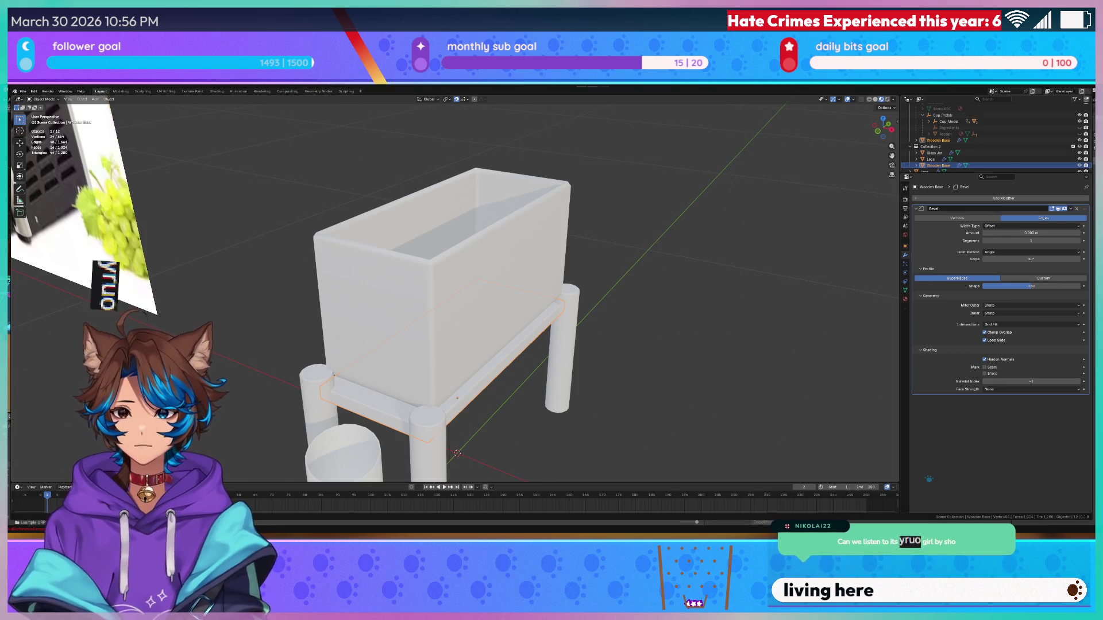
left_click(260, 179)
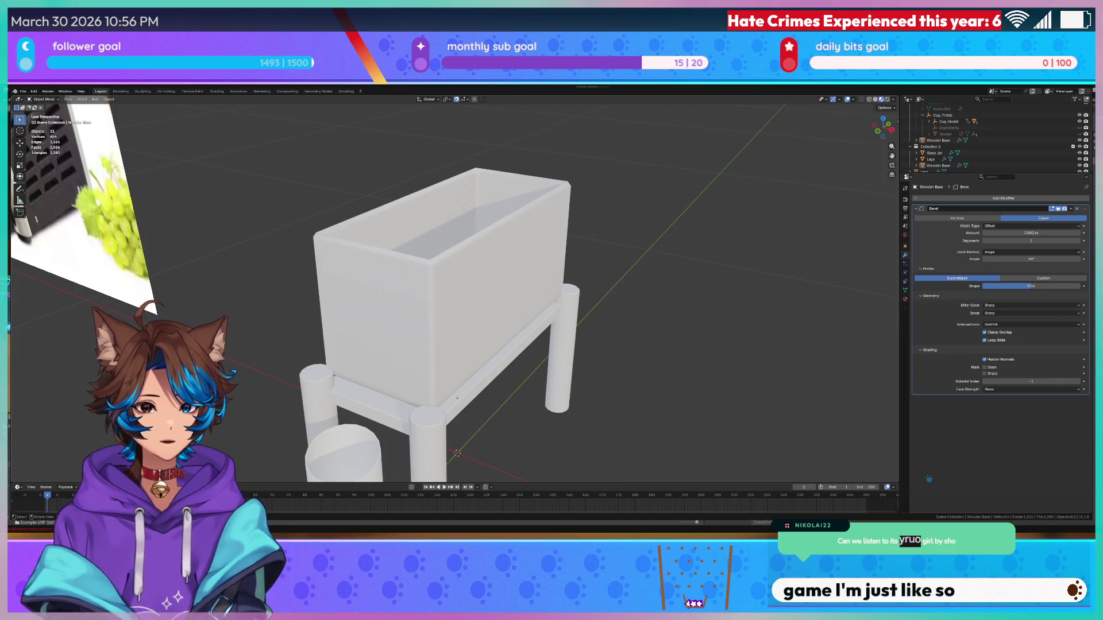
- Select the Glass Jar and toggle wireframe shading on and off in front view
scroll(351, 200, "down", 4)
mouse_move(459, 270)
left_mouse_down()
mouse_move(477, 281)
mouse_move(511, 247)
left_mouse_up()
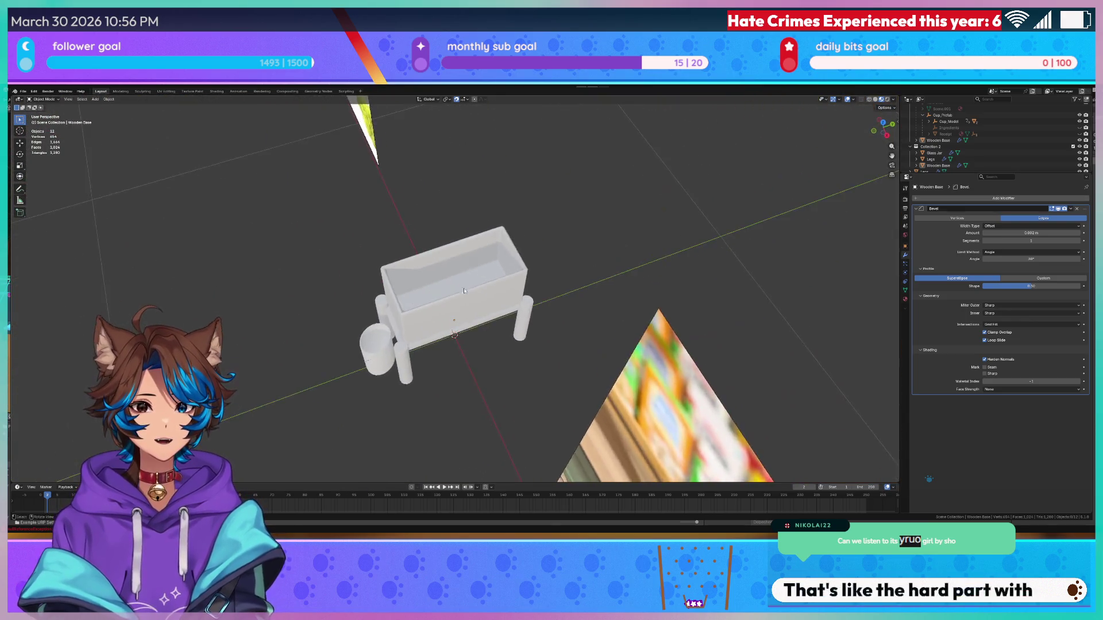
scroll(516, 240, "up", 5)
left_click(516, 240)
key("z")
left_click(472, 255)
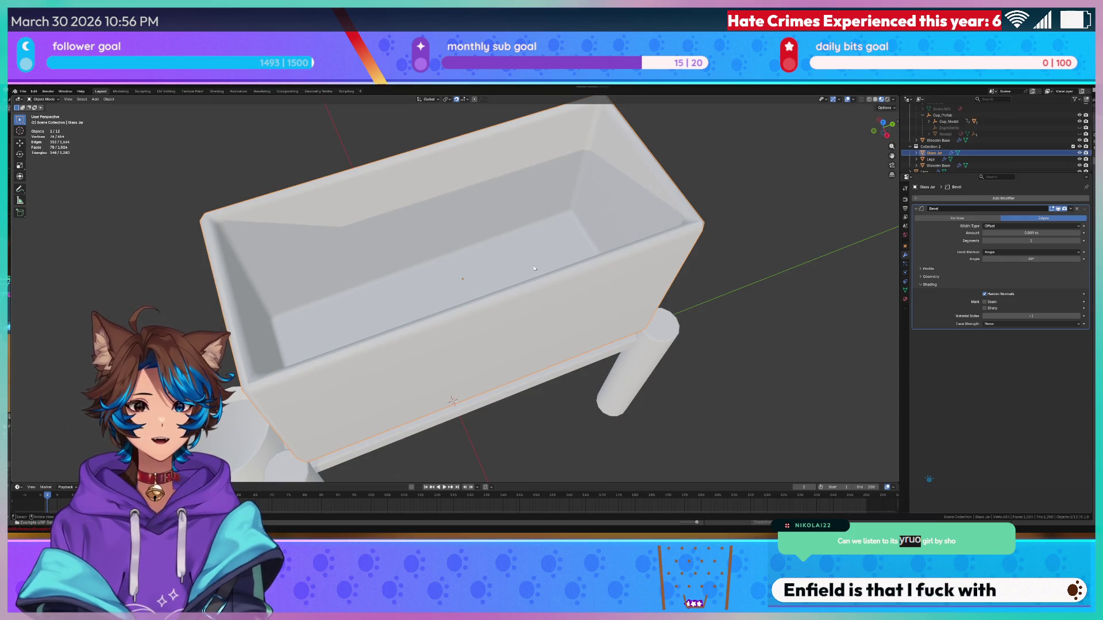
key("KP_1")
key("z")
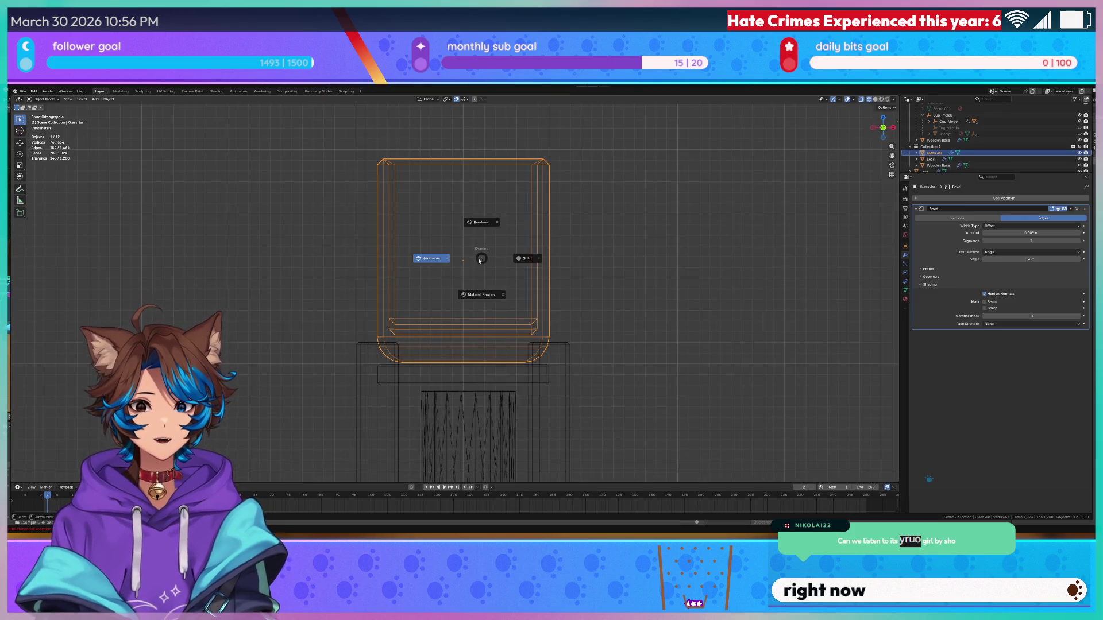
left_click(481, 295)
- Deselect the jar's edges in Edit Mode, switch to Material Preview, and save Tea Dispenser
key("Tab")
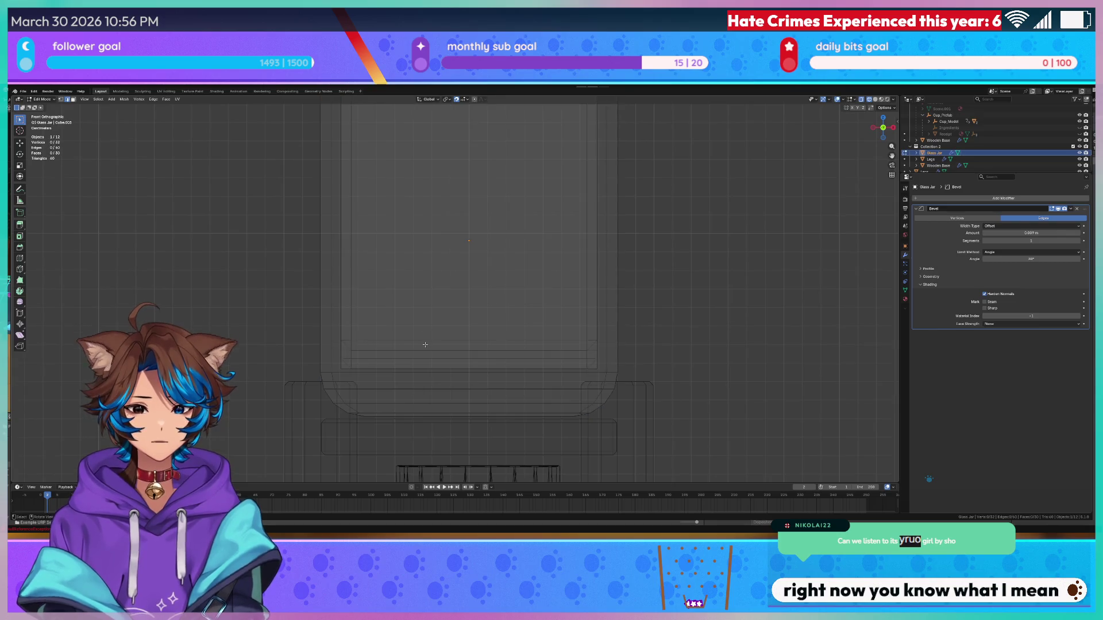
left_click(425, 351)
key("alt+a")
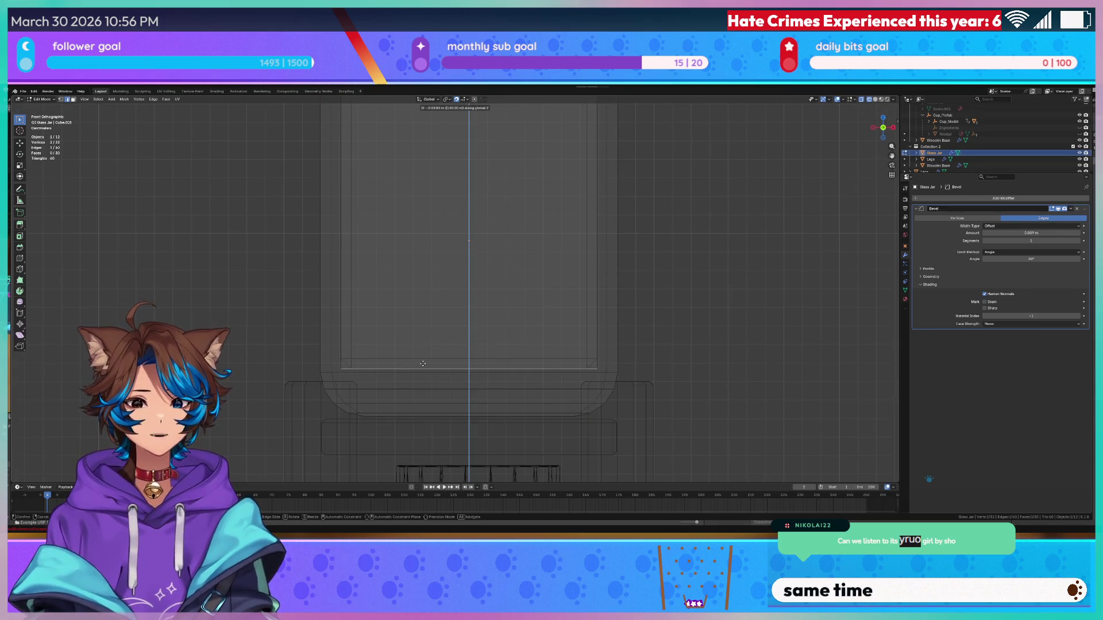
key("z")
left_click(720, 334)
scroll(631, 287, "down", 4)
key("ctrl+s")
mouse_move(632, 288)
left_mouse_down()
mouse_move(580, 253)
mouse_move(601, 240)
left_mouse_up()
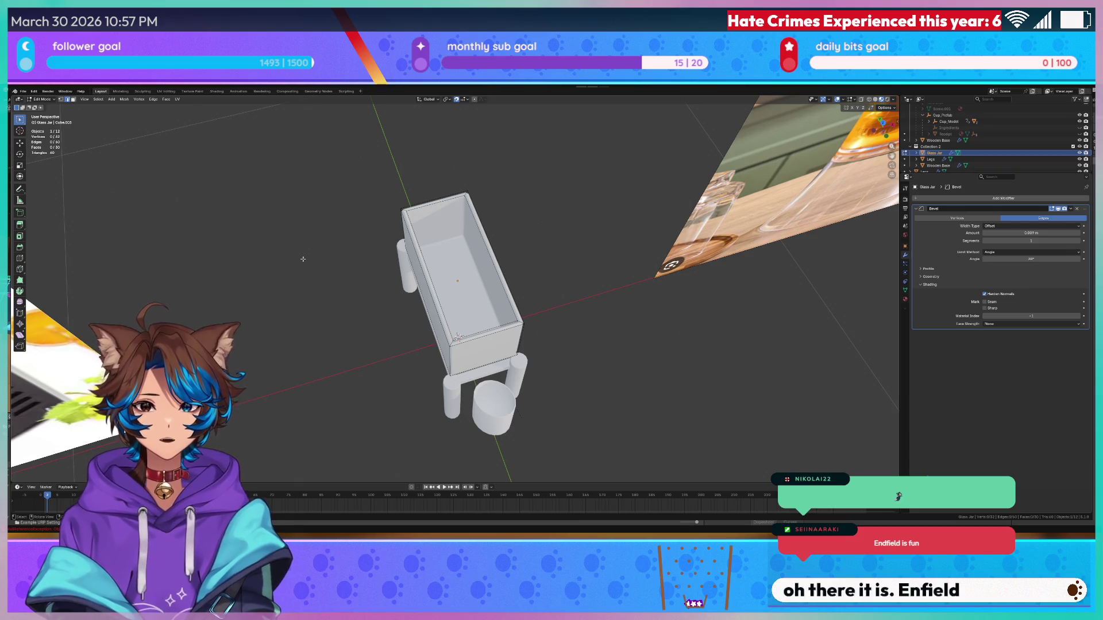
mouse_move(347, 214)
left_mouse_down()
mouse_move(364, 177)
mouse_move(278, 220)
mouse_move(291, 214)
left_mouse_up()
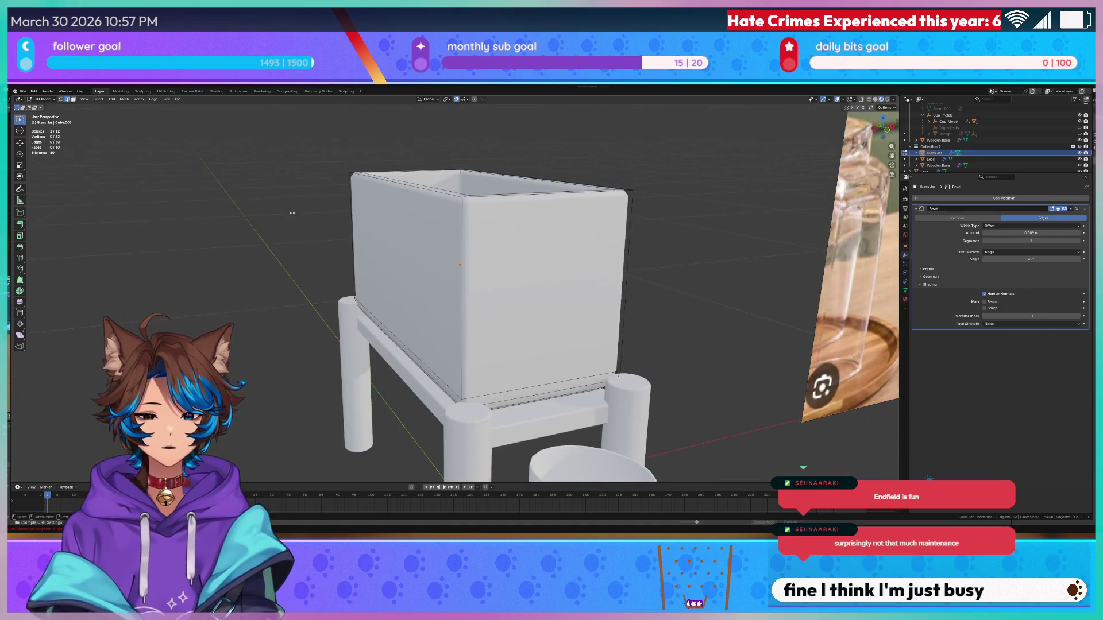
- Orbit to look down into the jar, save Tea Dispenser.blend, and open the Add > Mesh list
key("ctrl+s")
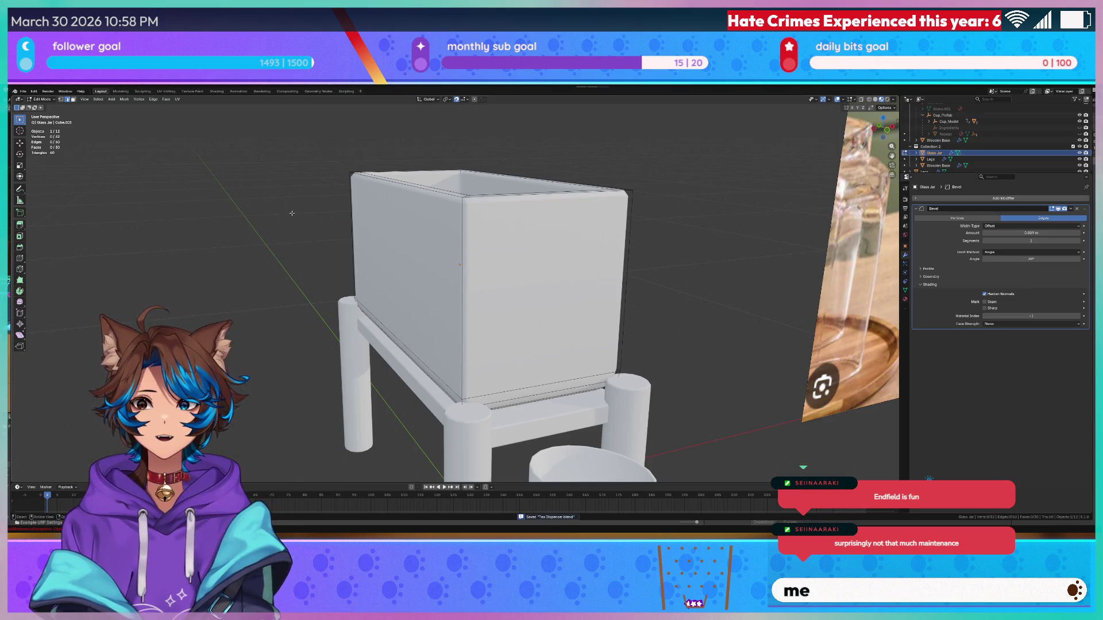
scroll(310, 300, "down", 1)
scroll(310, 300, "up", 1)
left_click_drag(310, 300, 270, 264)
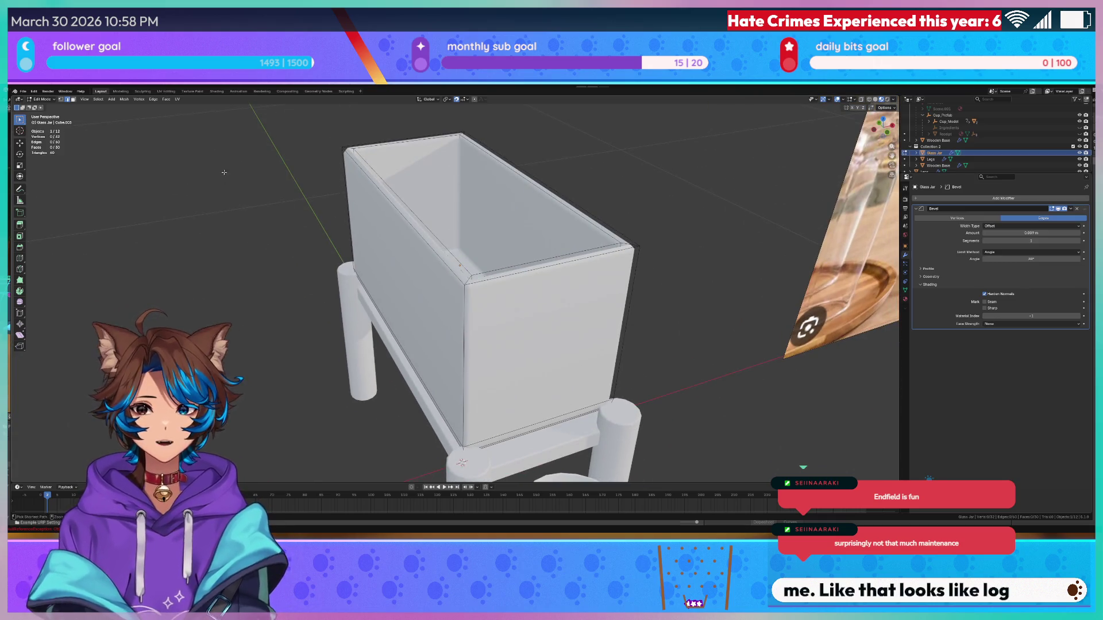
key("ctrl+s")
left_click(111, 99)
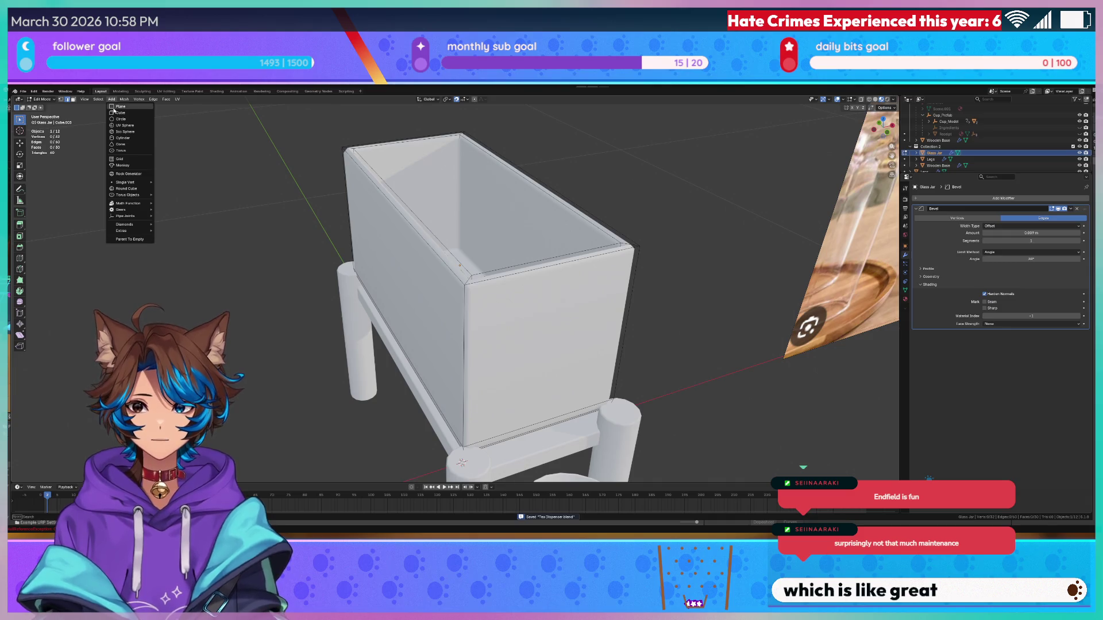
left_click(120, 112)
scroll(191, 205, "down", 5)
key("KP_1")
key("g")
key("z")
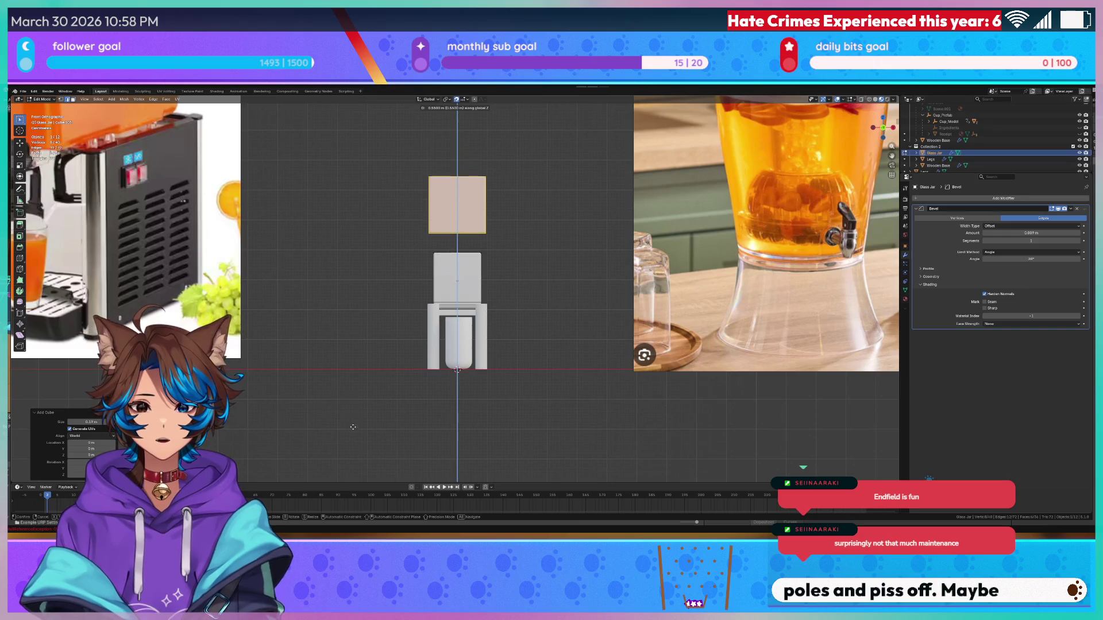
left_click(362, 444)
scroll(413, 337, "up", 5)
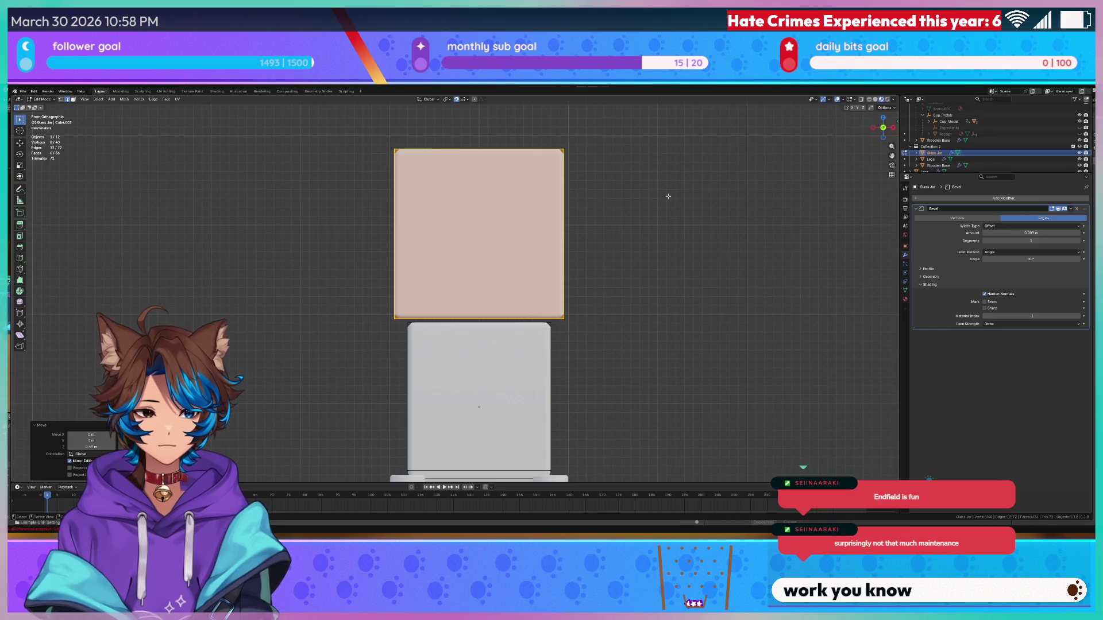
key("ctrl+z")
scroll(663, 198, "down", 5)
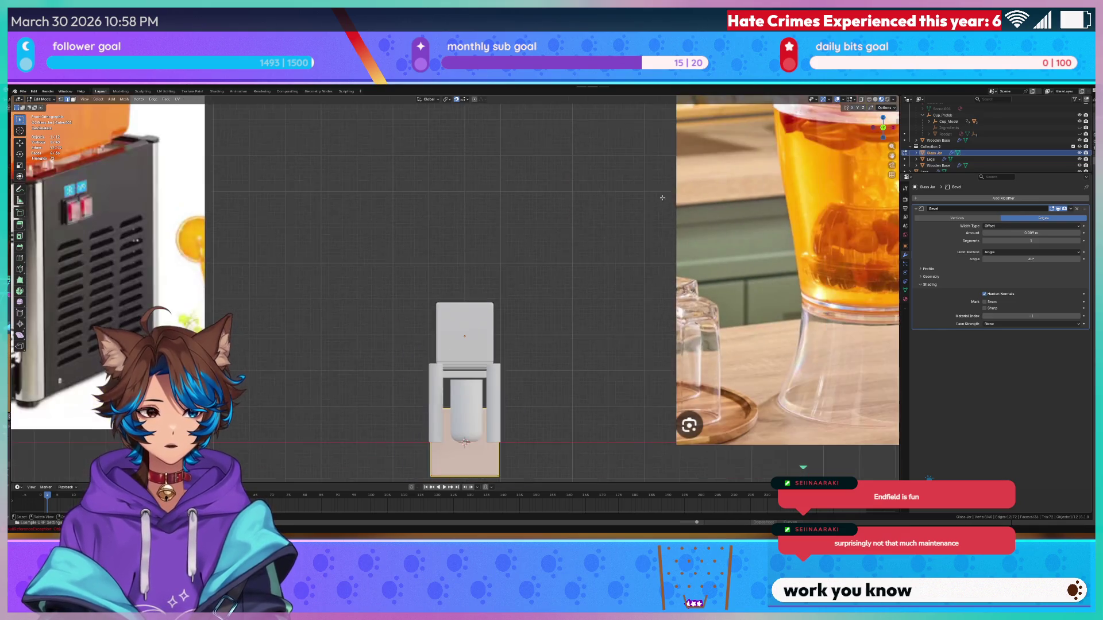
key("x")
left_click(533, 230)
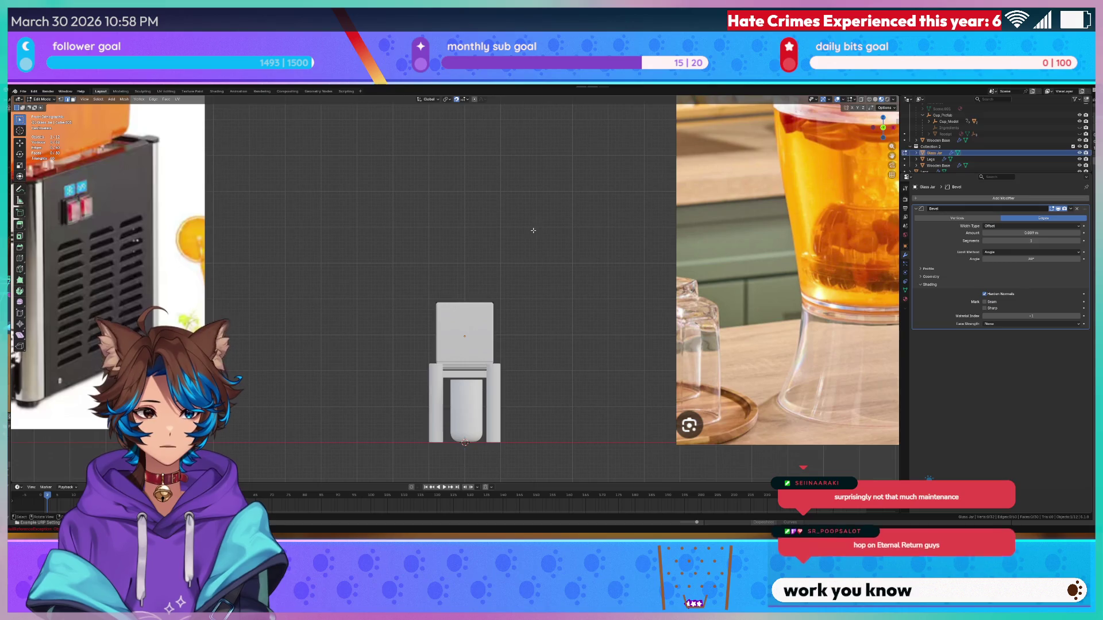
scroll(924, 155, "up", 2)
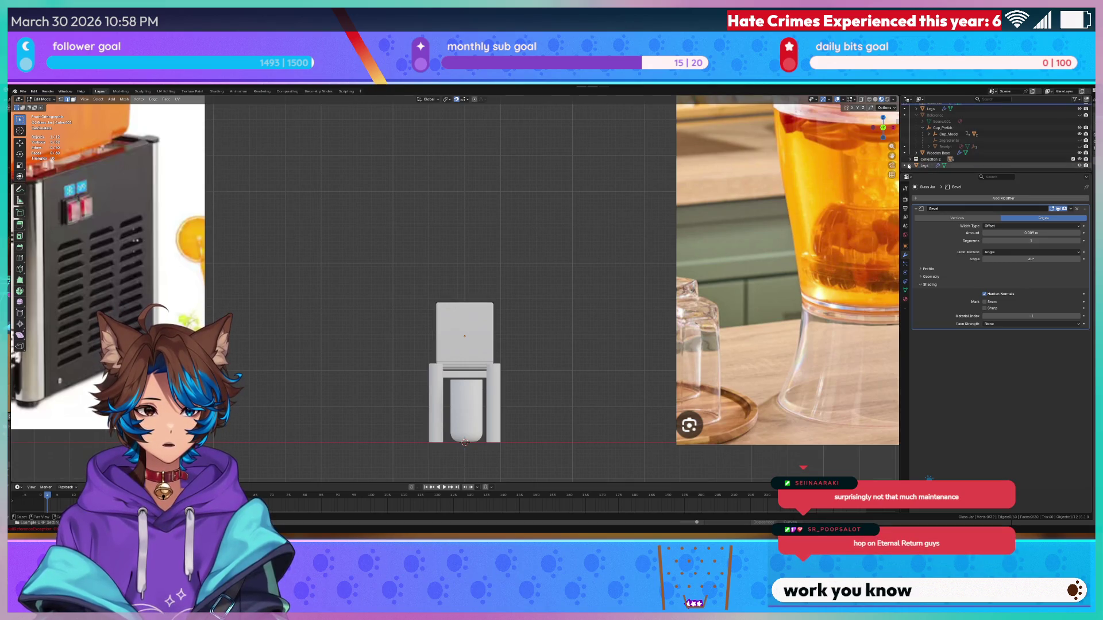
scroll(918, 155, "up", 5)
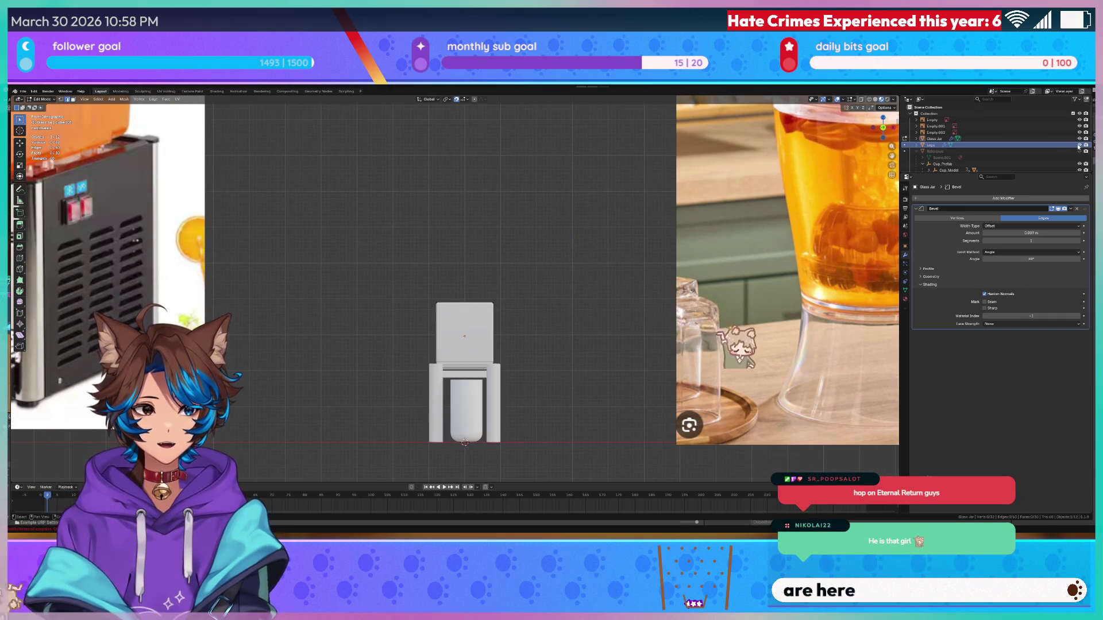
left_click(989, 144)
- Drag Legs into Collection 2 in the Outliner, return to Object Mode, and deselect
left_click_drag(990, 144, 935, 160)
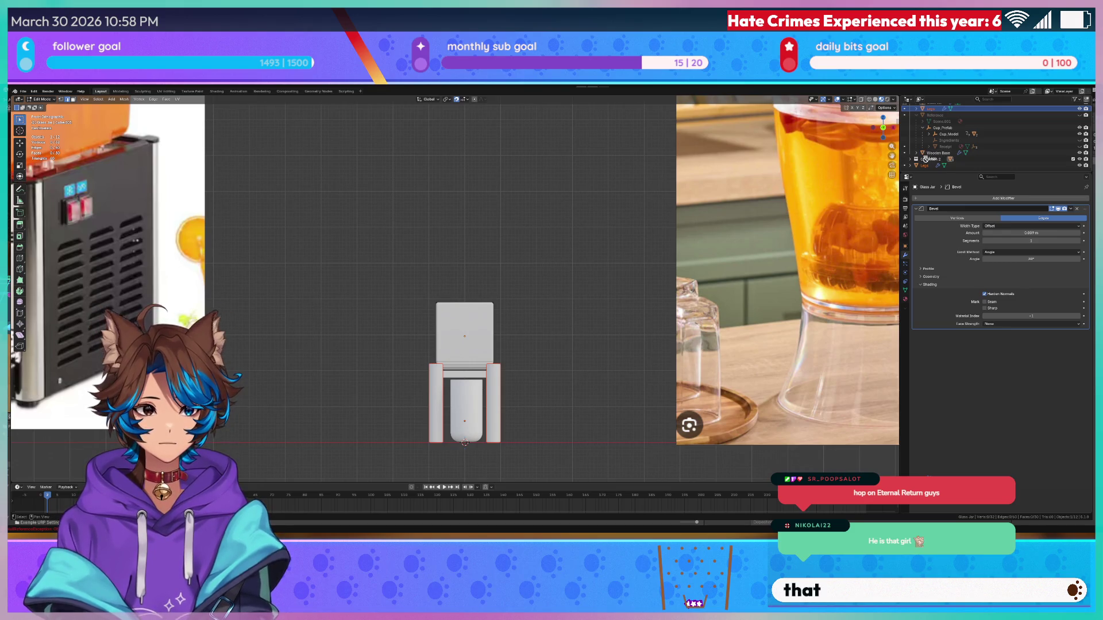
left_click_drag(913, 163, 934, 163)
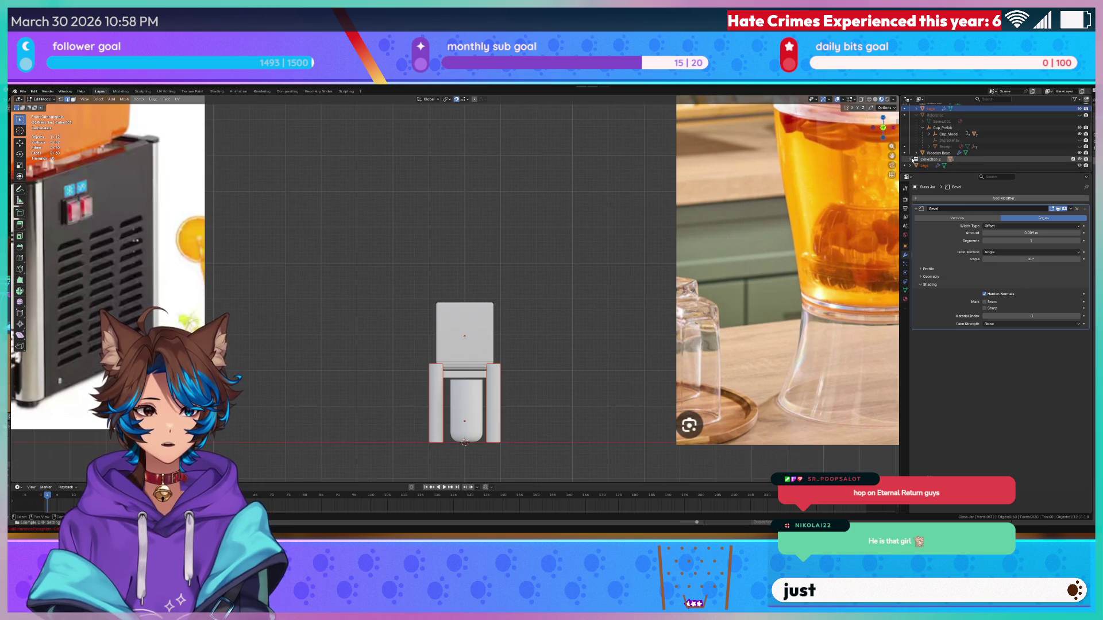
left_click(909, 166)
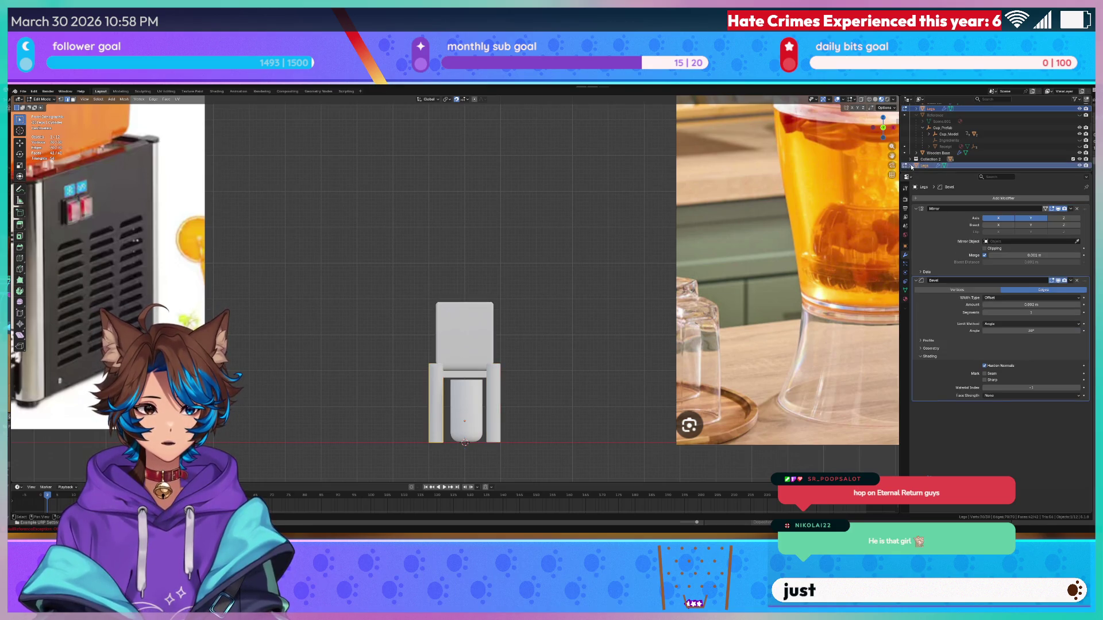
left_click(908, 166)
mouse_move(908, 167)
left_mouse_down()
mouse_move(924, 110)
mouse_move(928, 161)
left_mouse_up()
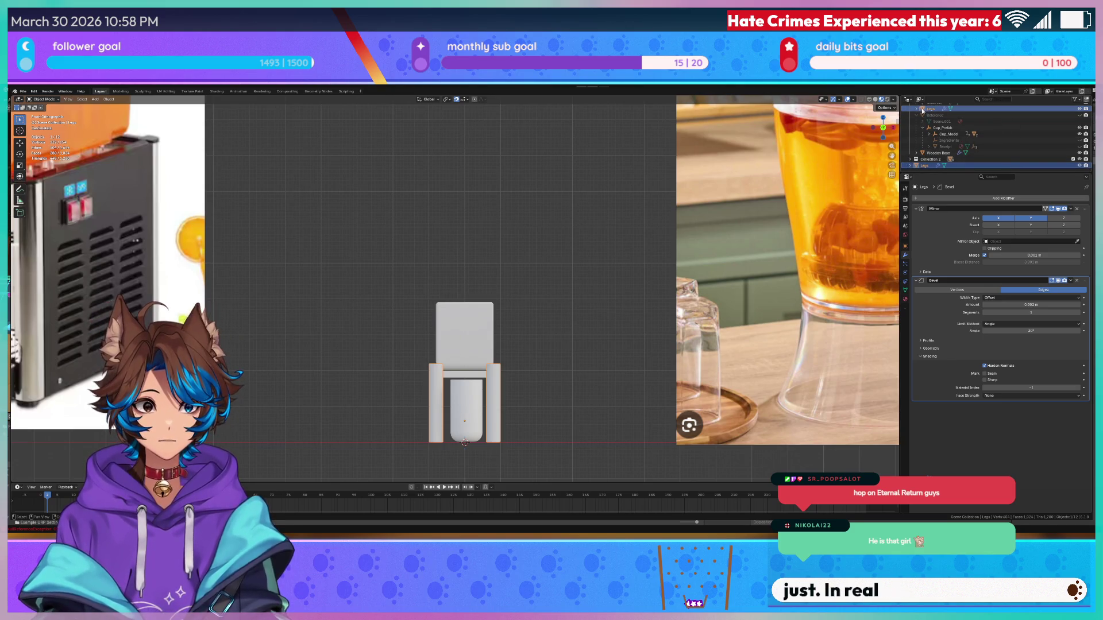
scroll(928, 155, "up", 3)
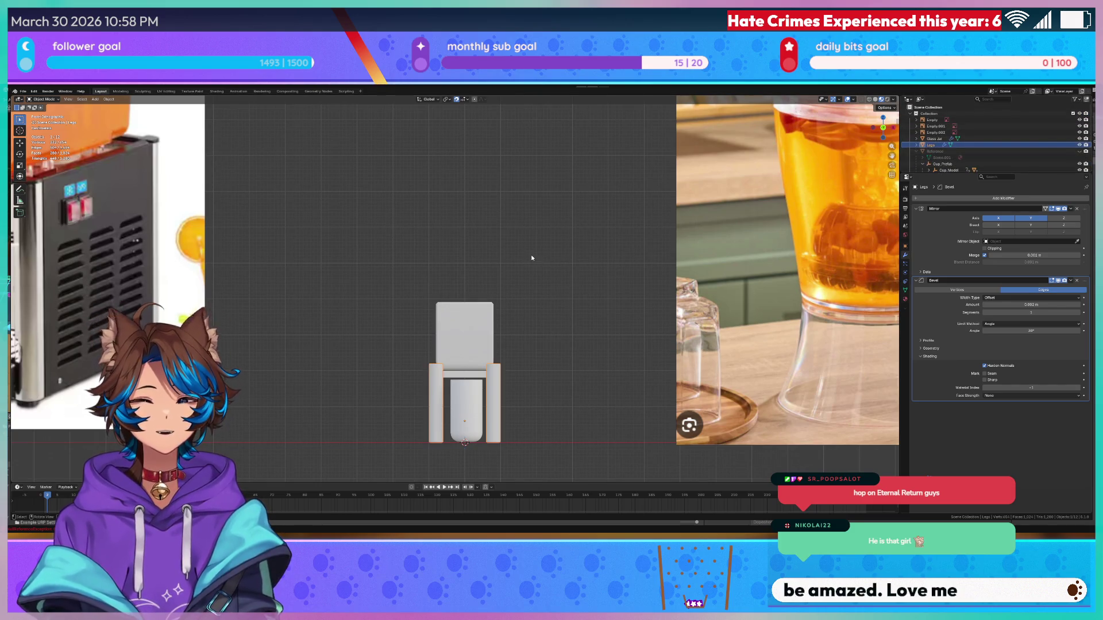
left_click(561, 232)
scroll(554, 229, "up", 2)
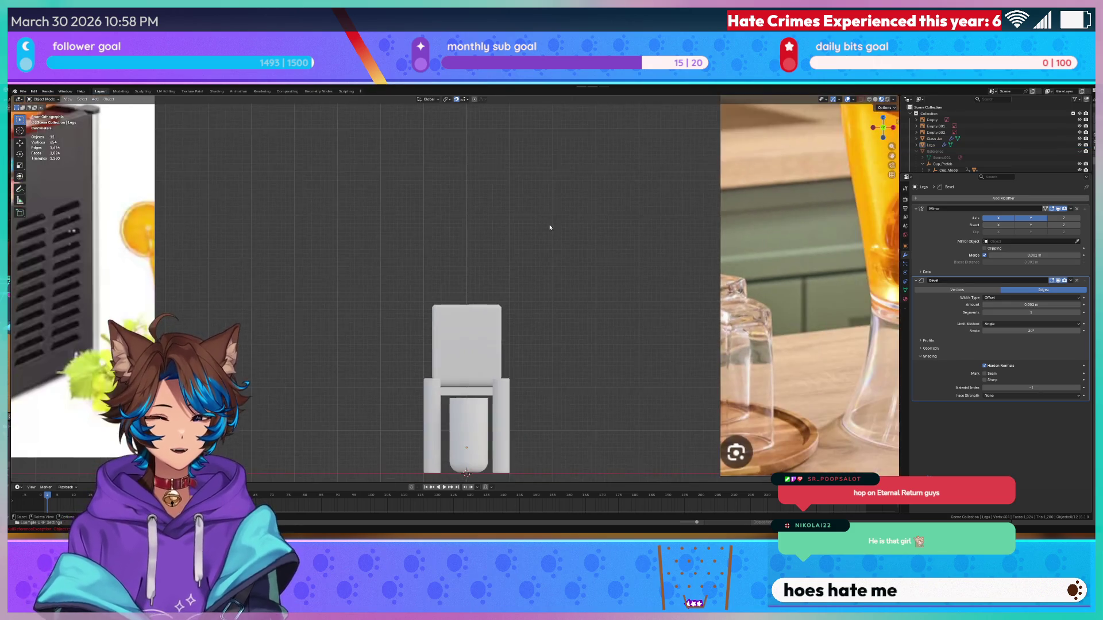
scroll(566, 250, "up", 4)
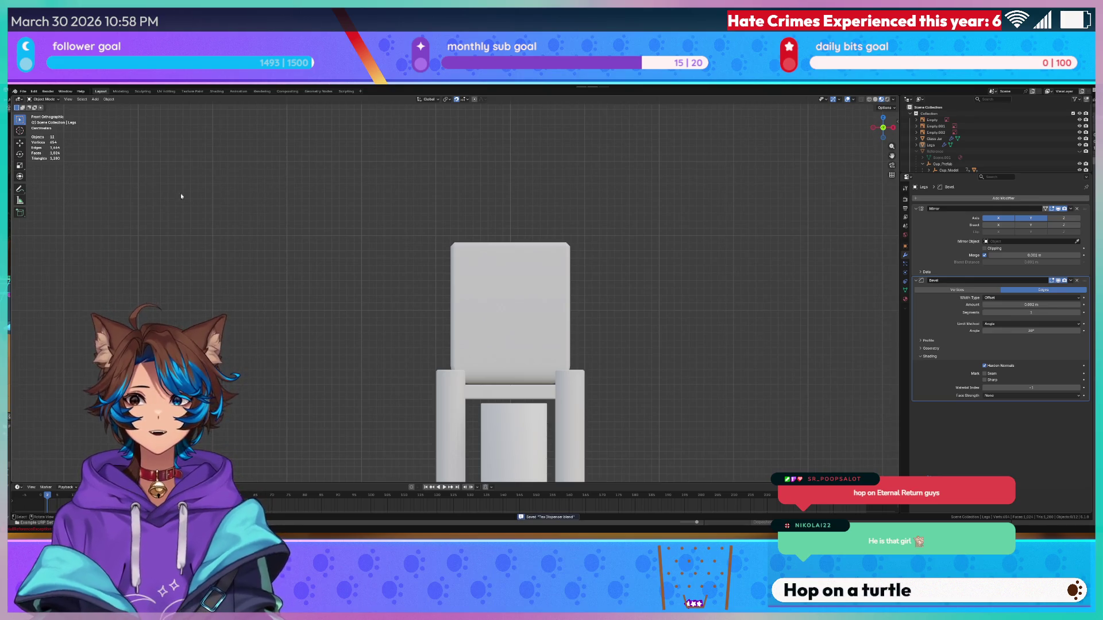
- Add a new cube mesh to the scene
key("q")
left_click(313, 195)
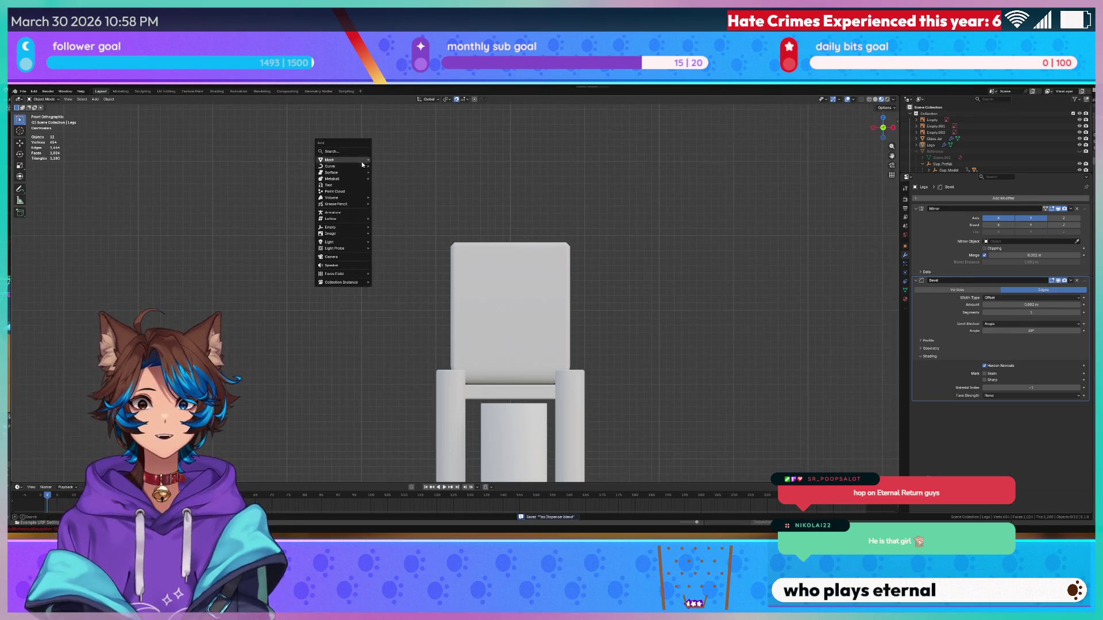
mouse_move(344, 160)
left_click(394, 167)
scroll(429, 261, "down", 4)
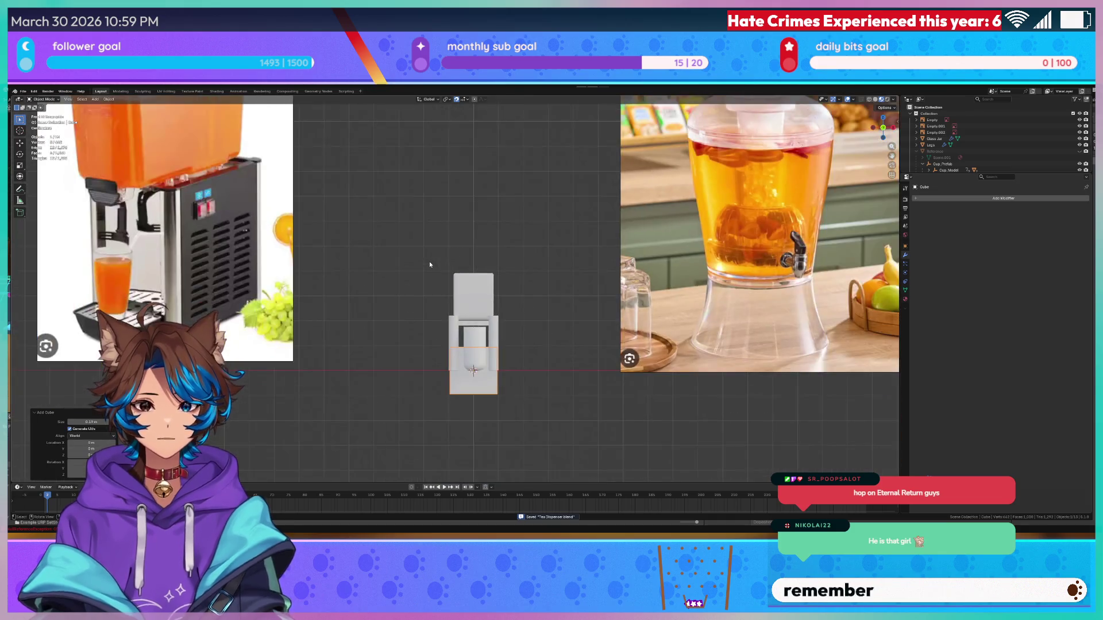
scroll(1062, 154, "down", 2)
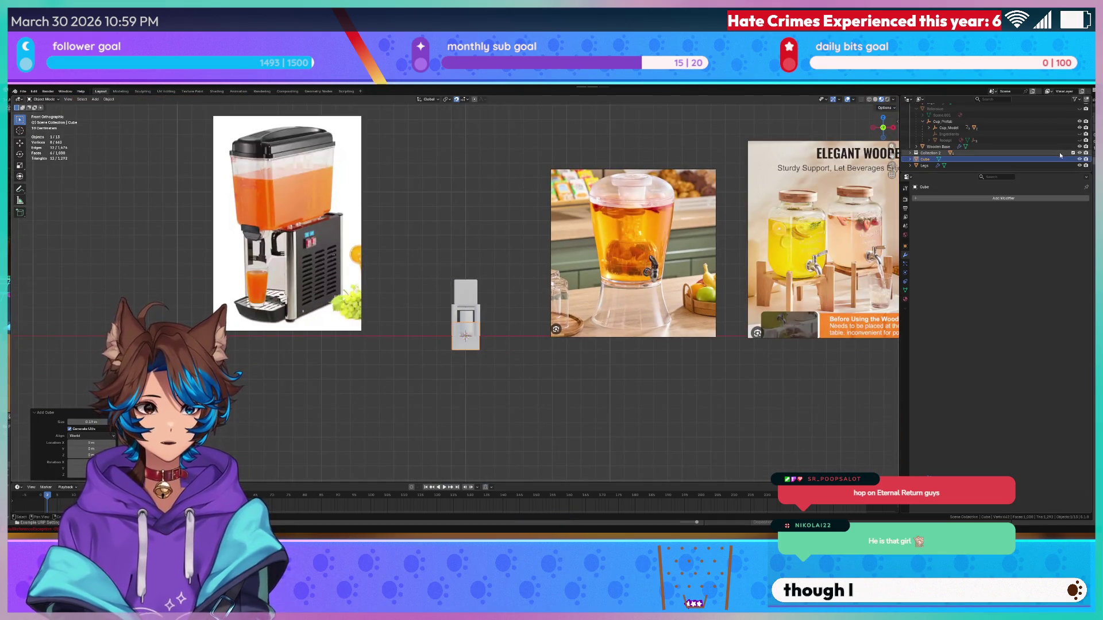
- Raise the new cube 0.44 m along Z onto the jar, then return to front view
left_click(1062, 159)
scroll(434, 310, "up", 4)
key("g")
key("z")
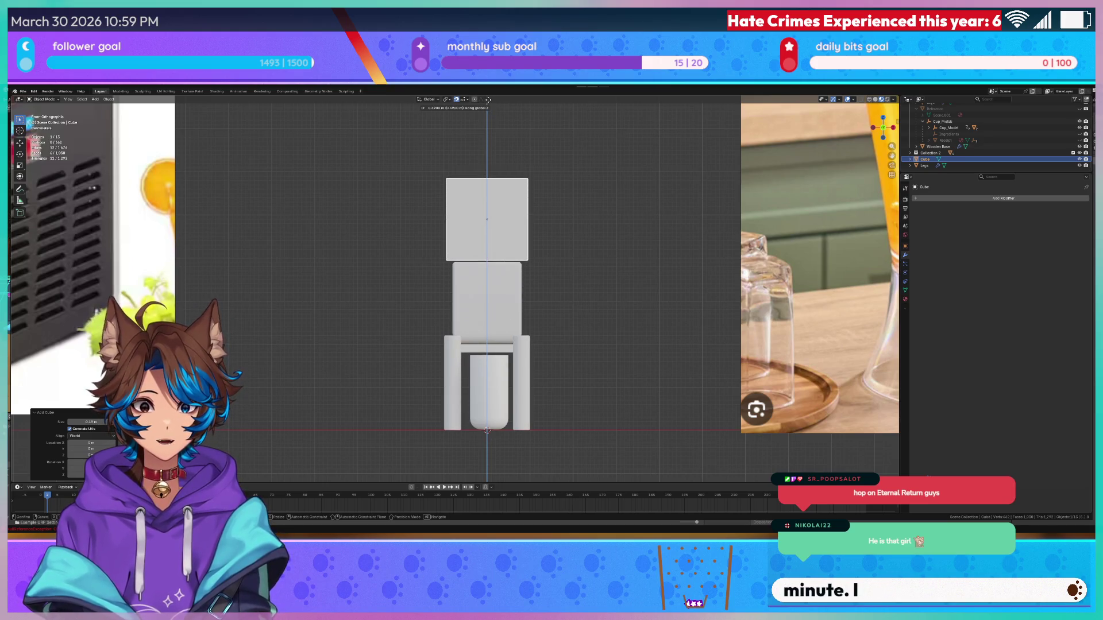
left_click(485, 107)
mouse_move(375, 239)
left_mouse_down()
mouse_move(392, 261)
mouse_move(453, 266)
left_mouse_up()
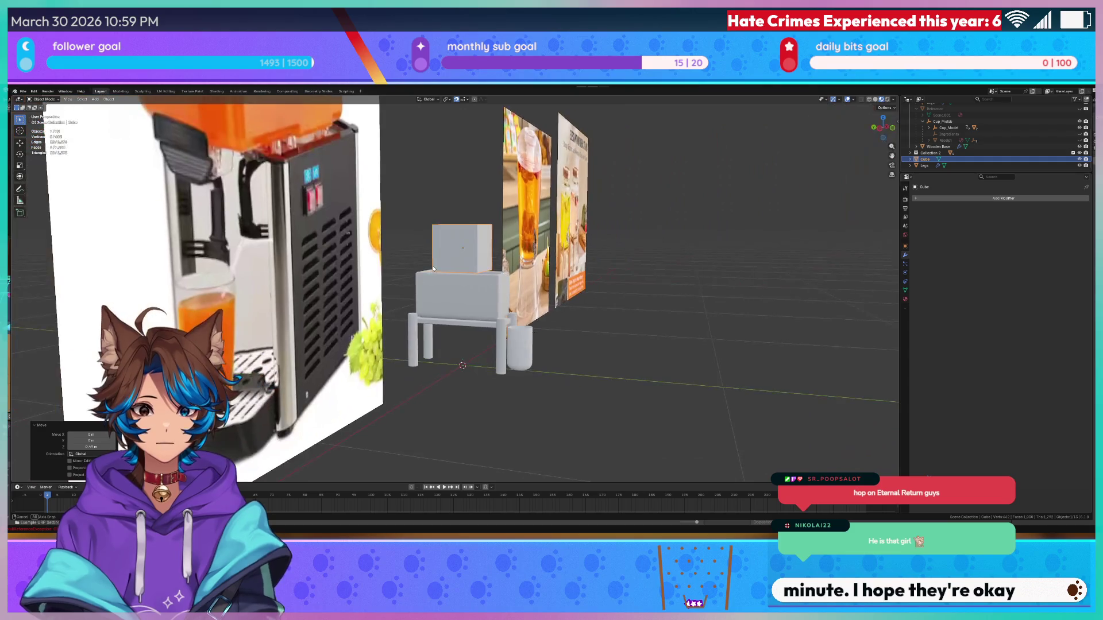
scroll(453, 266, "up", 3)
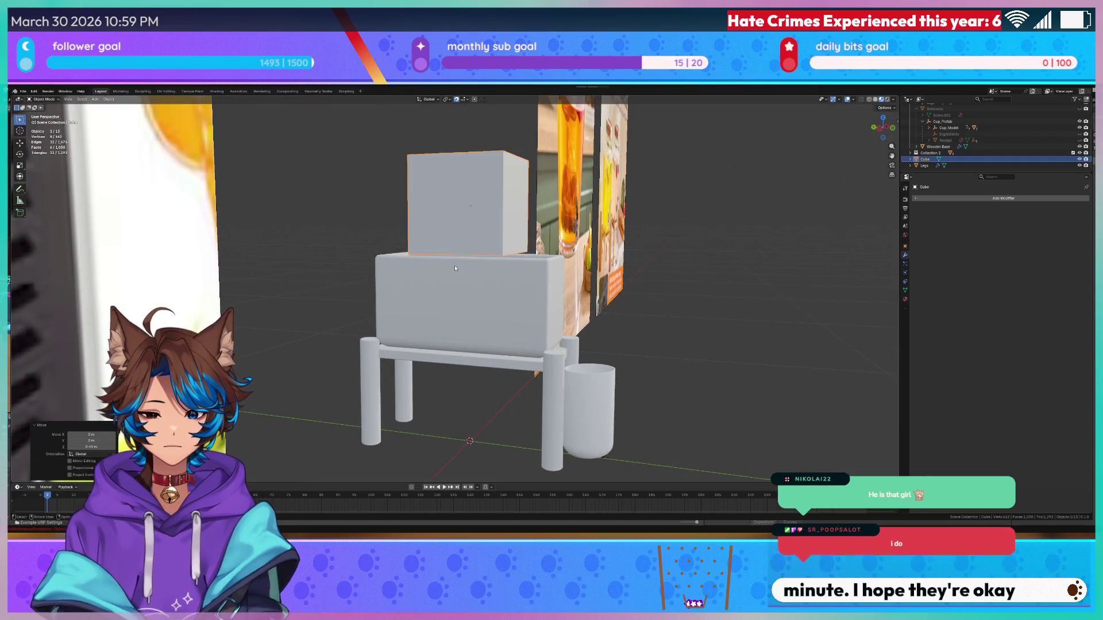
key("KP_1")
- Centre on the cube, lower it slightly along Z, and switch to wireframe shading
key("KP_Decimal")
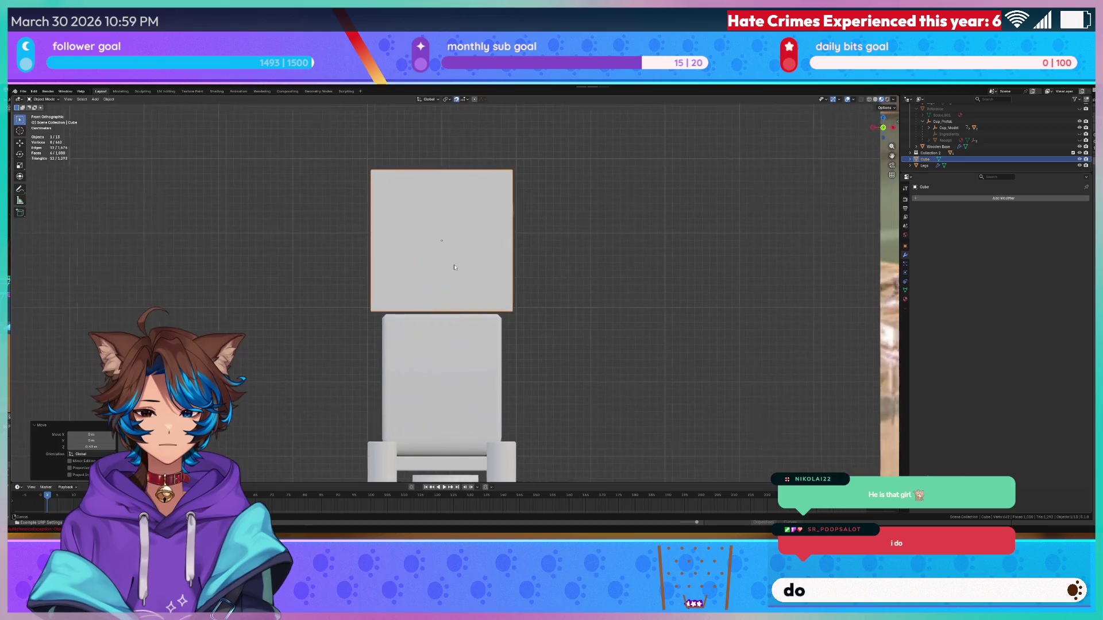
key("g")
key("z")
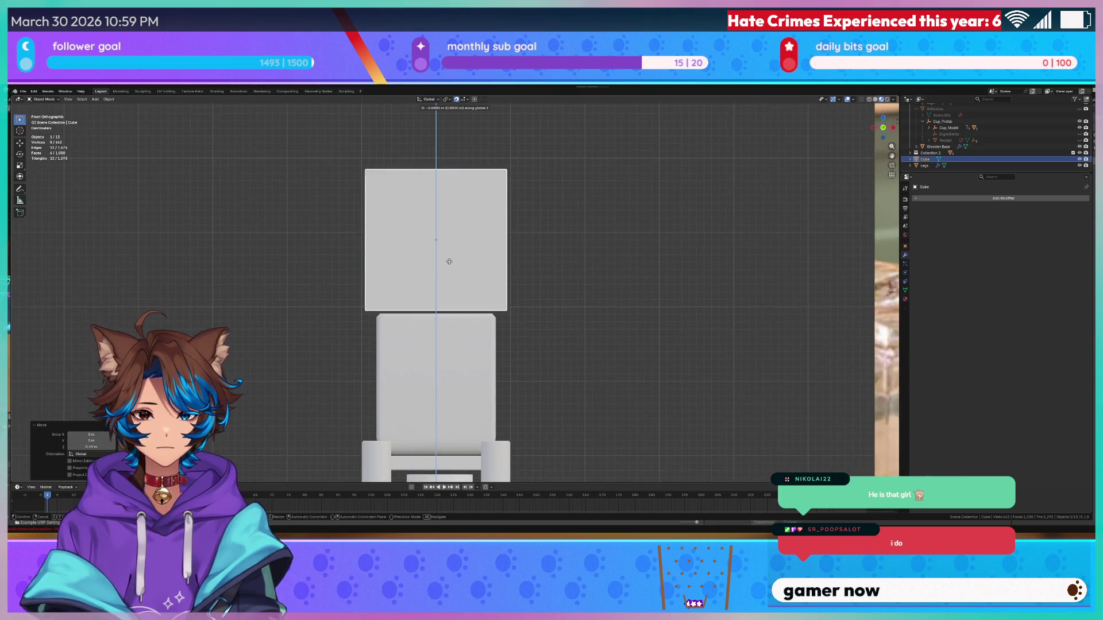
left_click(448, 248)
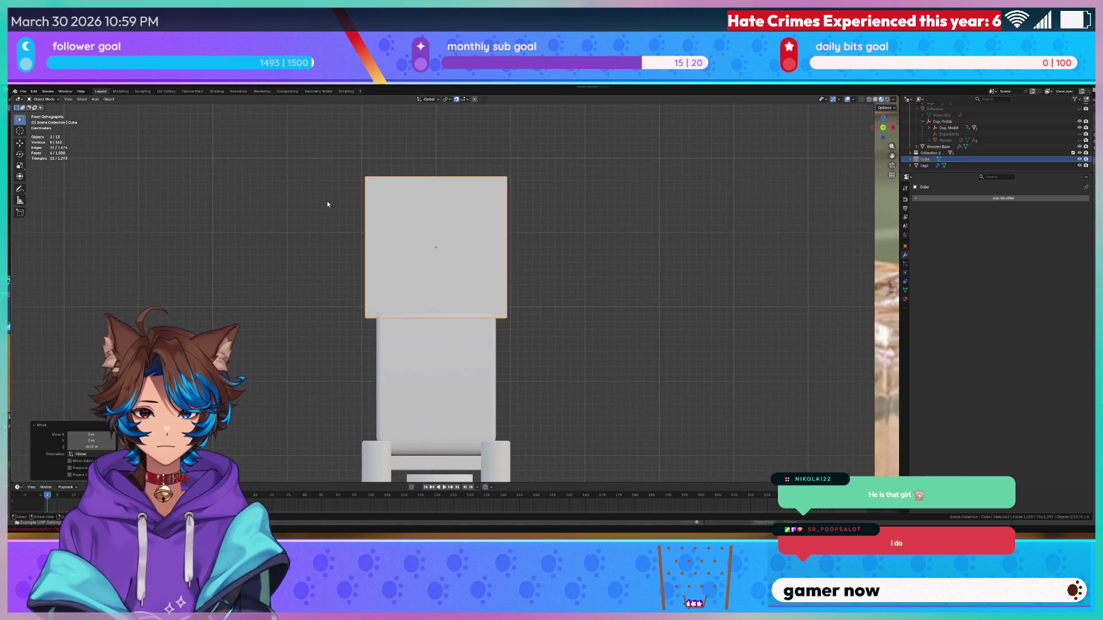
key("z")
left_click(295, 208)
- Move the cube's top face down in Edit Mode to flatten it into a thin lid
key("Tab")
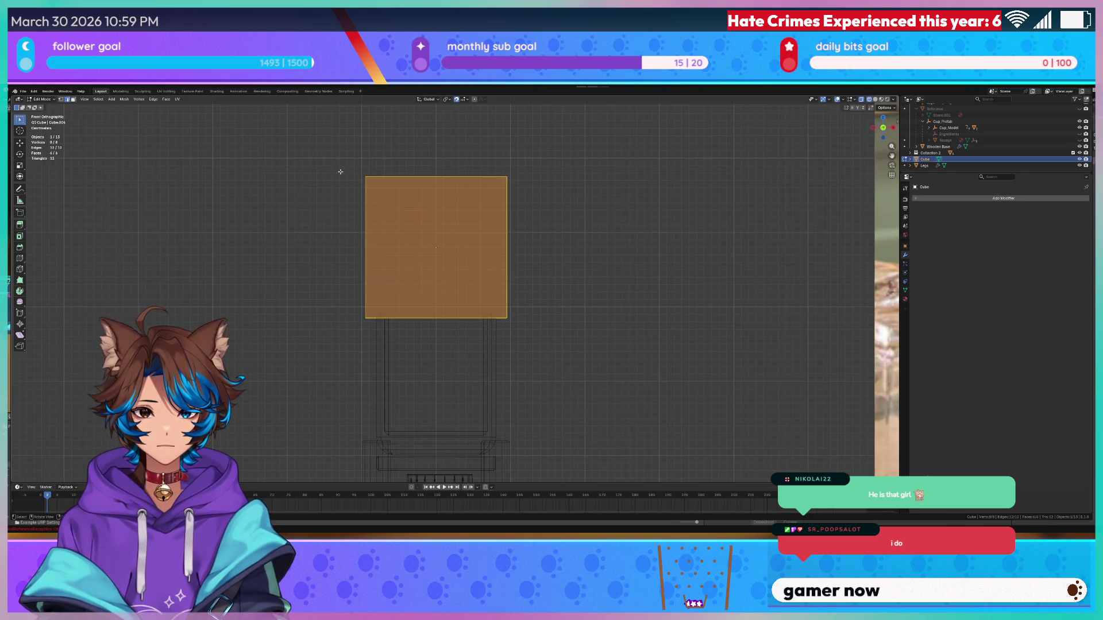
left_click_drag(340, 172, 581, 191)
key("g")
key("z")
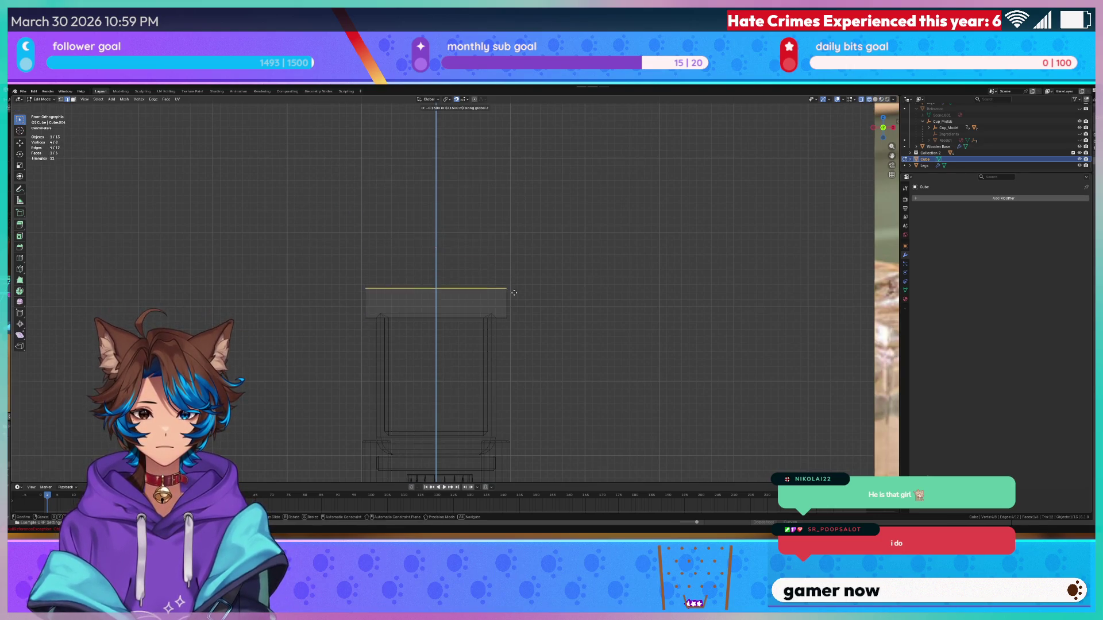
left_click(516, 301)
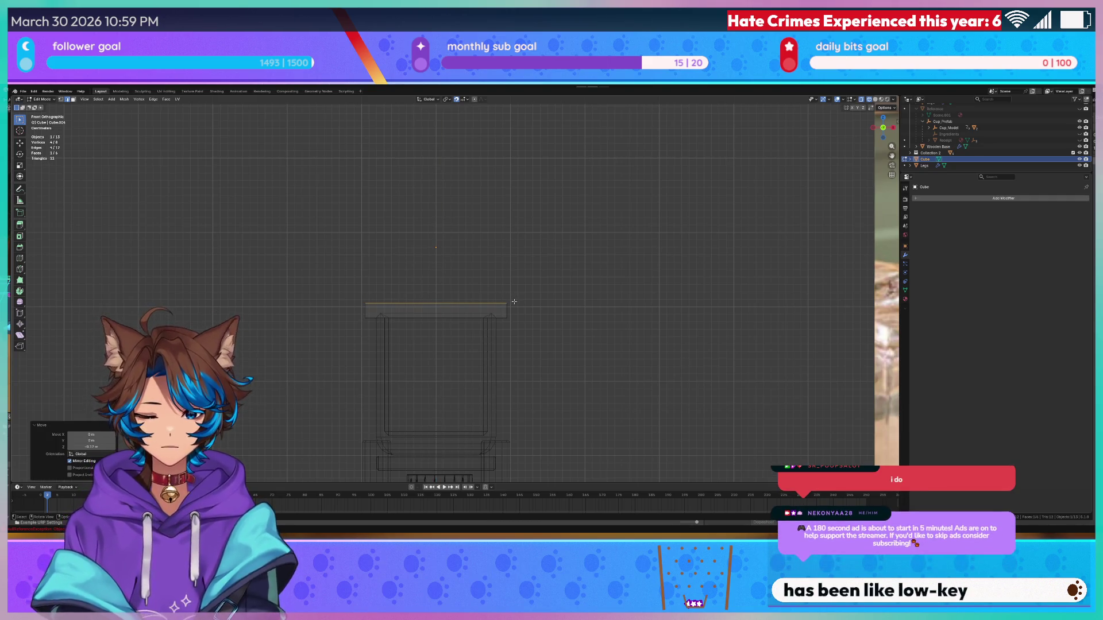
- Scale the whole lid along Y from top view to span the jar's length
key("KP_7")
scroll(456, 234, "down", 4)
left_click_drag(370, 222, 534, 370)
key("s")
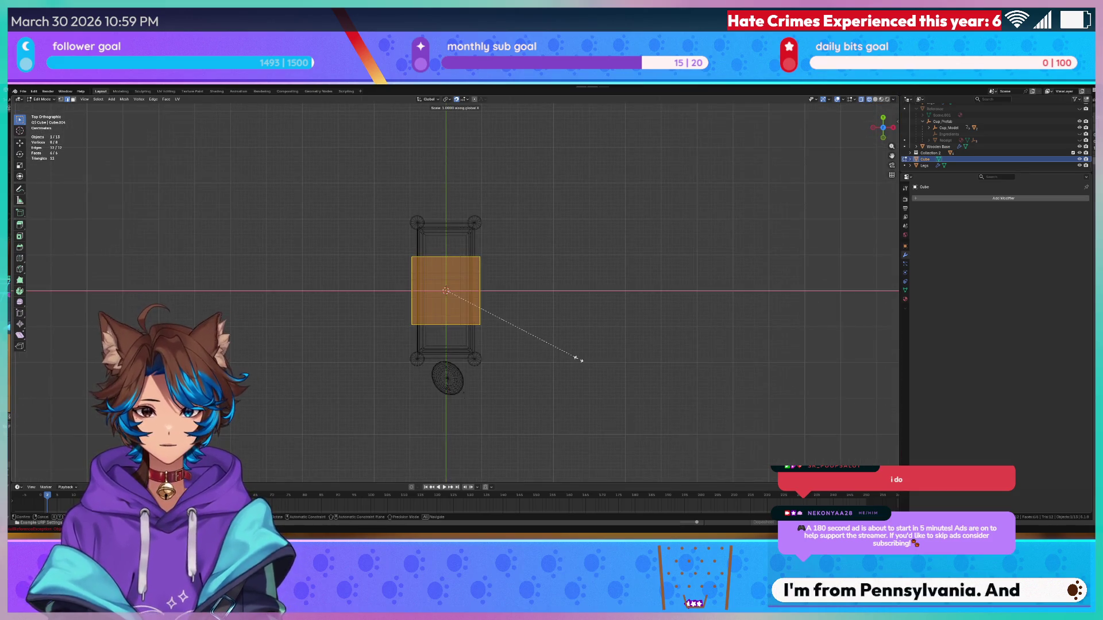
key("y")
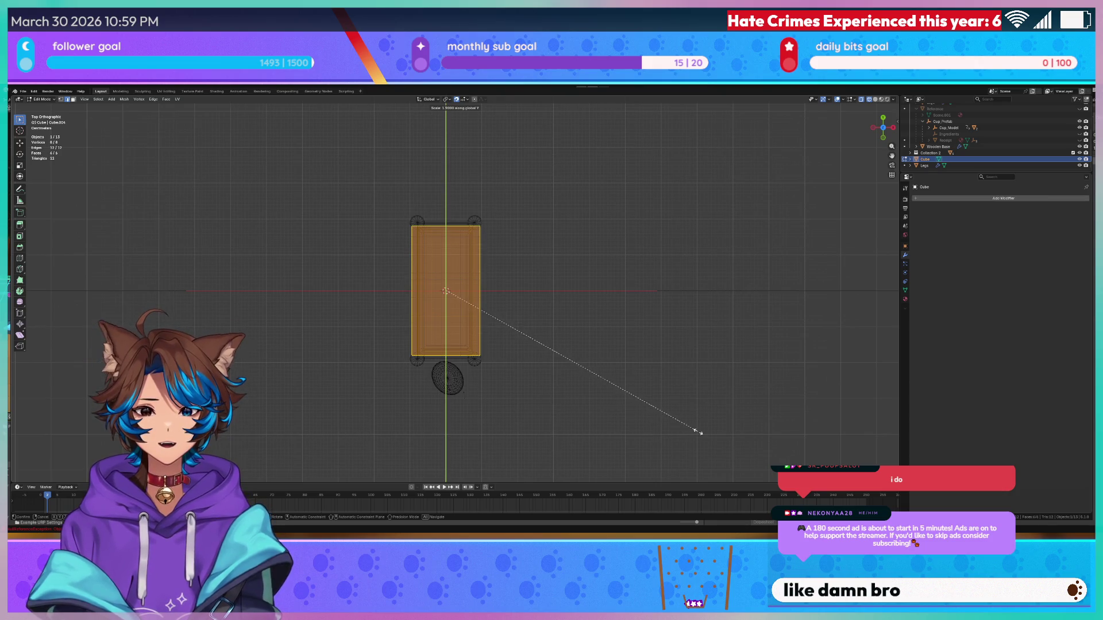
left_click(700, 435)
mouse_move(700, 435)
left_mouse_down()
mouse_move(608, 321)
mouse_move(560, 227)
mouse_move(571, 224)
mouse_move(502, 236)
left_mouse_up()
scroll(511, 234, "up", 4)
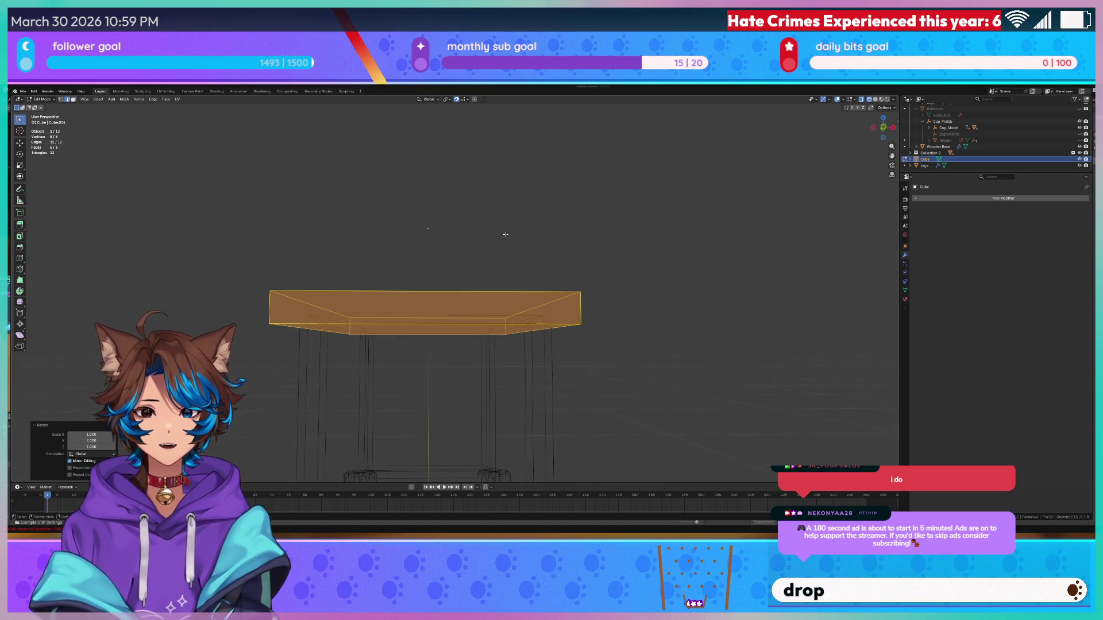
- Adjust the lid's thickness from the front, return to Object Mode, and save Tea Dispenser.blend
key("KP_1")
left_click_drag(303, 300, 636, 313)
key("g")
key("z")
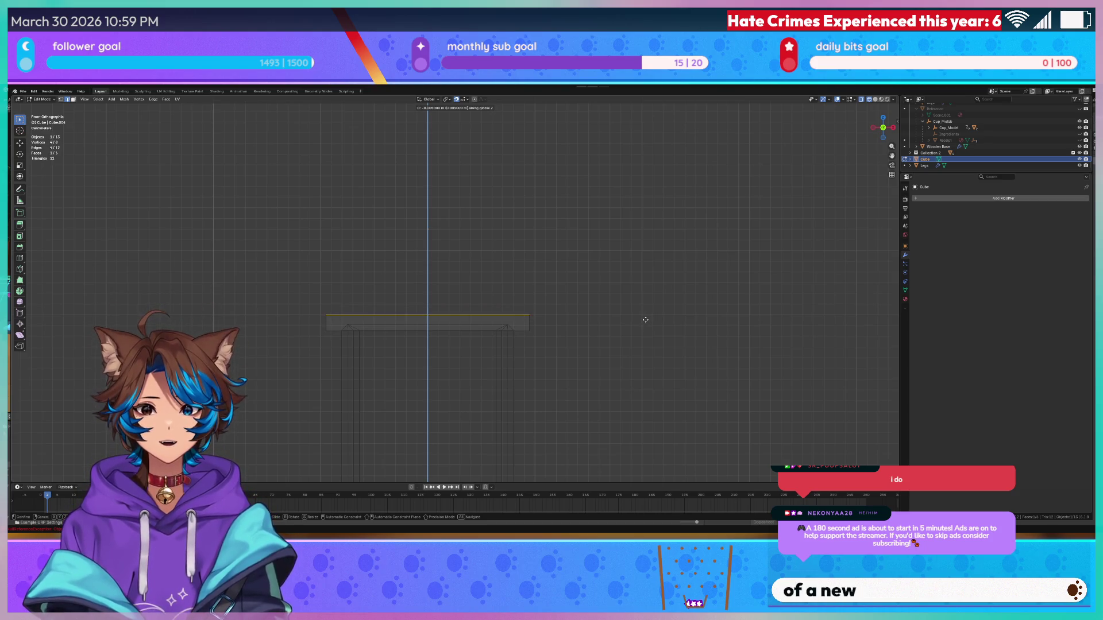
left_click(645, 320)
mouse_move(642, 319)
left_mouse_down()
mouse_move(574, 319)
mouse_move(304, 275)
left_mouse_up()
key("Tab")
left_click(313, 256)
mouse_move(319, 239)
left_mouse_down()
mouse_move(413, 246)
mouse_move(510, 212)
mouse_move(502, 234)
left_mouse_up()
key("ctrl+s")
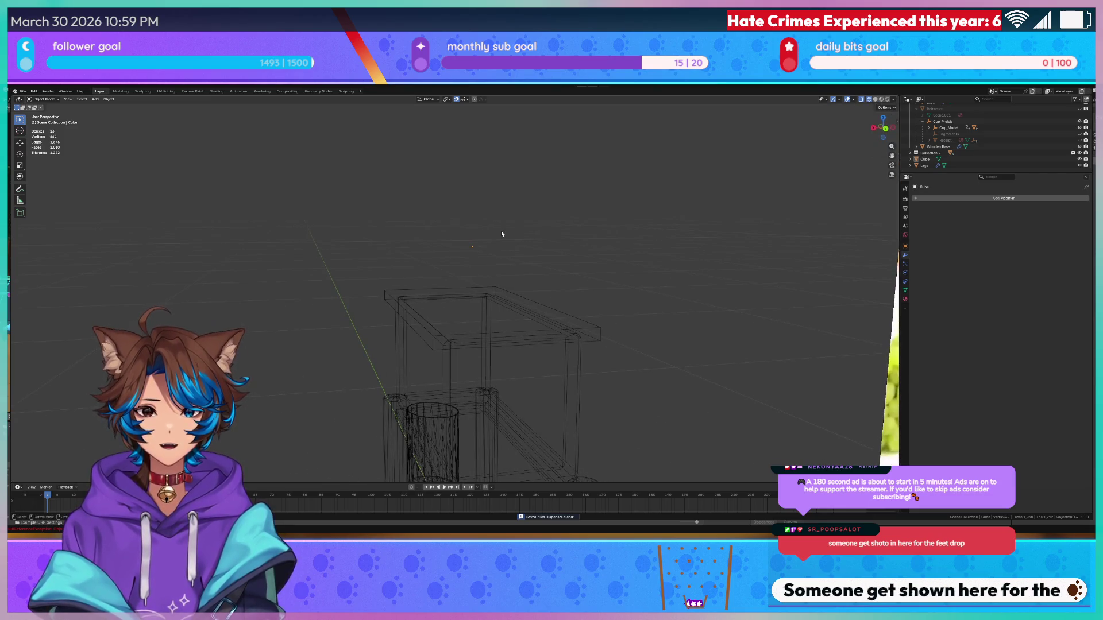
- Select the lid slab and scale its mesh to 0.9 along X from top view
key("KP_7")
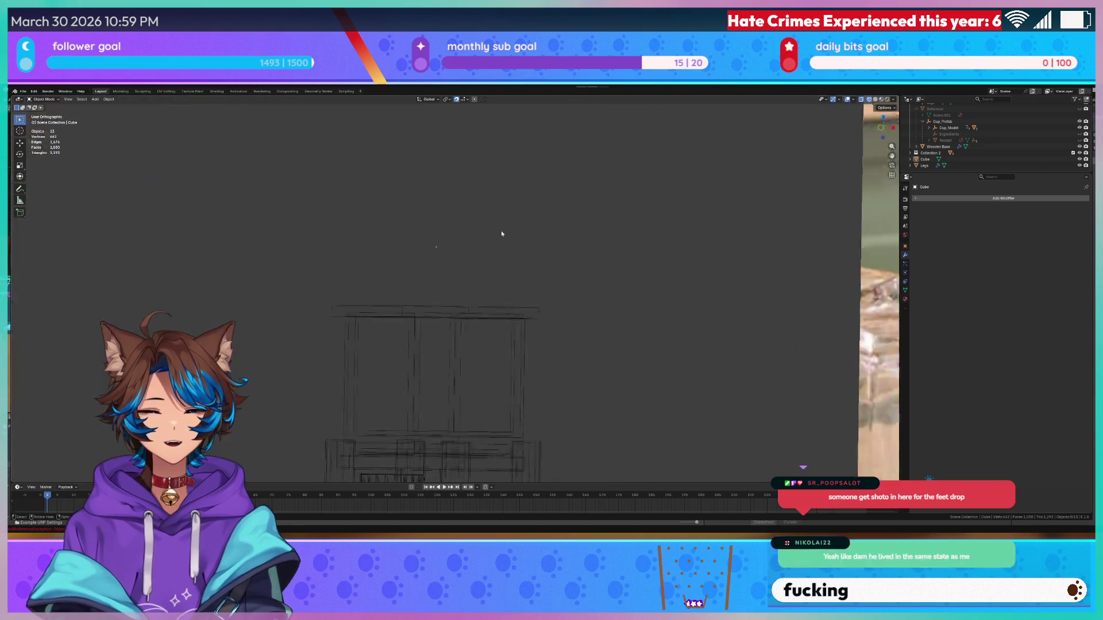
mouse_move(536, 189)
left_mouse_down()
mouse_move(515, 190)
mouse_move(520, 140)
left_mouse_up()
left_click(412, 271)
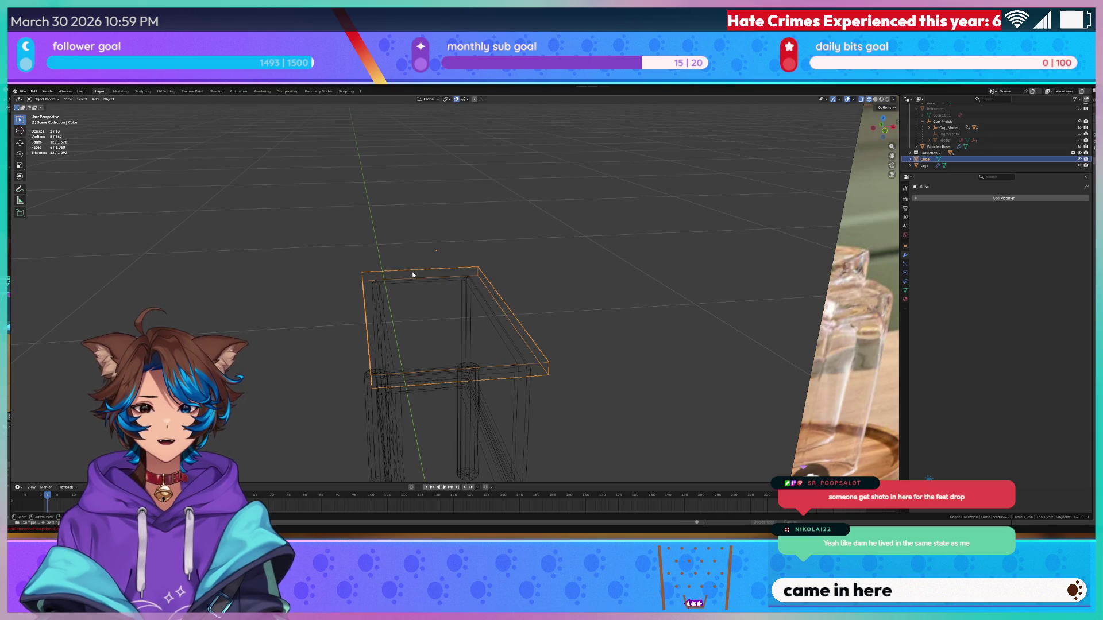
key("KP_7")
mouse_move(412, 271)
left_mouse_down()
mouse_move(495, 143)
mouse_move(501, 103)
left_mouse_up()
key("KP_7")
key("Tab")
key("s")
key("x")
left_click(517, 175)
- Inspect the narrowed lid, then reselect the lid slab and re-enter its Edit Mode
mouse_move(517, 174)
left_mouse_down()
mouse_move(571, 174)
mouse_move(578, 140)
mouse_move(567, 149)
mouse_move(586, 141)
mouse_move(492, 144)
mouse_move(499, 140)
mouse_move(551, 185)
mouse_move(394, 243)
mouse_move(369, 234)
left_mouse_up()
left_click(492, 145)
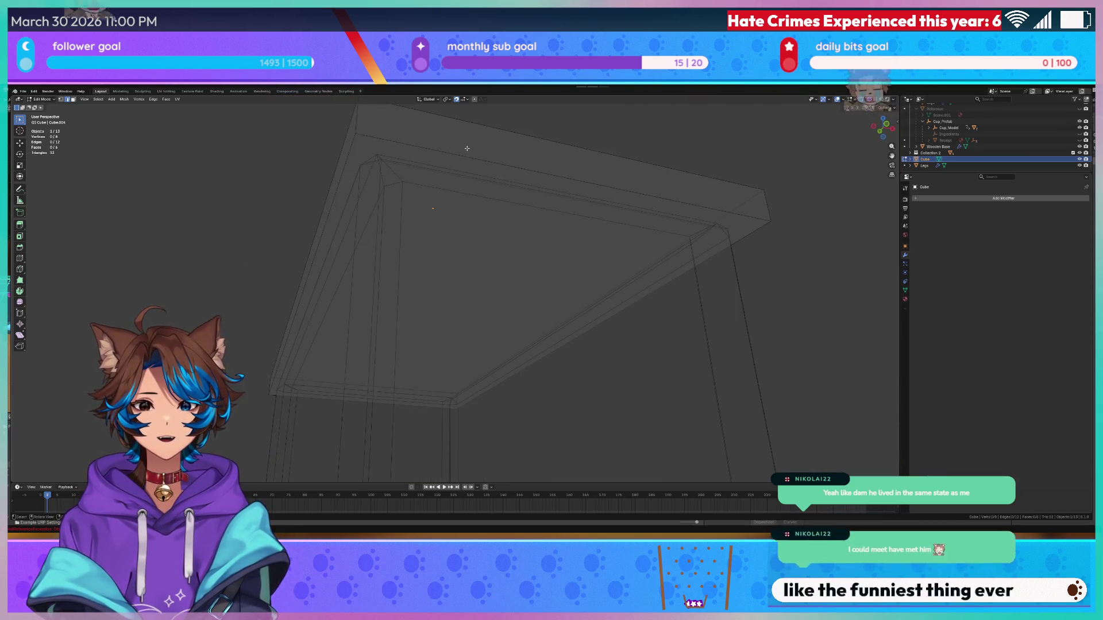
key("KP_7")
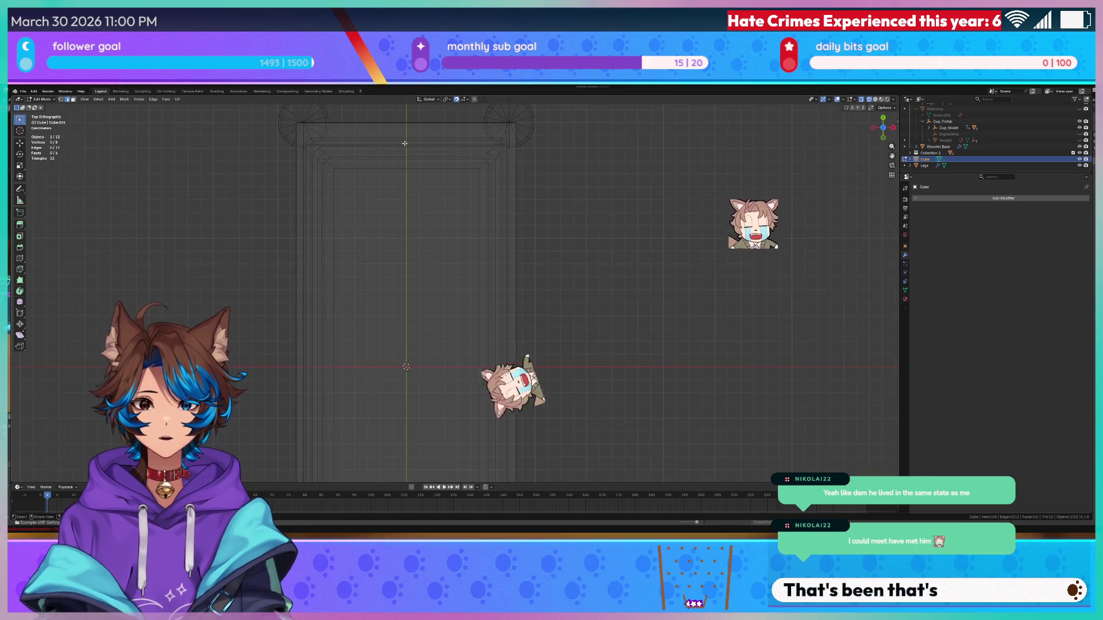
mouse_move(448, 197)
left_mouse_down()
mouse_move(561, 259)
mouse_move(569, 184)
mouse_move(534, 194)
left_mouse_up()
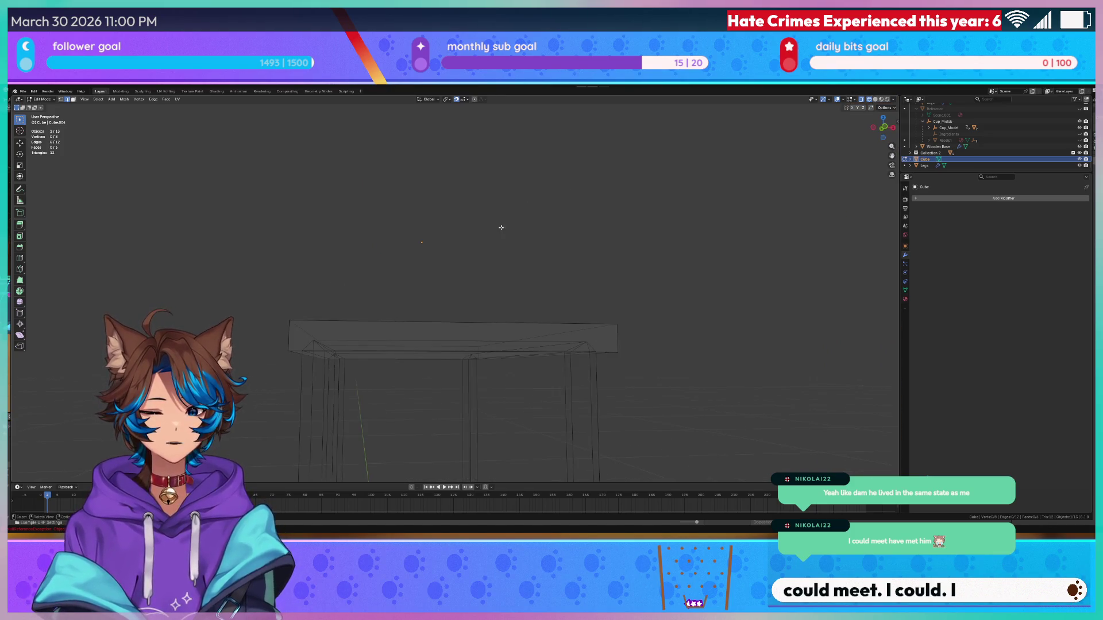
key("Tab")
left_click(384, 313)
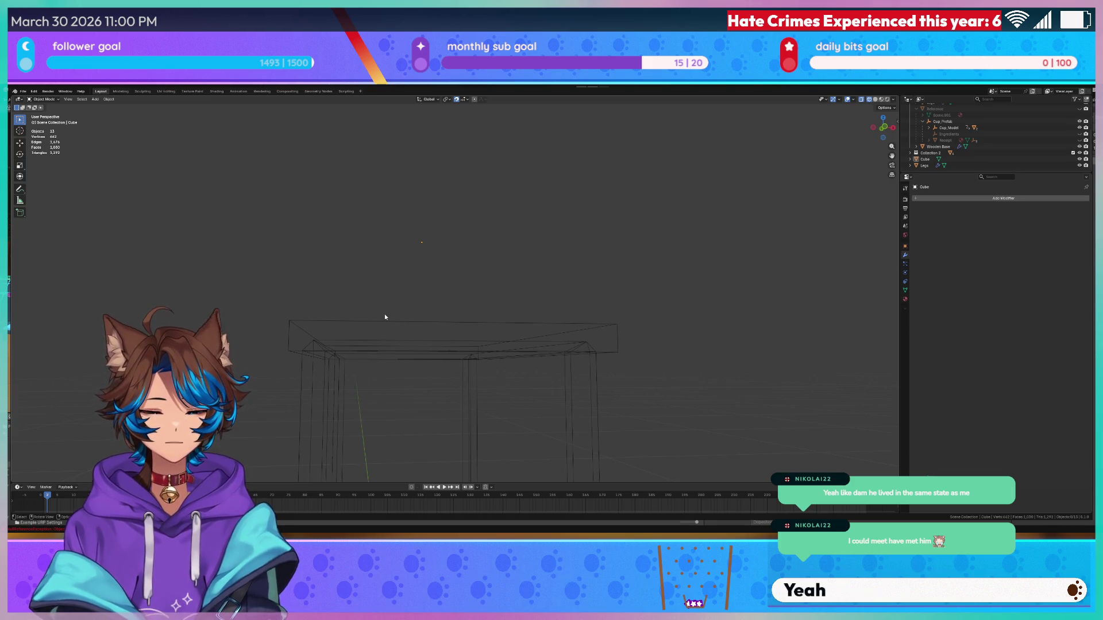
left_click(429, 326)
key("KP_7")
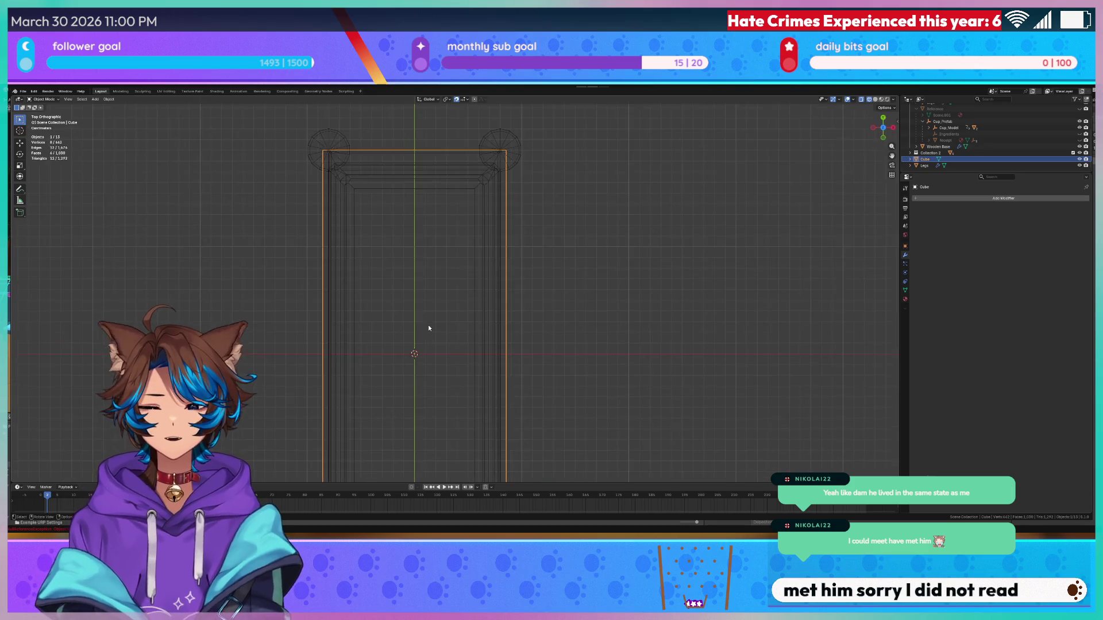
scroll(428, 325, "down", 3)
scroll(477, 198, "up", 2)
scroll(569, 196, "down", 3)
key("Tab")
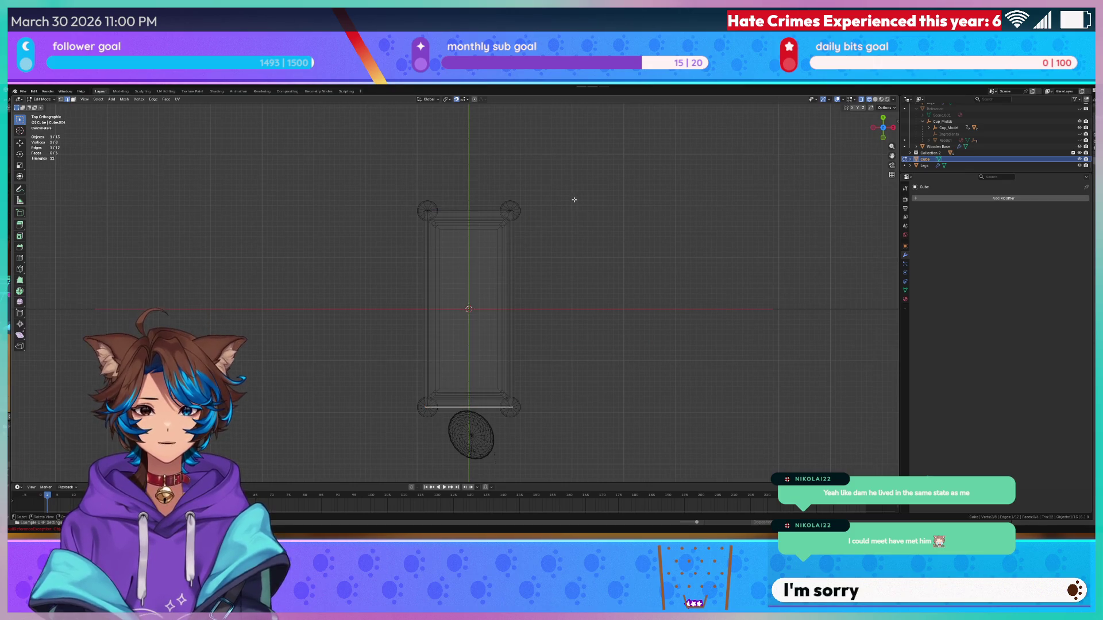
- Scale the whole lid mesh to 0.97 along Y
key("a")
right_click(569, 201)
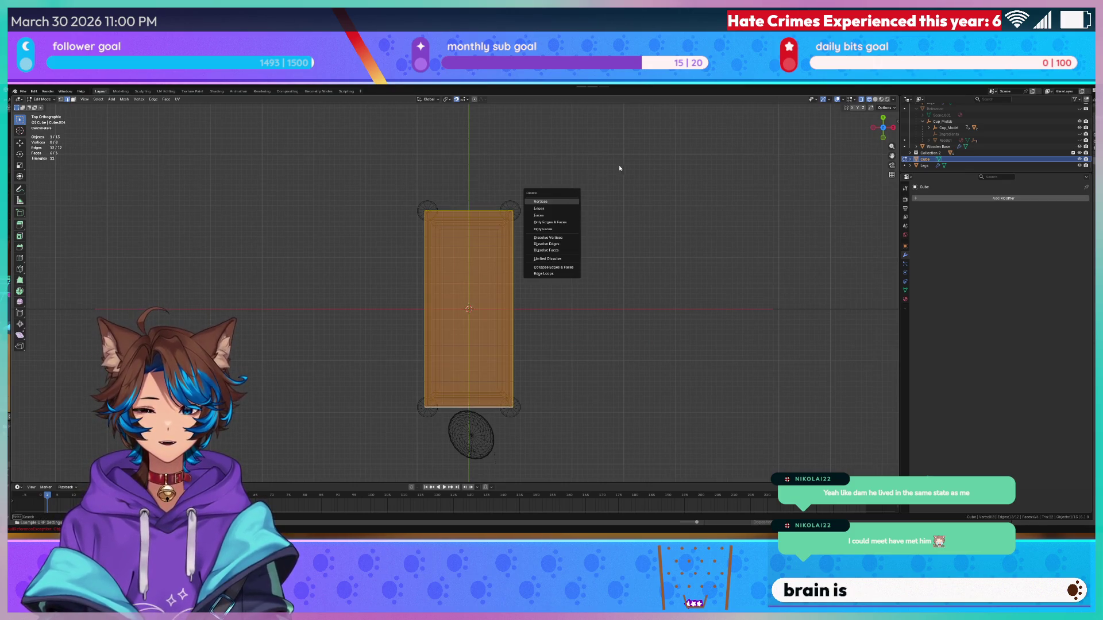
key("Escape")
scroll(597, 241, "up", 3)
scroll(597, 241, "right", 3)
key("s")
key("x")
key("y")
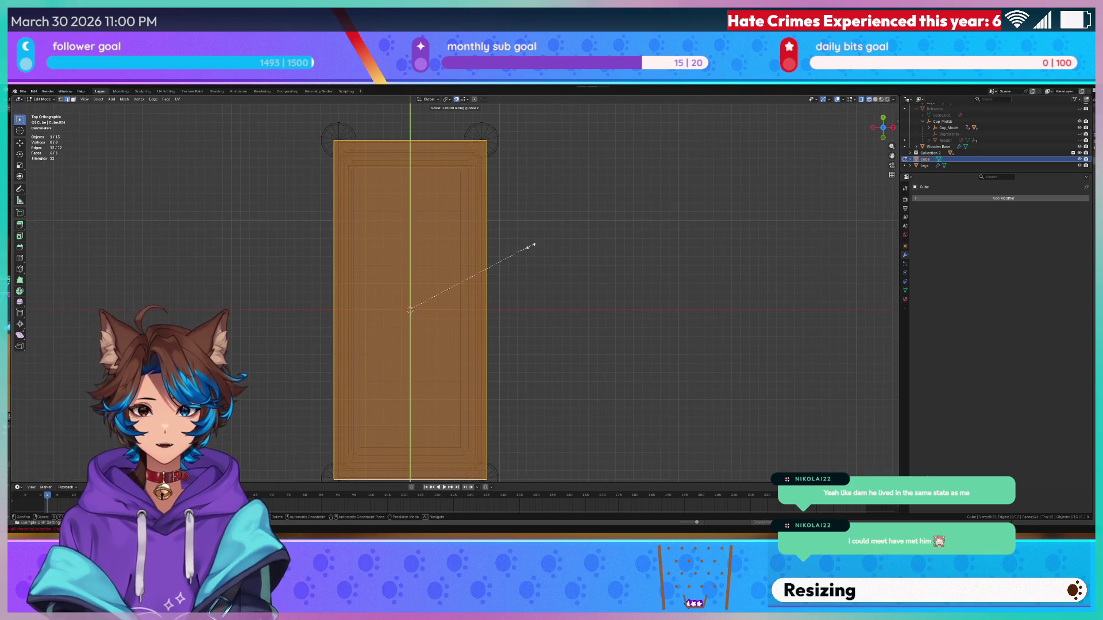
right_click(553, 251)
mouse_move(554, 251)
left_mouse_down()
mouse_move(547, 282)
mouse_move(546, 167)
mouse_move(563, 241)
mouse_move(555, 201)
mouse_move(562, 217)
left_mouse_up()
scroll(563, 217, "up", 5)
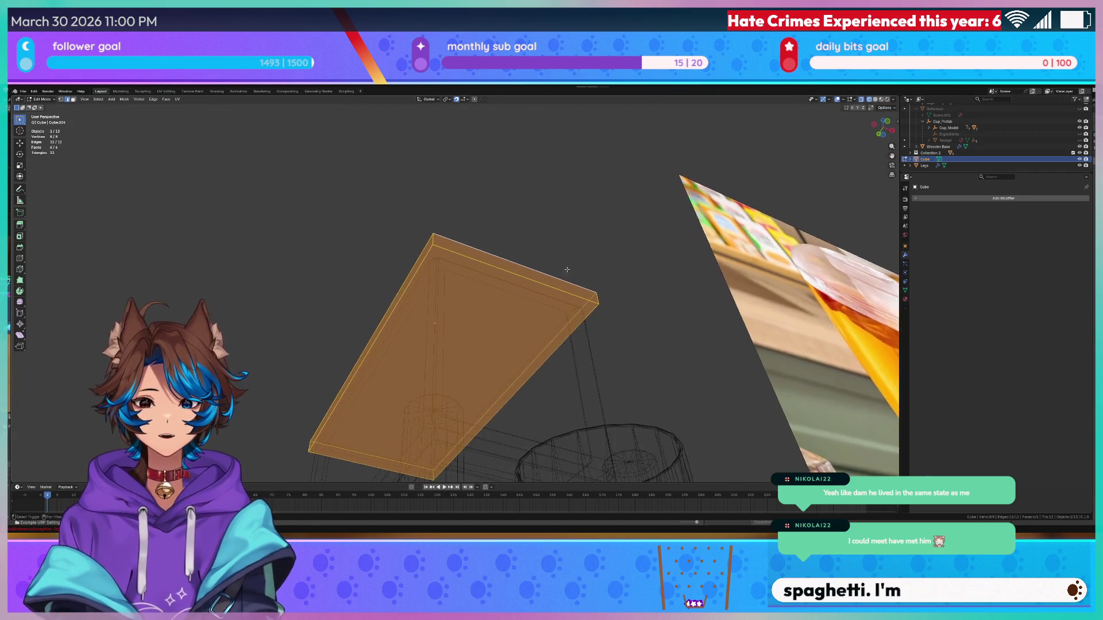
key("s")
key("y")
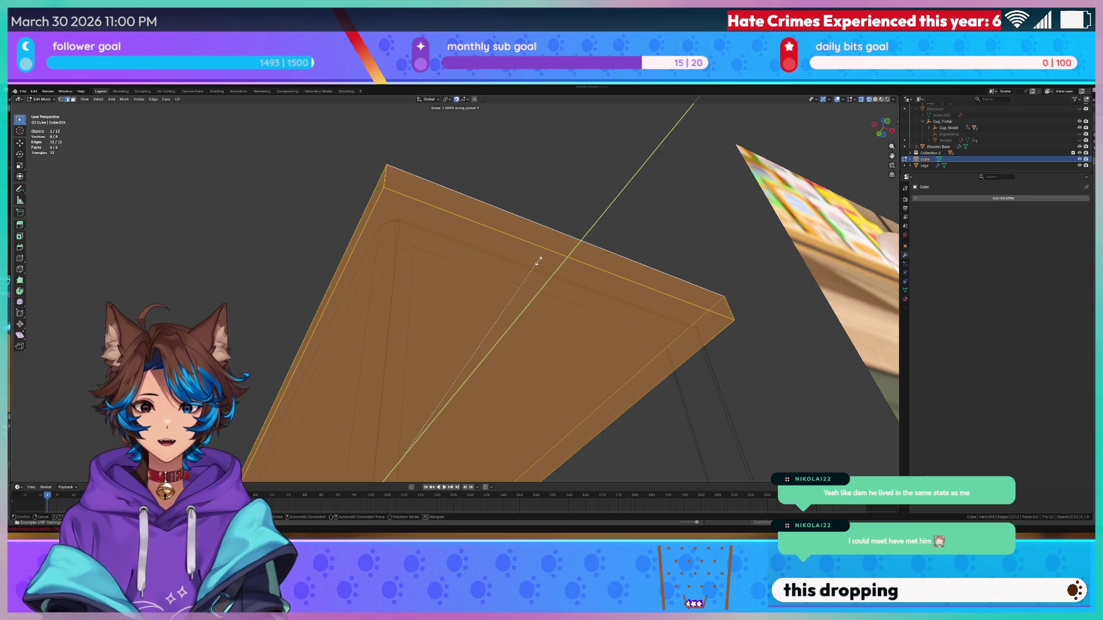
left_click(474, 303)
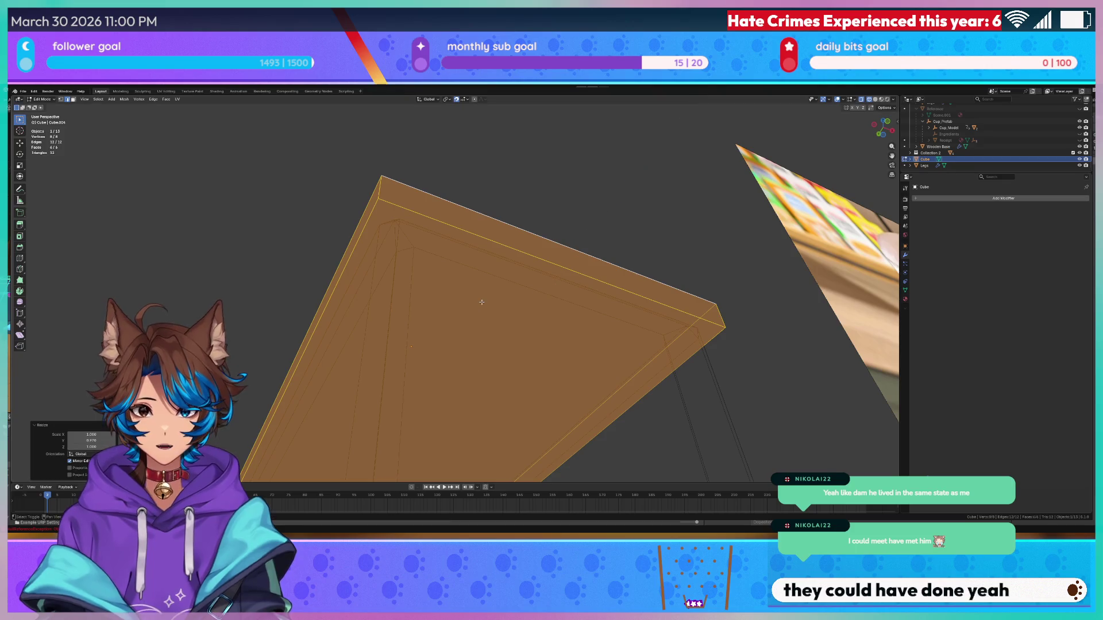
- Check the shortened lid, return to Object Mode and reselect the lid slab
scroll(576, 154, "down", 3)
left_click(564, 188)
scroll(603, 172, "up", 4)
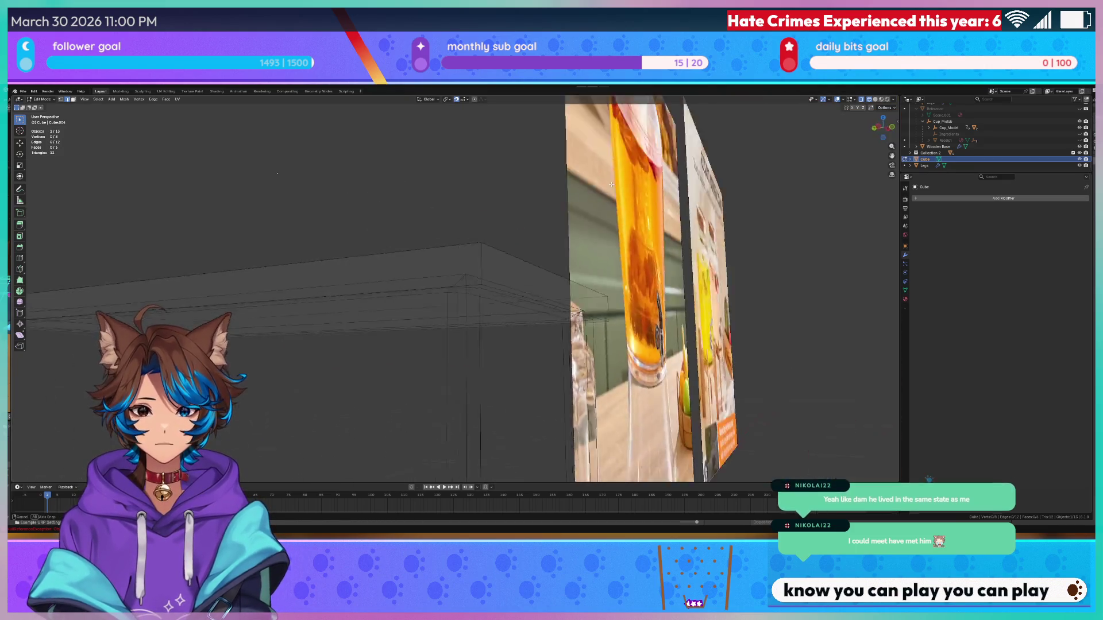
left_click_drag(643, 166, 557, 244)
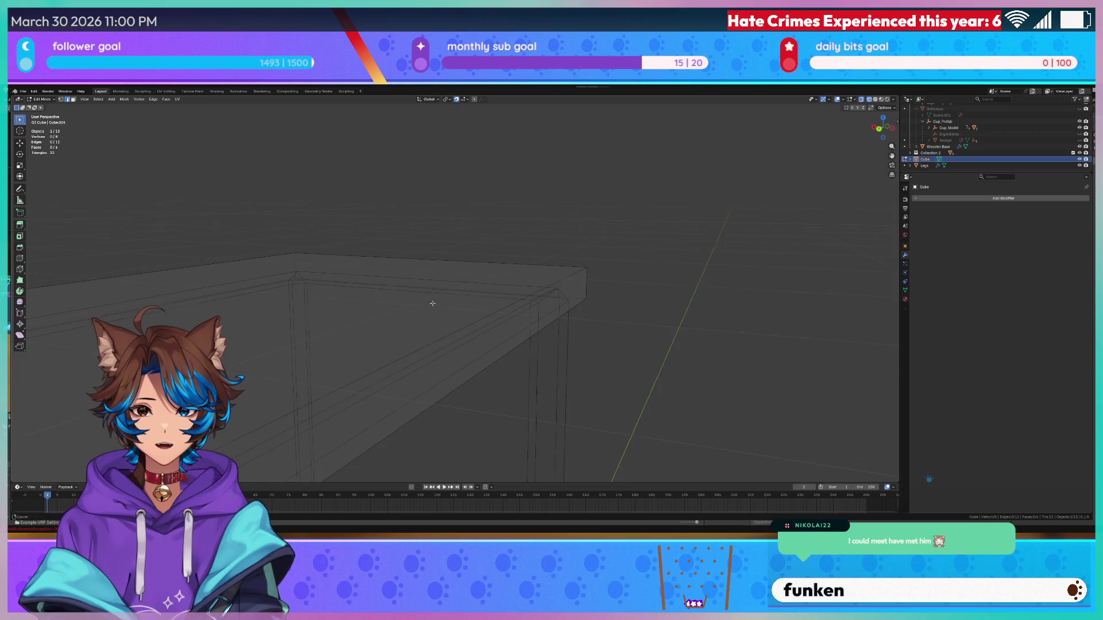
key("Tab")
scroll(556, 244, "down", 3)
left_click(450, 260)
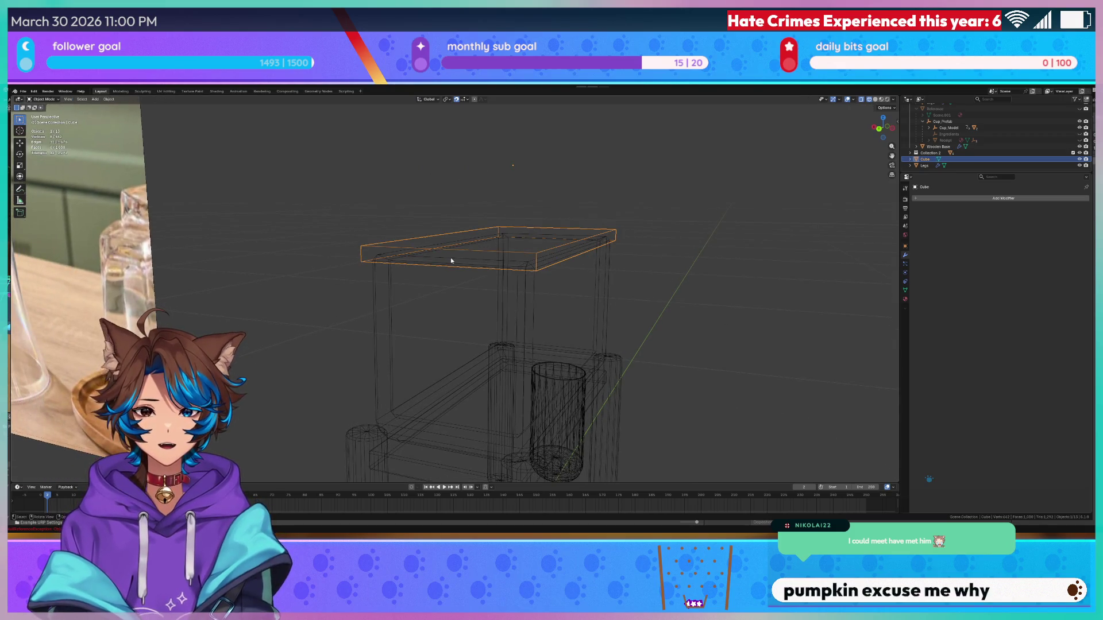
left_click(405, 253)
left_click(369, 252)
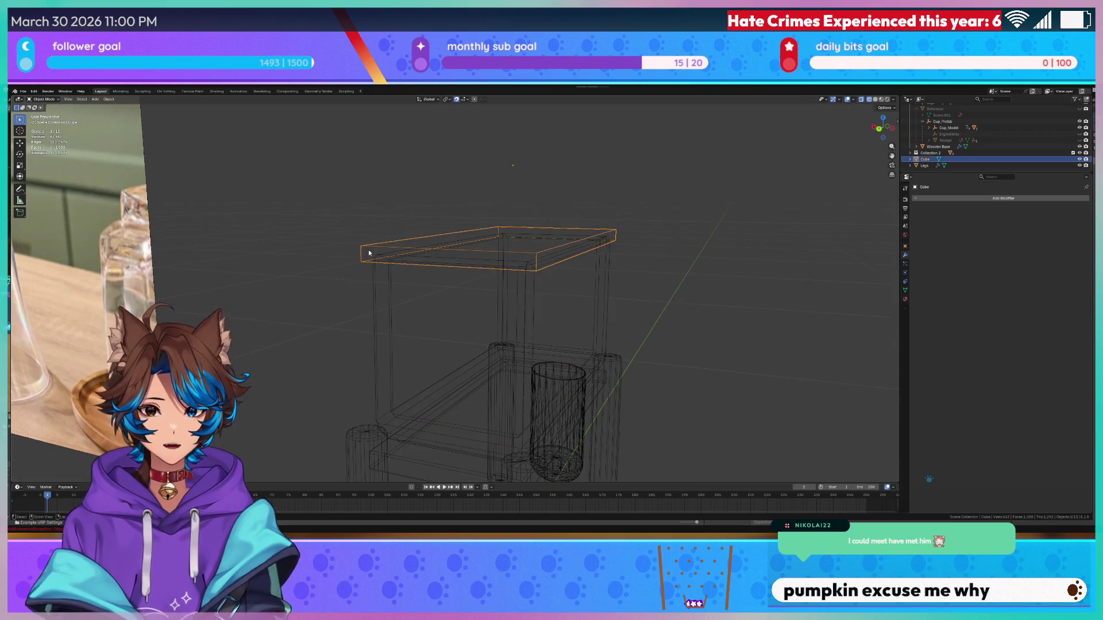
- Add a Bevel modifier to the lid slab from the Q quick favourites menu
key("Tab")
right_click(367, 251)
key("Escape")
key("Tab")
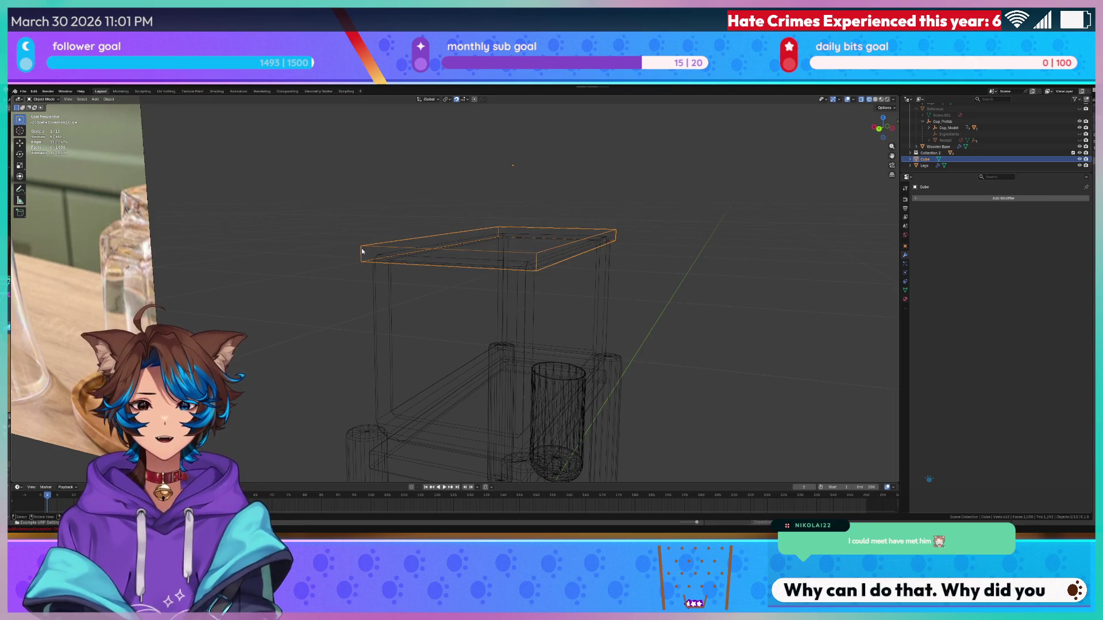
key("q")
left_click(352, 256)
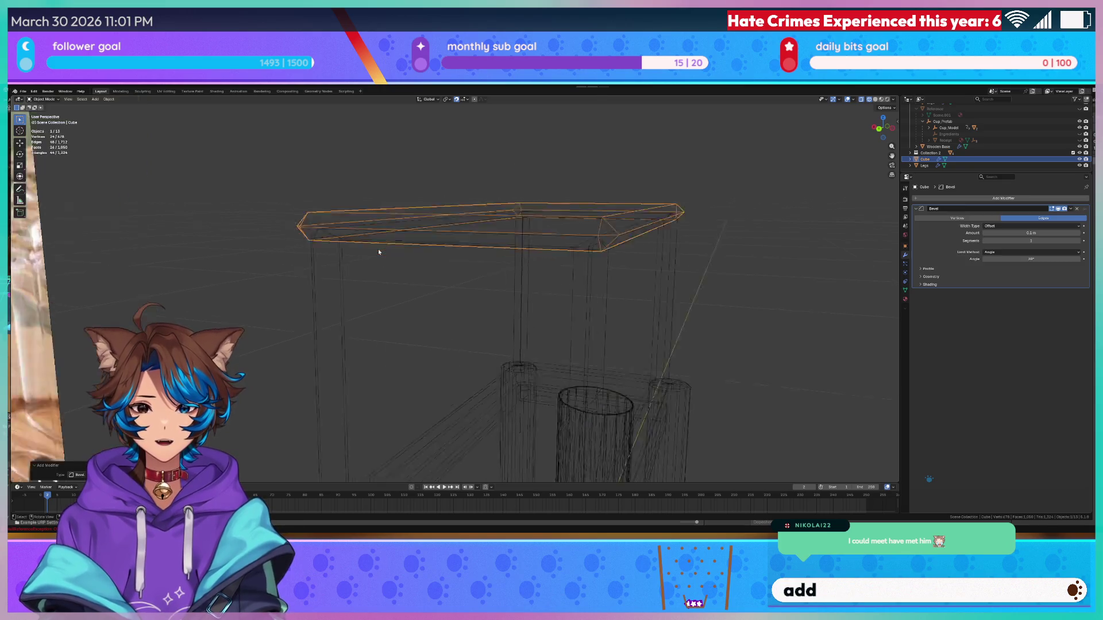
- Switch the viewport to Solid shading and apply Shade Smooth to the lid
key("z")
left_click(439, 248)
mouse_move(446, 282)
left_mouse_down()
mouse_move(569, 285)
mouse_move(502, 254)
mouse_move(614, 277)
left_mouse_up()
right_click(416, 186)
left_click(402, 179)
- Set the Bevel modifier's Amount to 0.0028 m, correcting it from 0.005 m
left_click(1014, 232)
type("05")
key("Return")
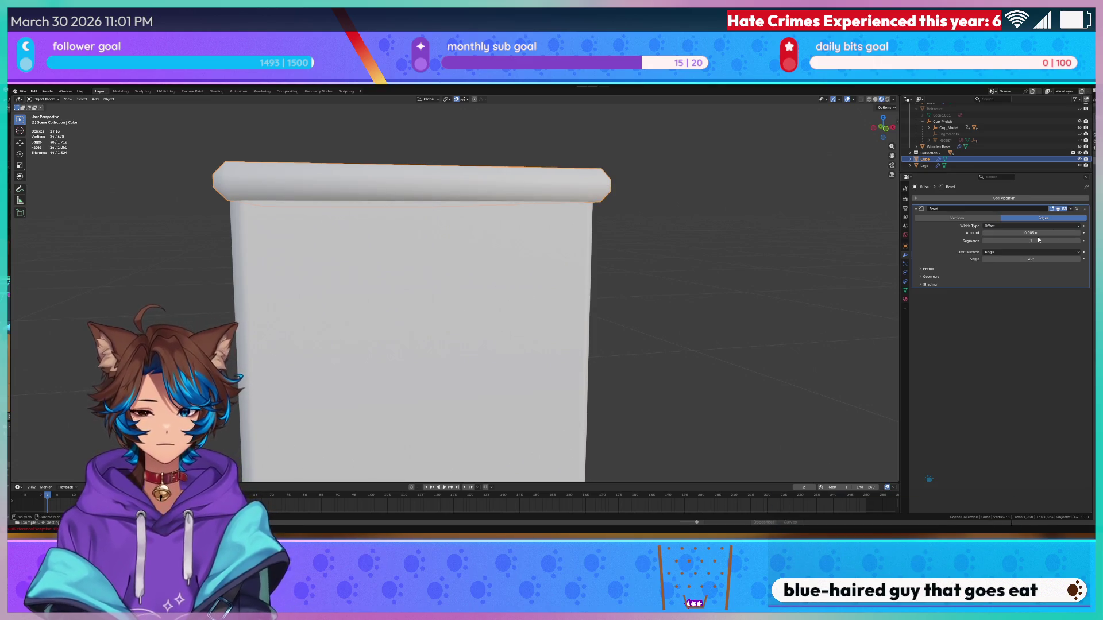
left_click(1032, 233)
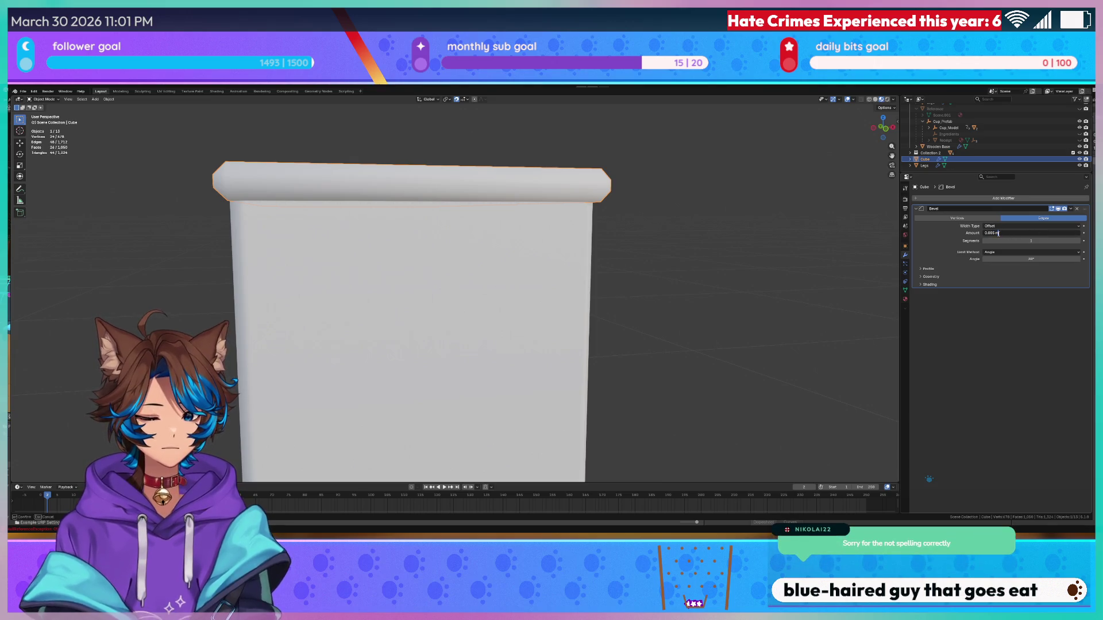
key("BackSpace")
type("28")
key("Return")
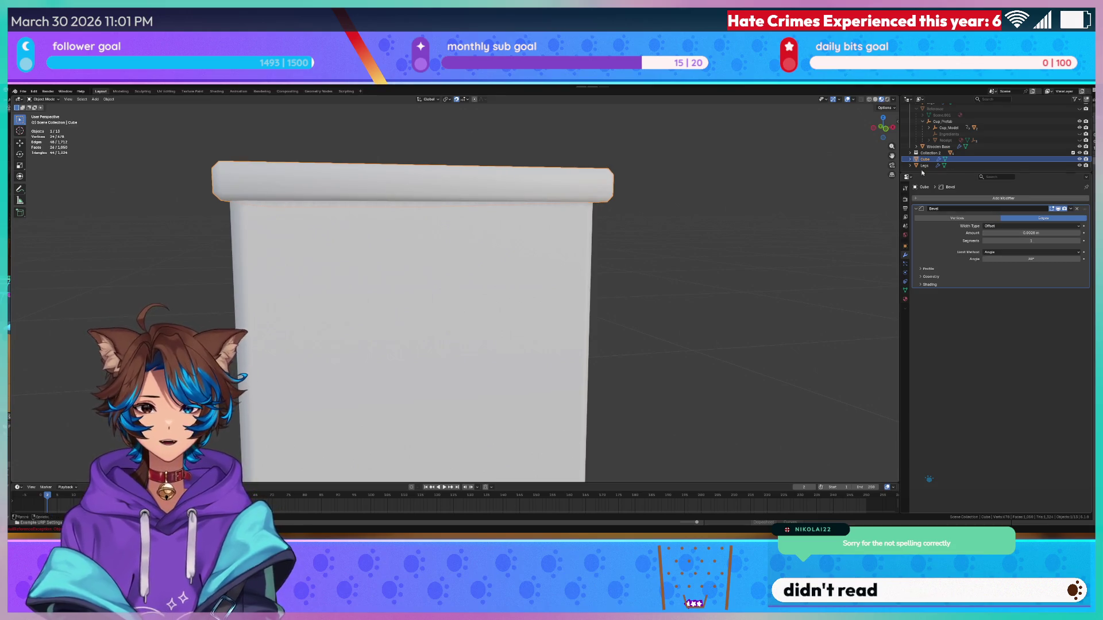
left_click(672, 244)
scroll(672, 244, "down", 4)
scroll(646, 268, "down", 5)
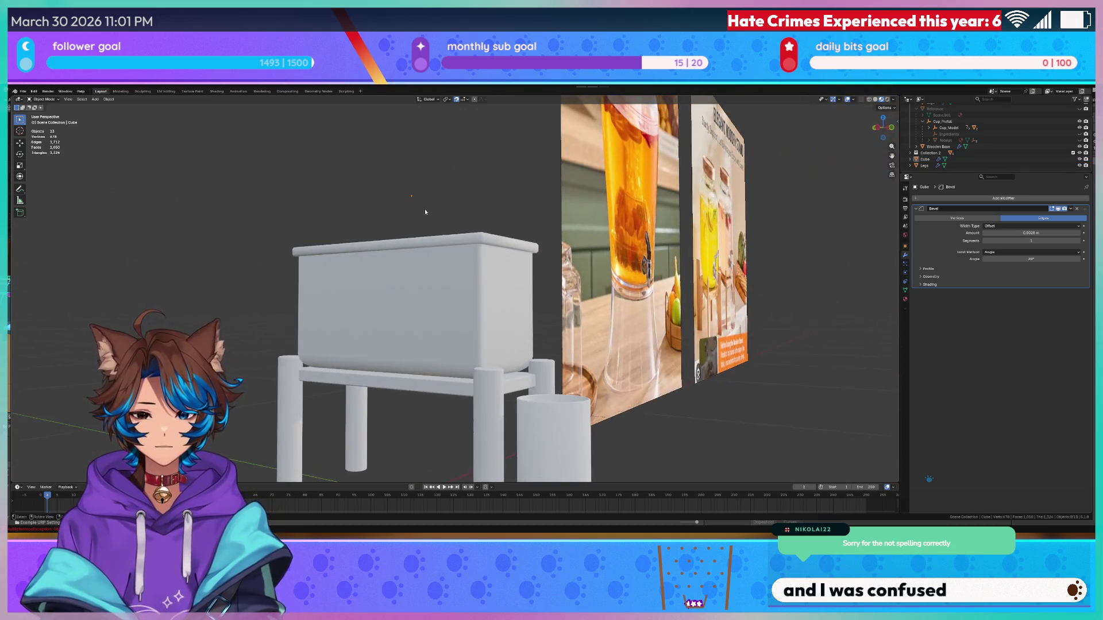
- Save Tea Dispenser.blend and orbit around the dispenser, stand and cup, ending front-on
key("ctrl+s")
left_click_drag(384, 170, 513, 181)
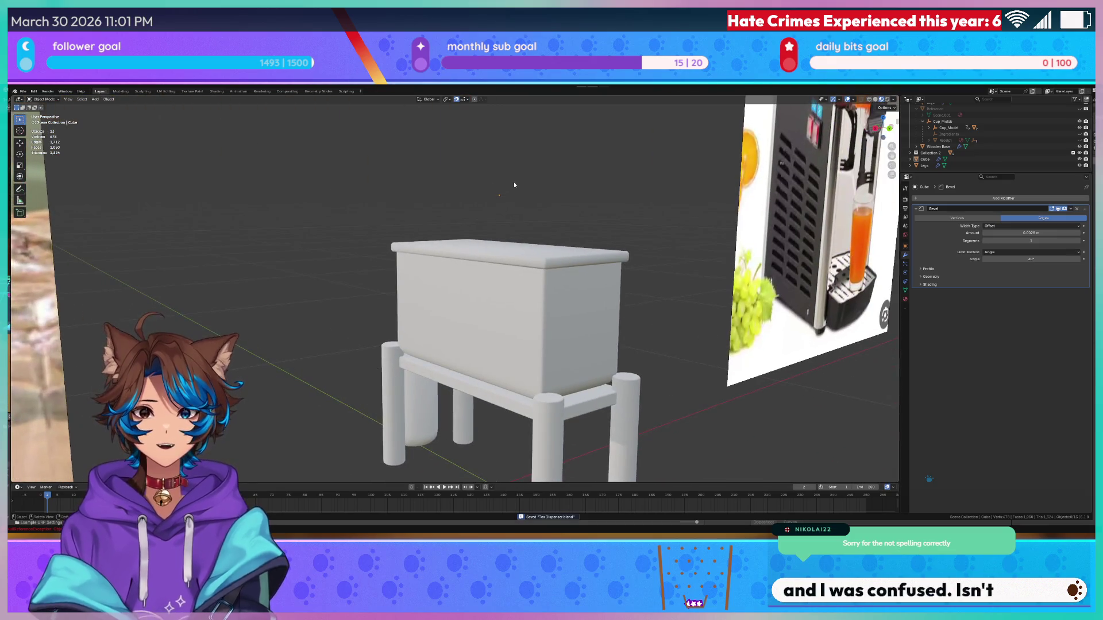
mouse_move(404, 204)
left_mouse_down()
mouse_move(536, 202)
mouse_move(566, 215)
mouse_move(569, 225)
mouse_move(464, 292)
left_mouse_up()
left_click_drag(440, 352, 451, 337)
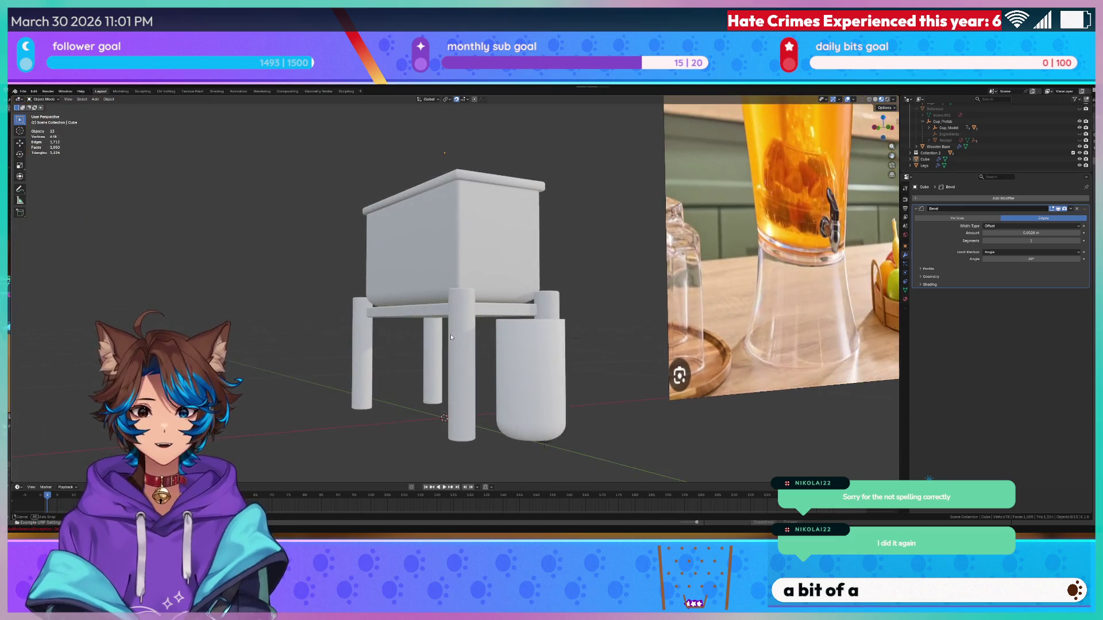
scroll(463, 324, "up", 2)
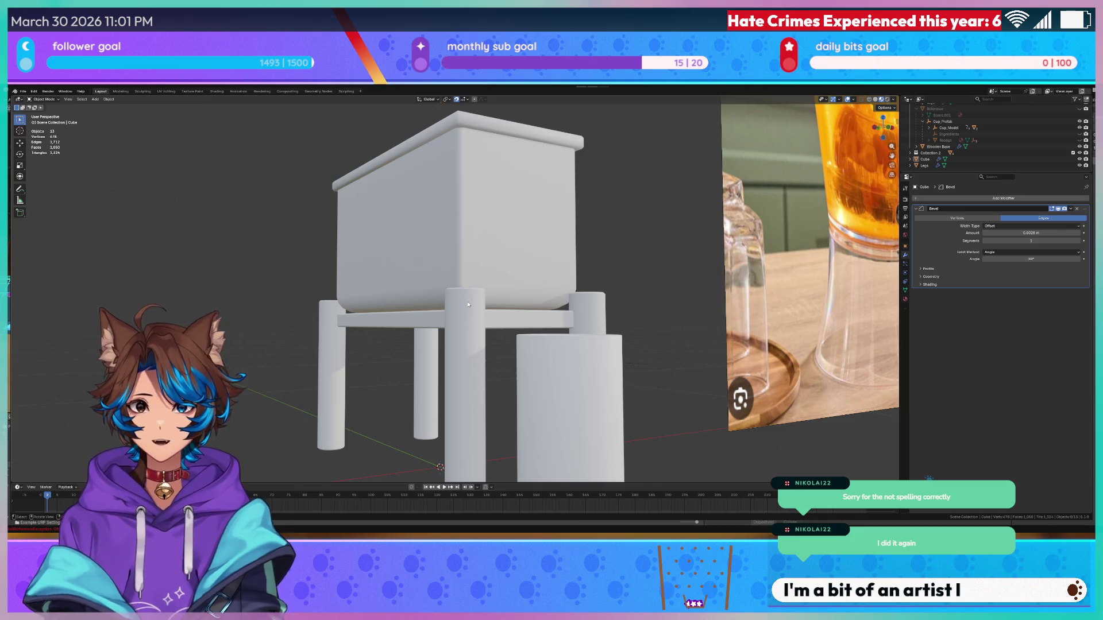
mouse_move(522, 298)
left_mouse_down()
mouse_move(653, 296)
mouse_move(620, 323)
mouse_move(598, 318)
mouse_move(648, 335)
mouse_move(494, 288)
mouse_move(599, 266)
mouse_move(567, 263)
mouse_move(384, 133)
left_mouse_up()
scroll(567, 264, "down", 3)
key("ctrl+s")
mouse_move(335, 256)
left_mouse_down()
mouse_move(372, 266)
mouse_move(355, 357)
mouse_move(293, 357)
left_mouse_up()
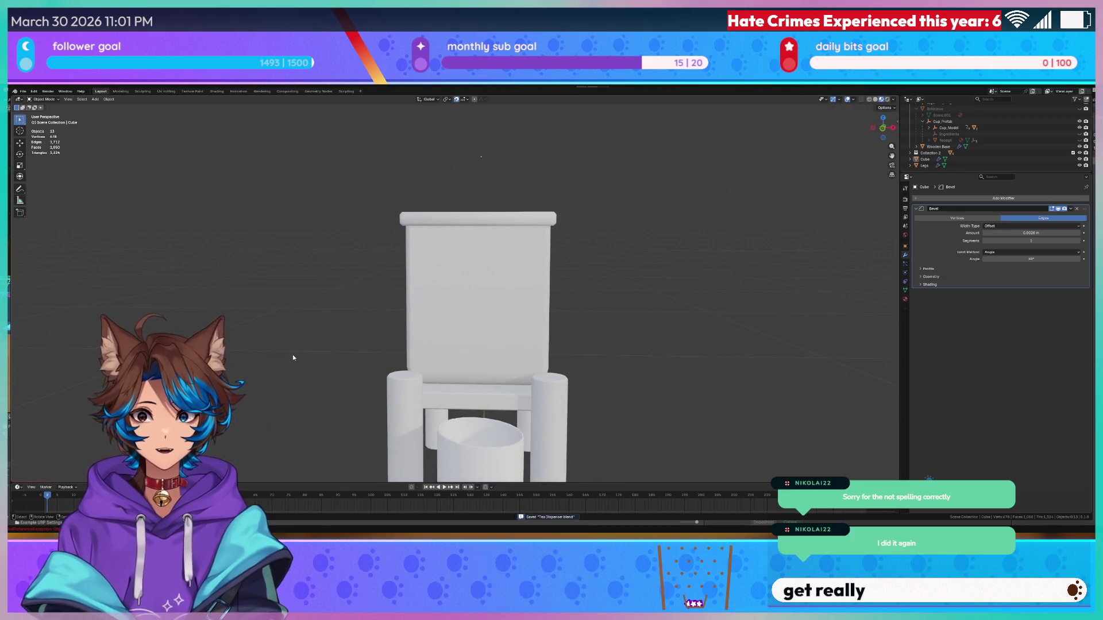